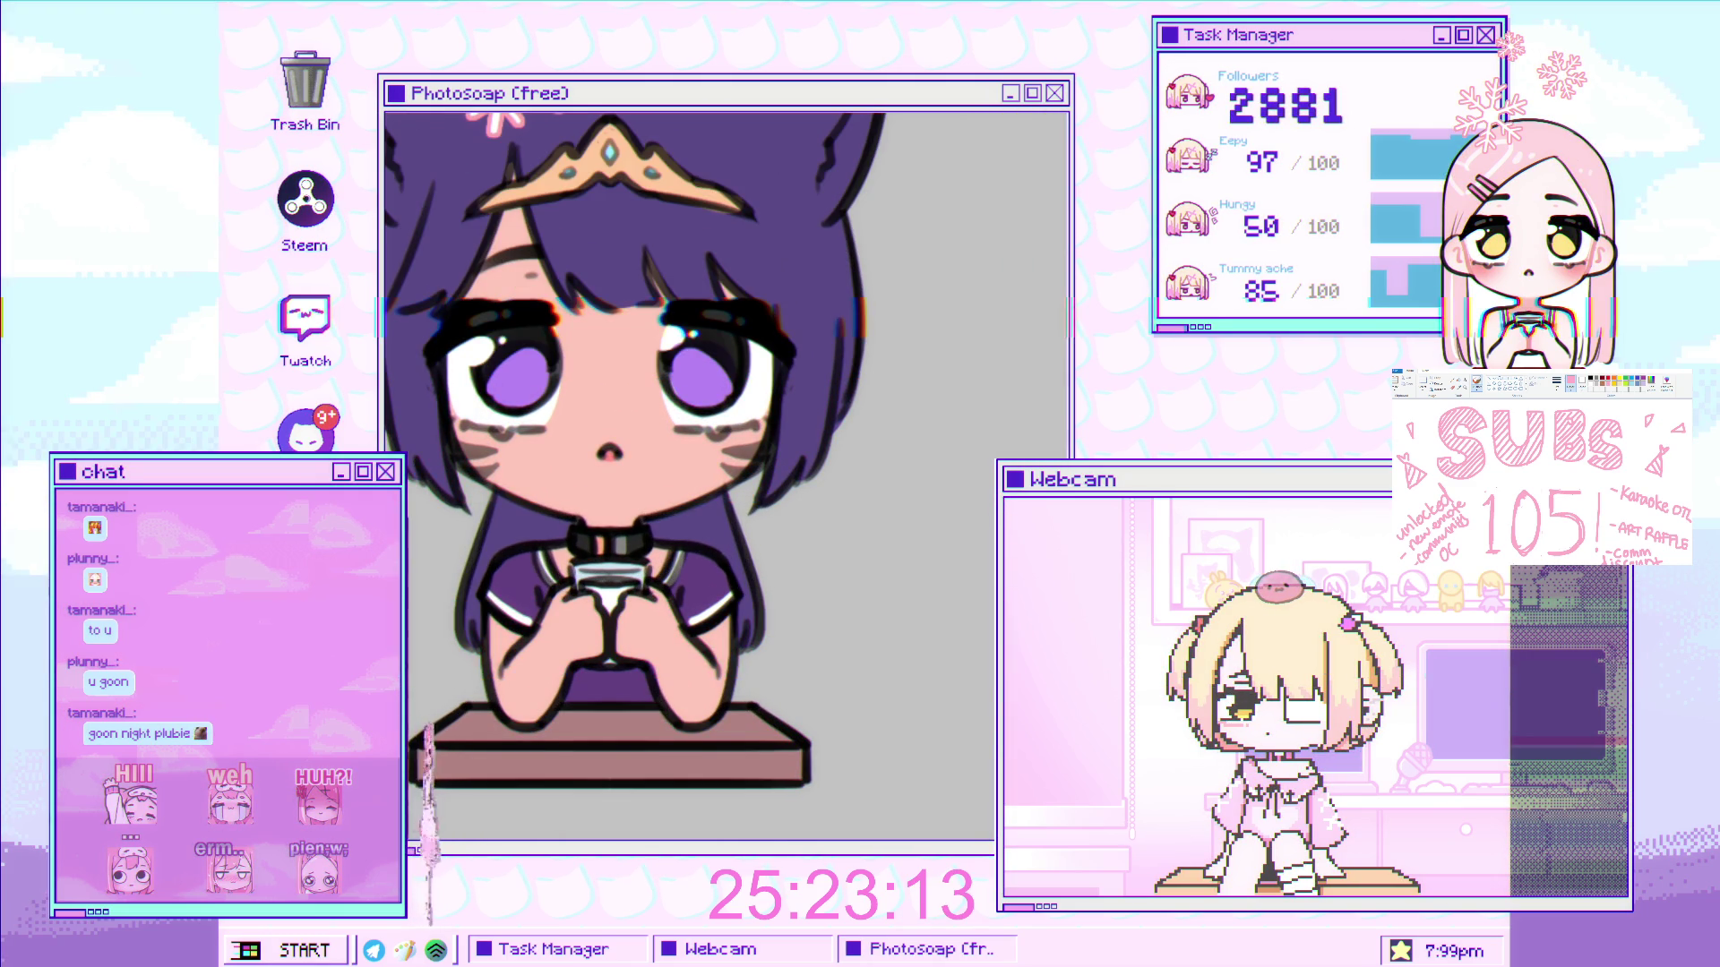
- Zoom in on the cheek and paint a larger, brighter pink blush stroke over it
scroll(657, 634, "up", 3)
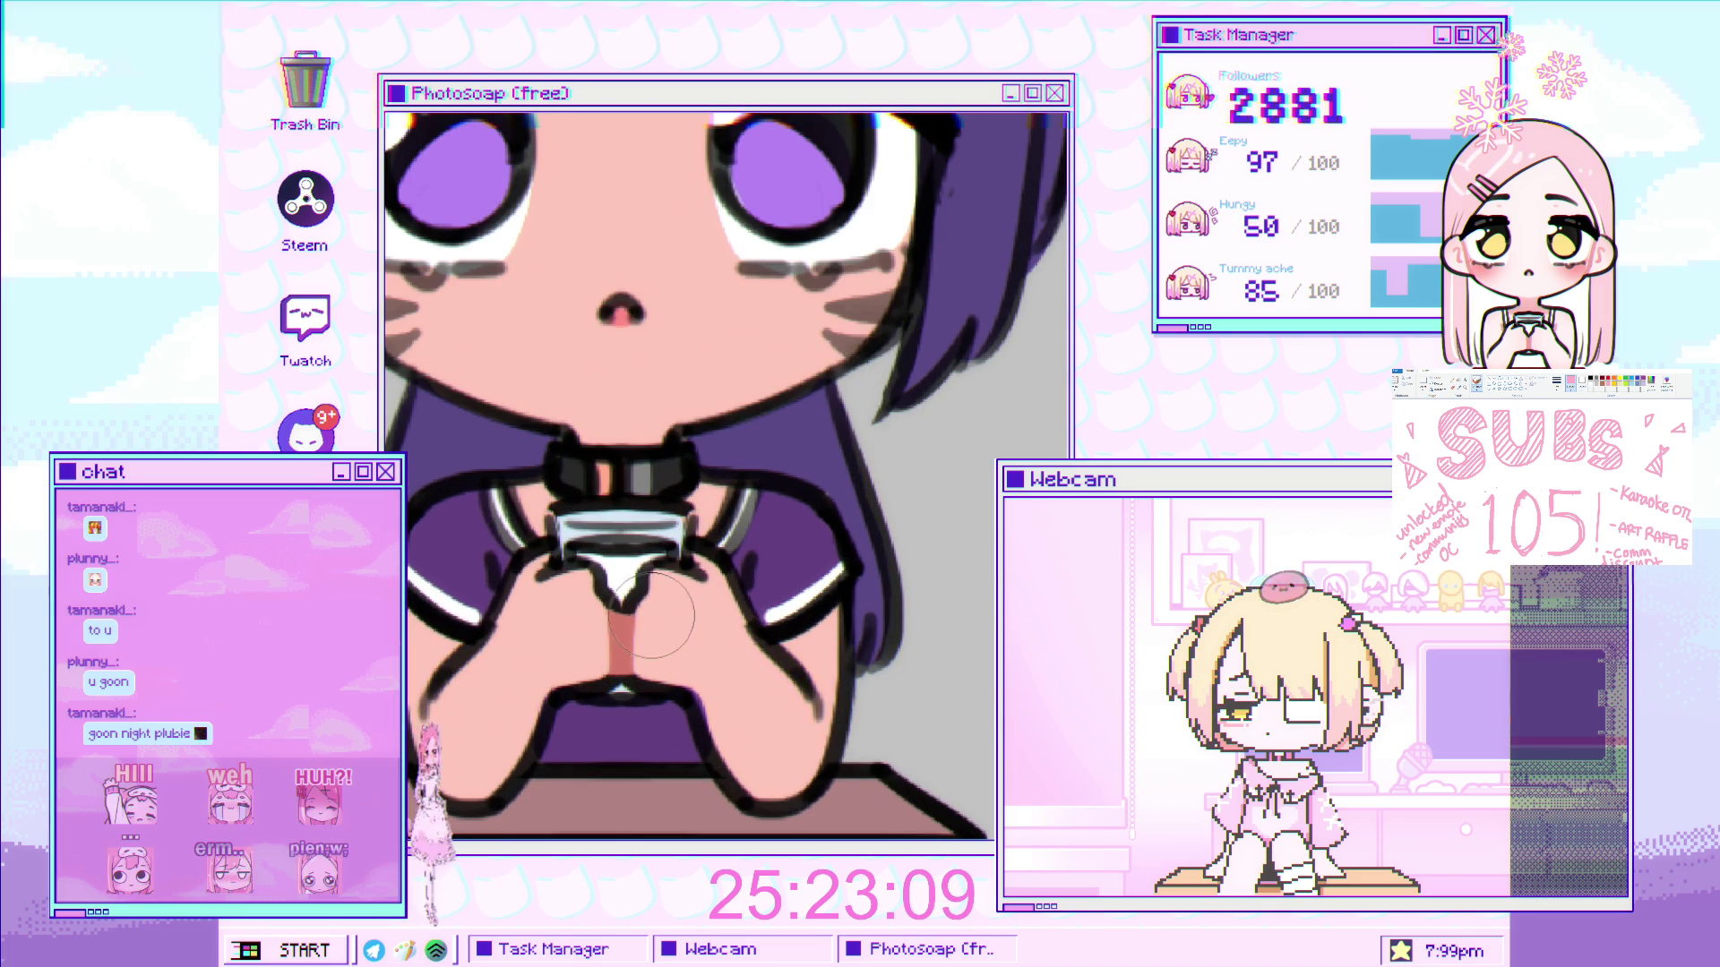
scroll(599, 624, "down", 5)
scroll(564, 304, "up", 3)
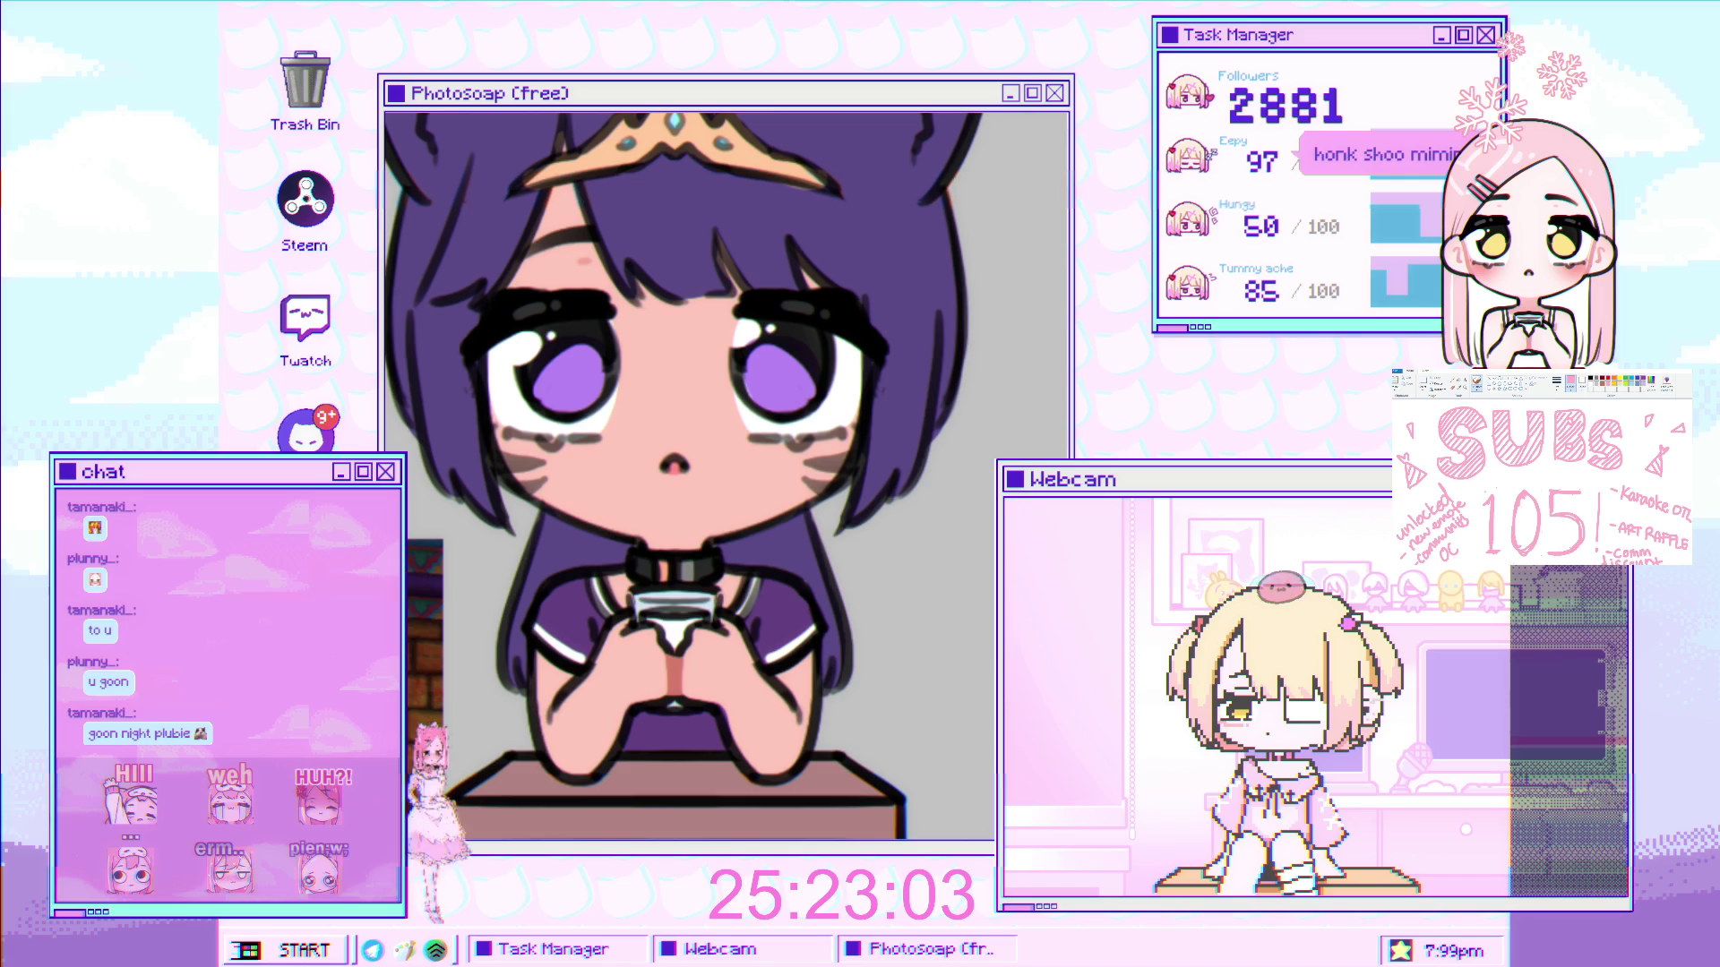
scroll(574, 481, "up", 3)
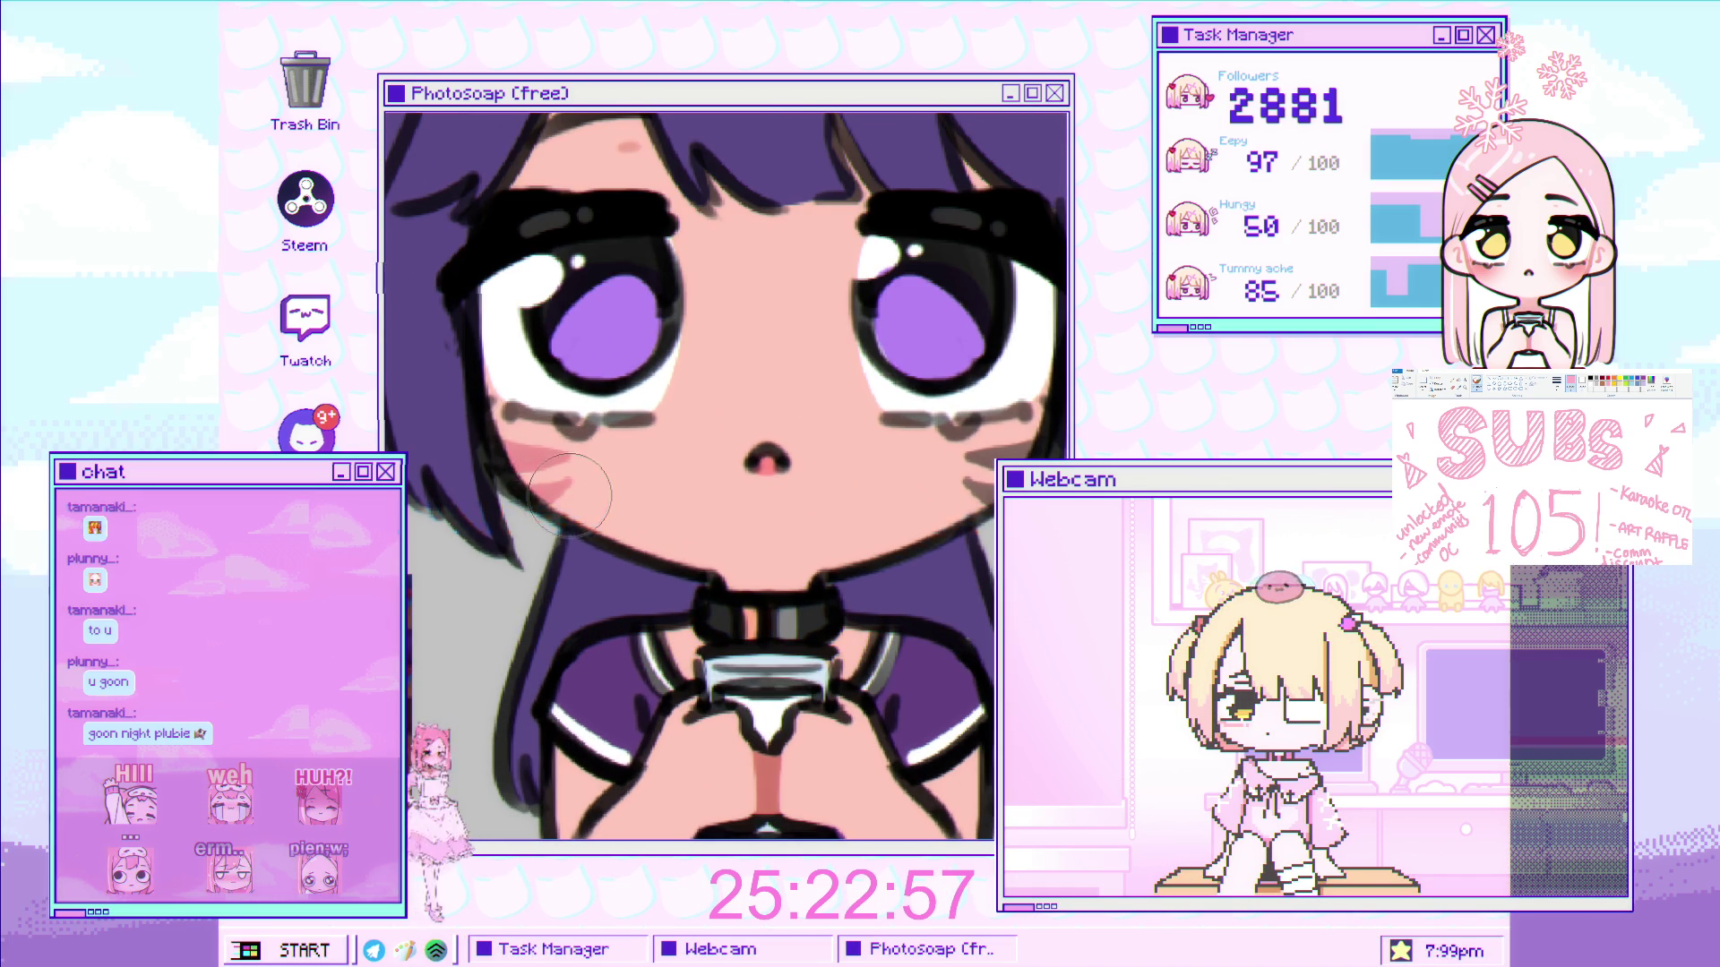
scroll(578, 495, "down", 3)
scroll(742, 447, "up", 5)
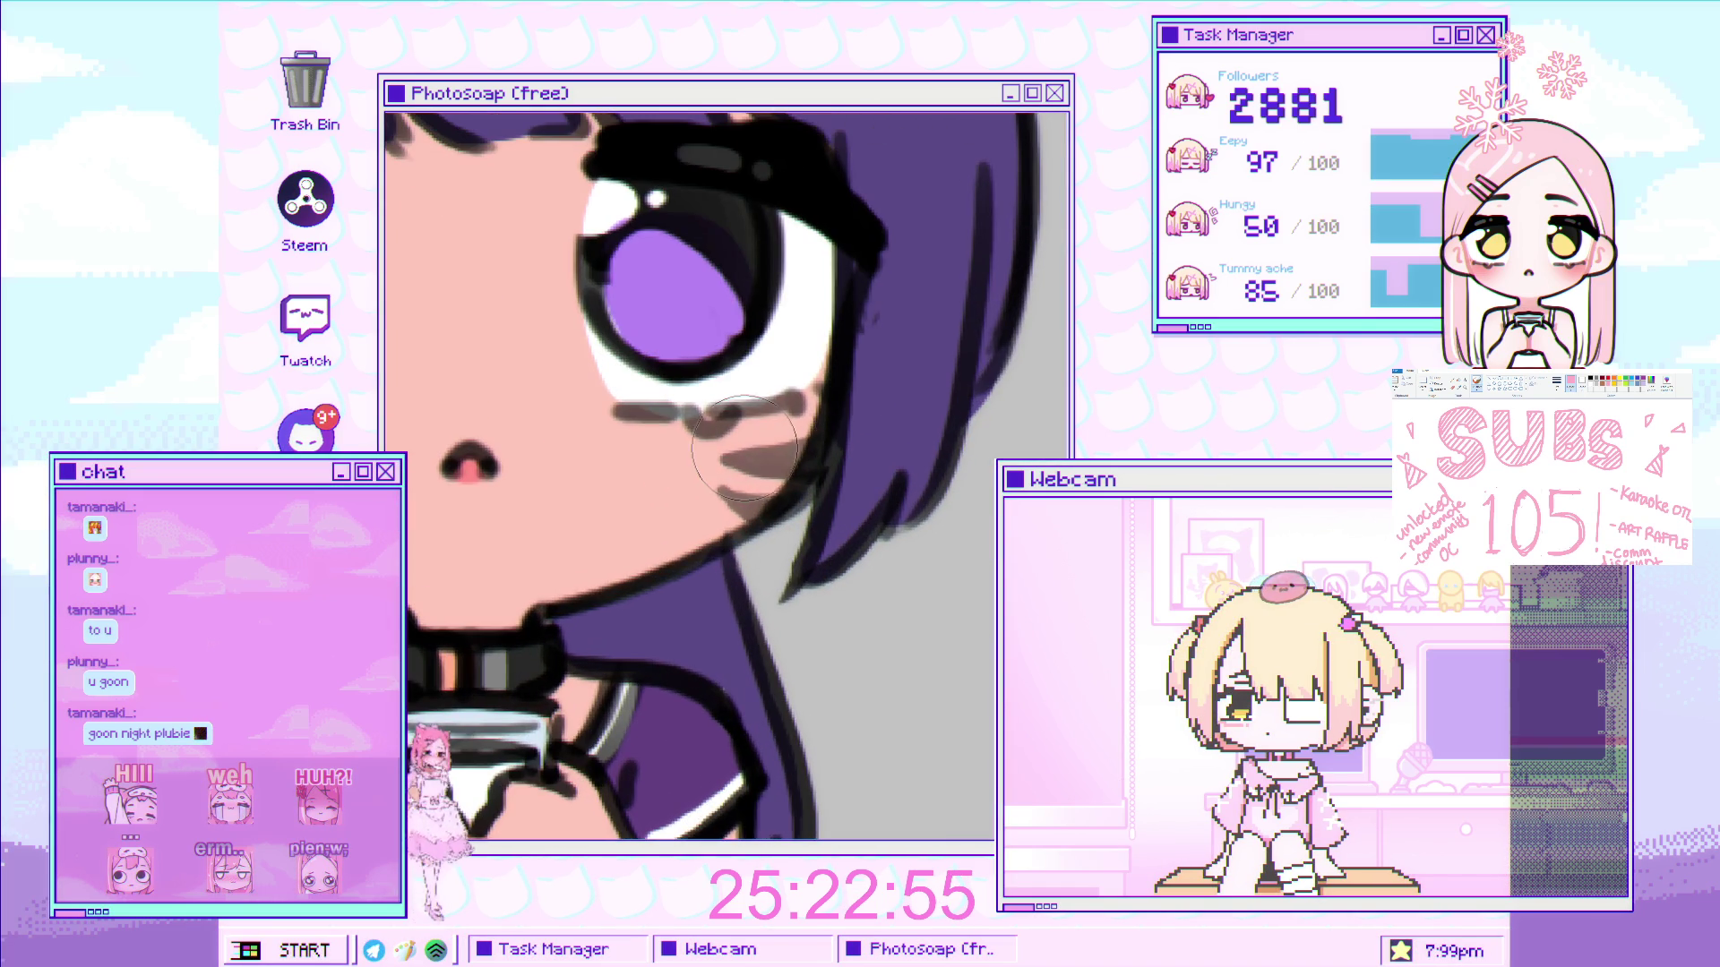
mouse_move(748, 450)
left_mouse_down()
mouse_move(766, 466)
mouse_move(785, 431)
left_mouse_up()
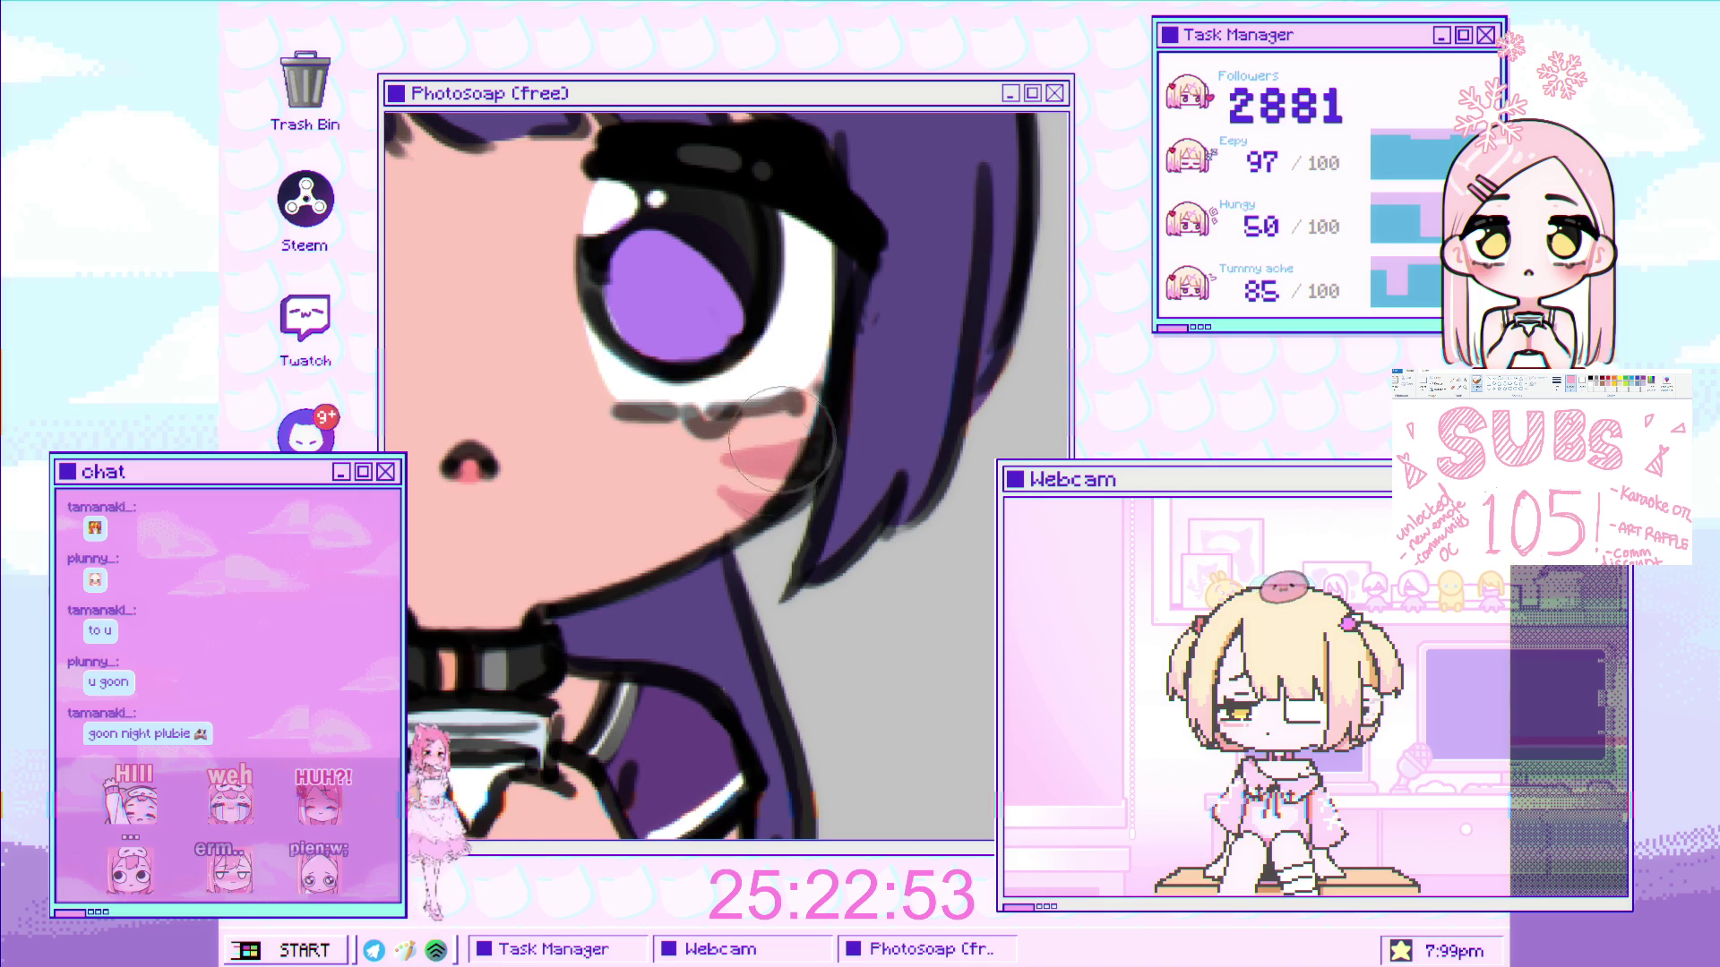
scroll(784, 439, "down", 5)
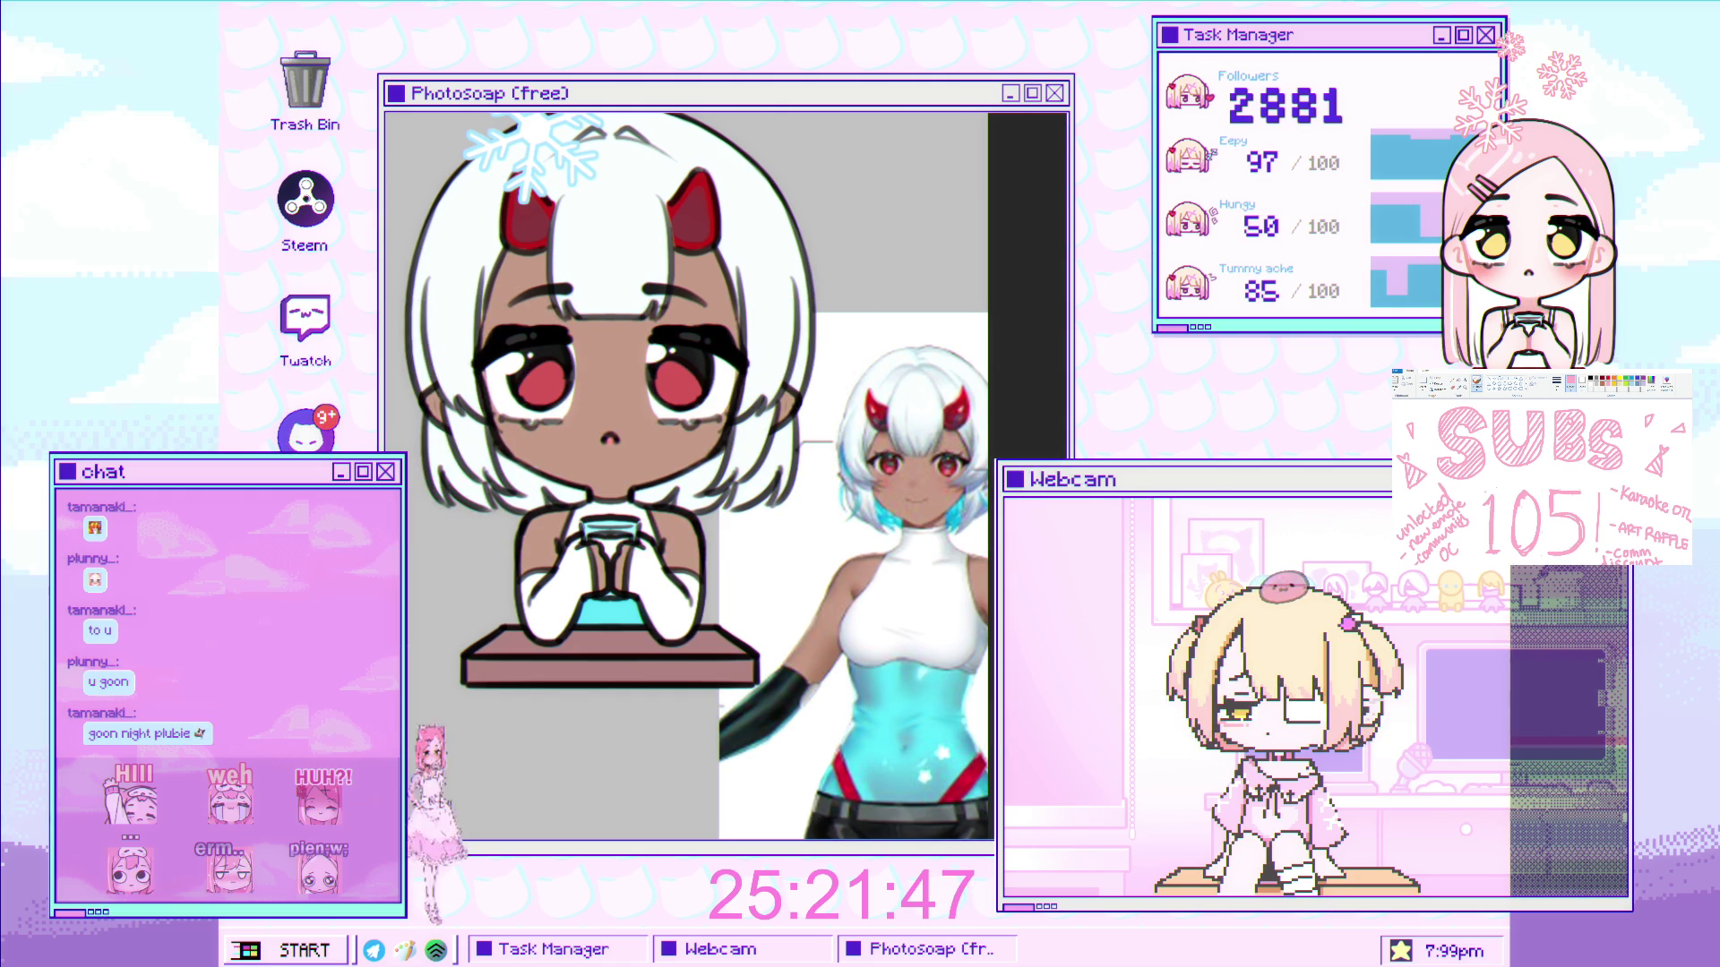
- Zoom in on the held cup, brush brown into its centre, and return to the full-character view
left_click(652, 568)
left_click(652, 568)
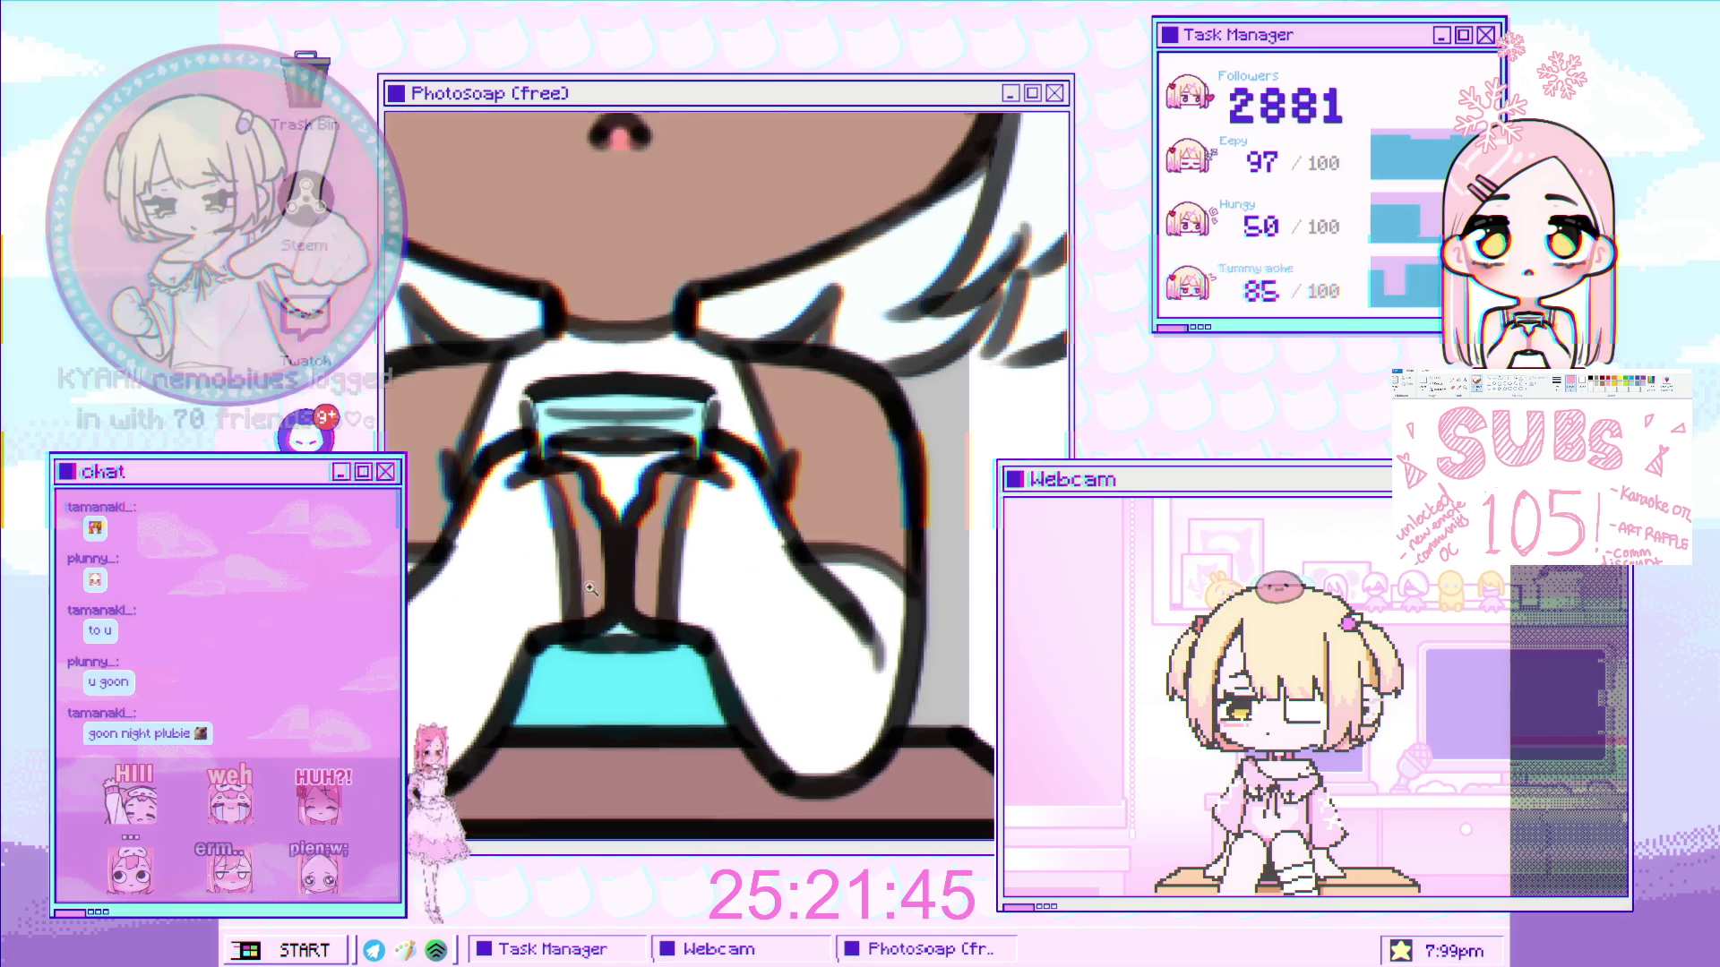
left_click_drag(607, 549, 618, 565)
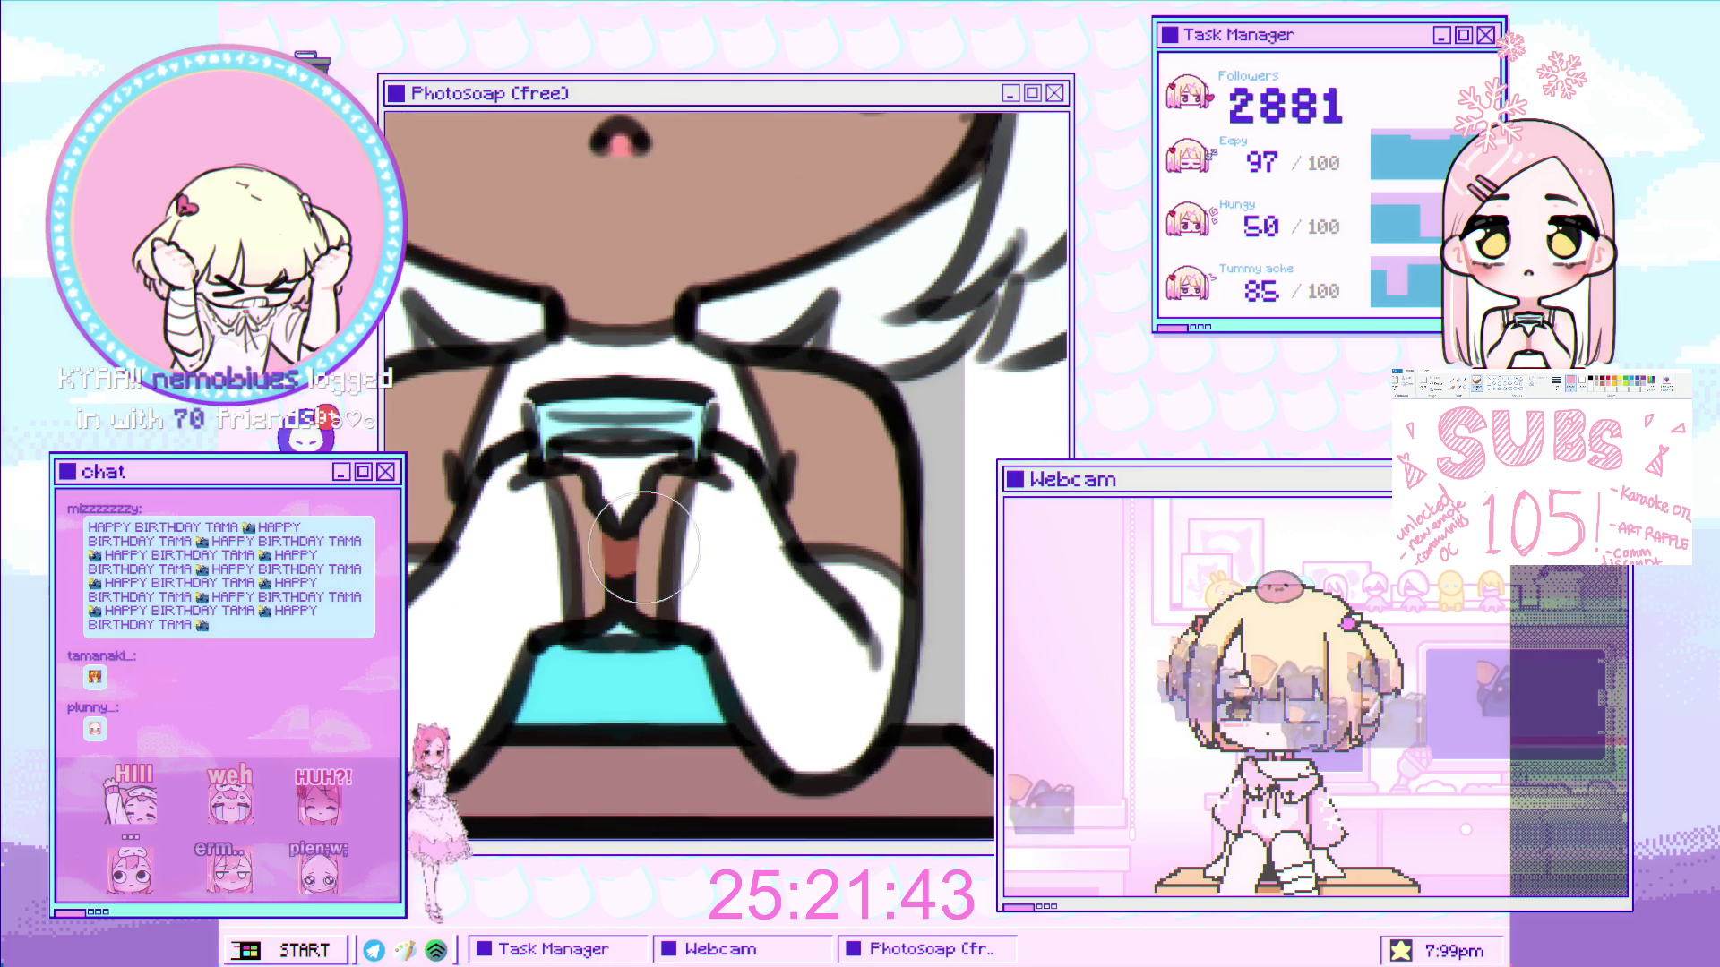
key("ctrl+0")
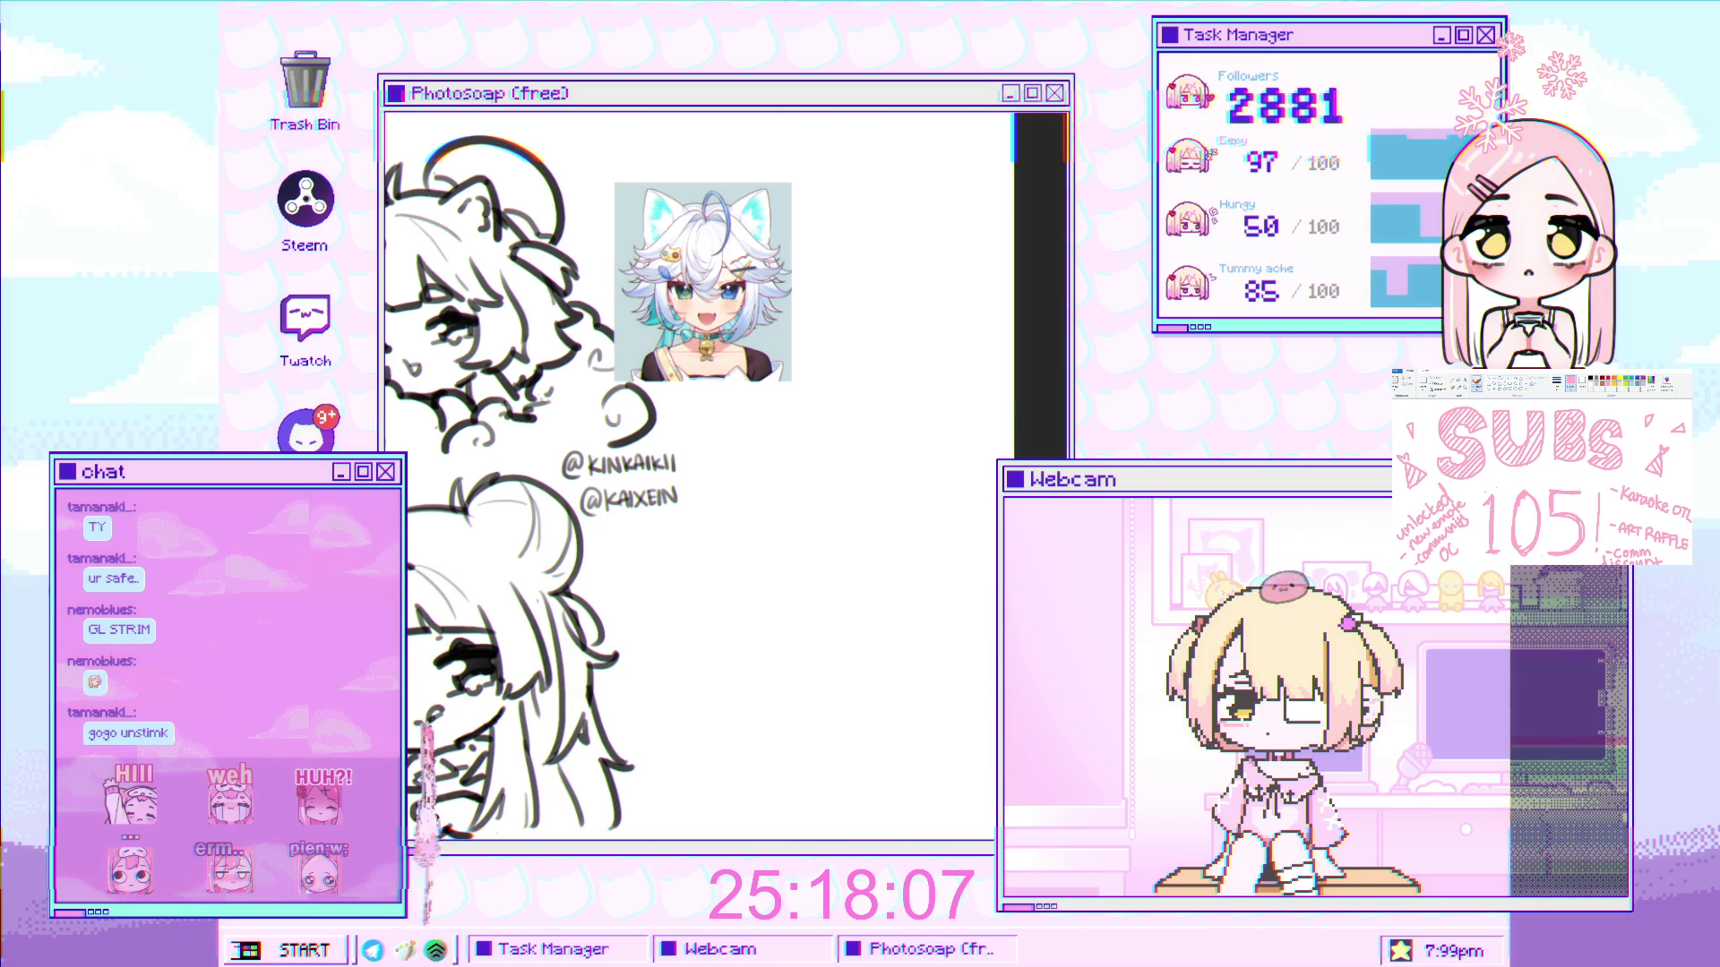
- Pan and zoom the canvas until blank white space right of the signature handles fills the view
left_click_drag(842, 449, 761, 370)
scroll(761, 370, "up", 2)
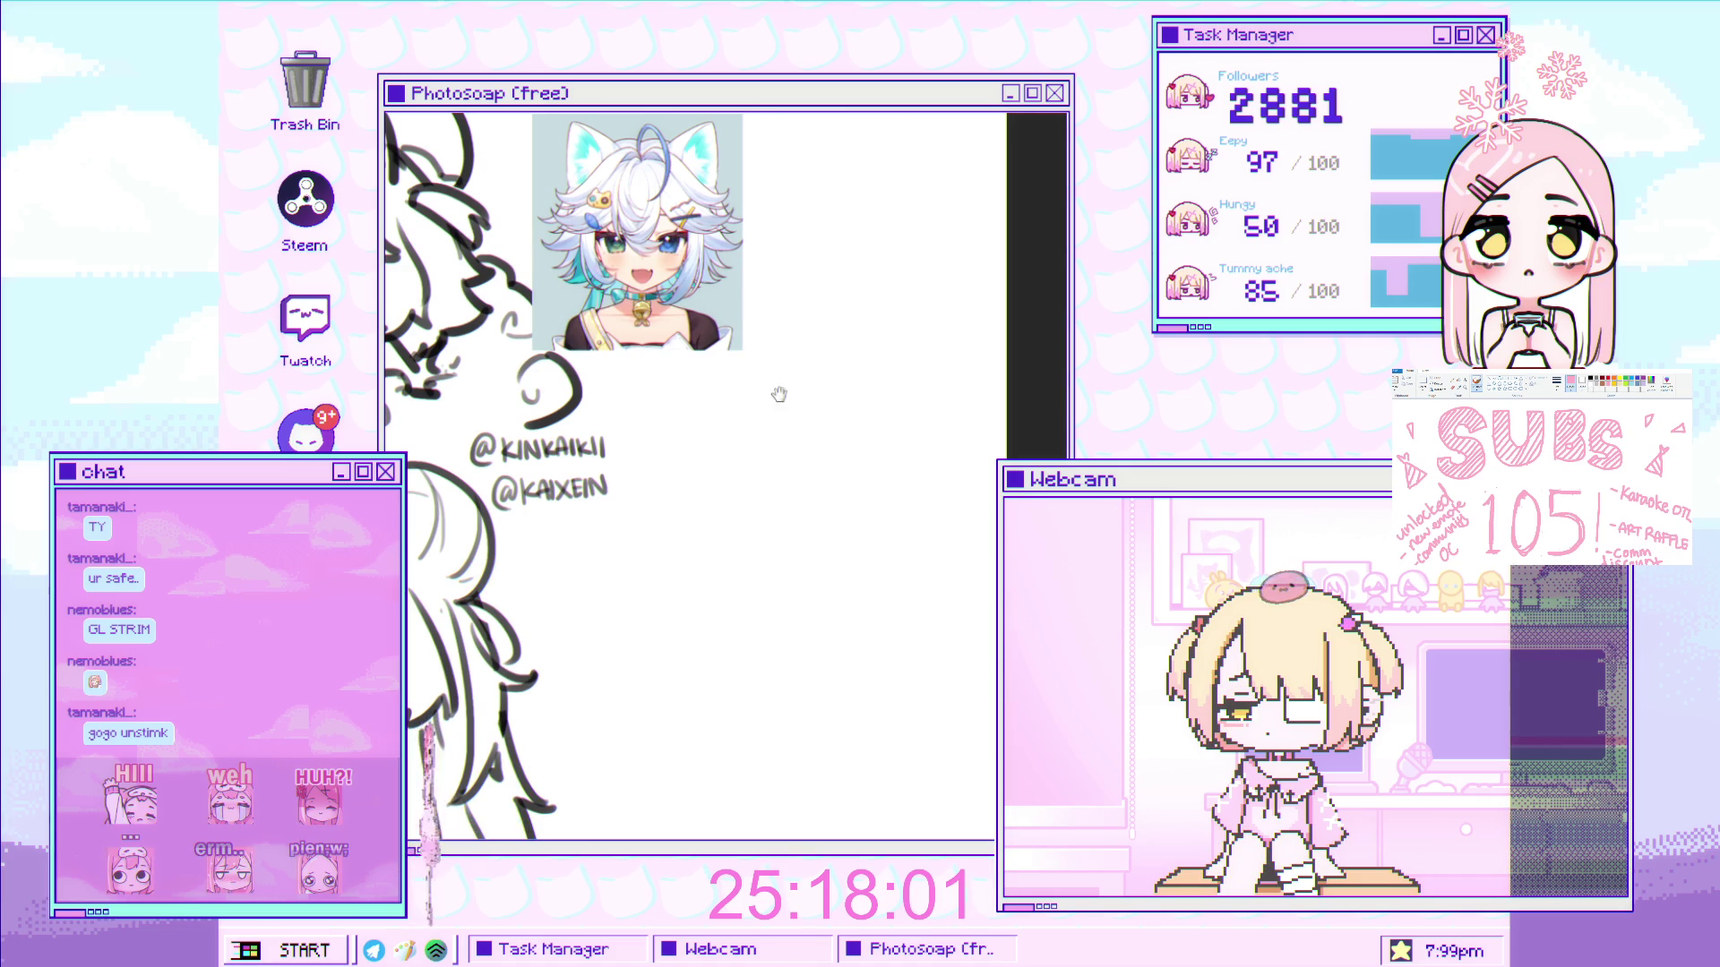
scroll(787, 488, "down", 2)
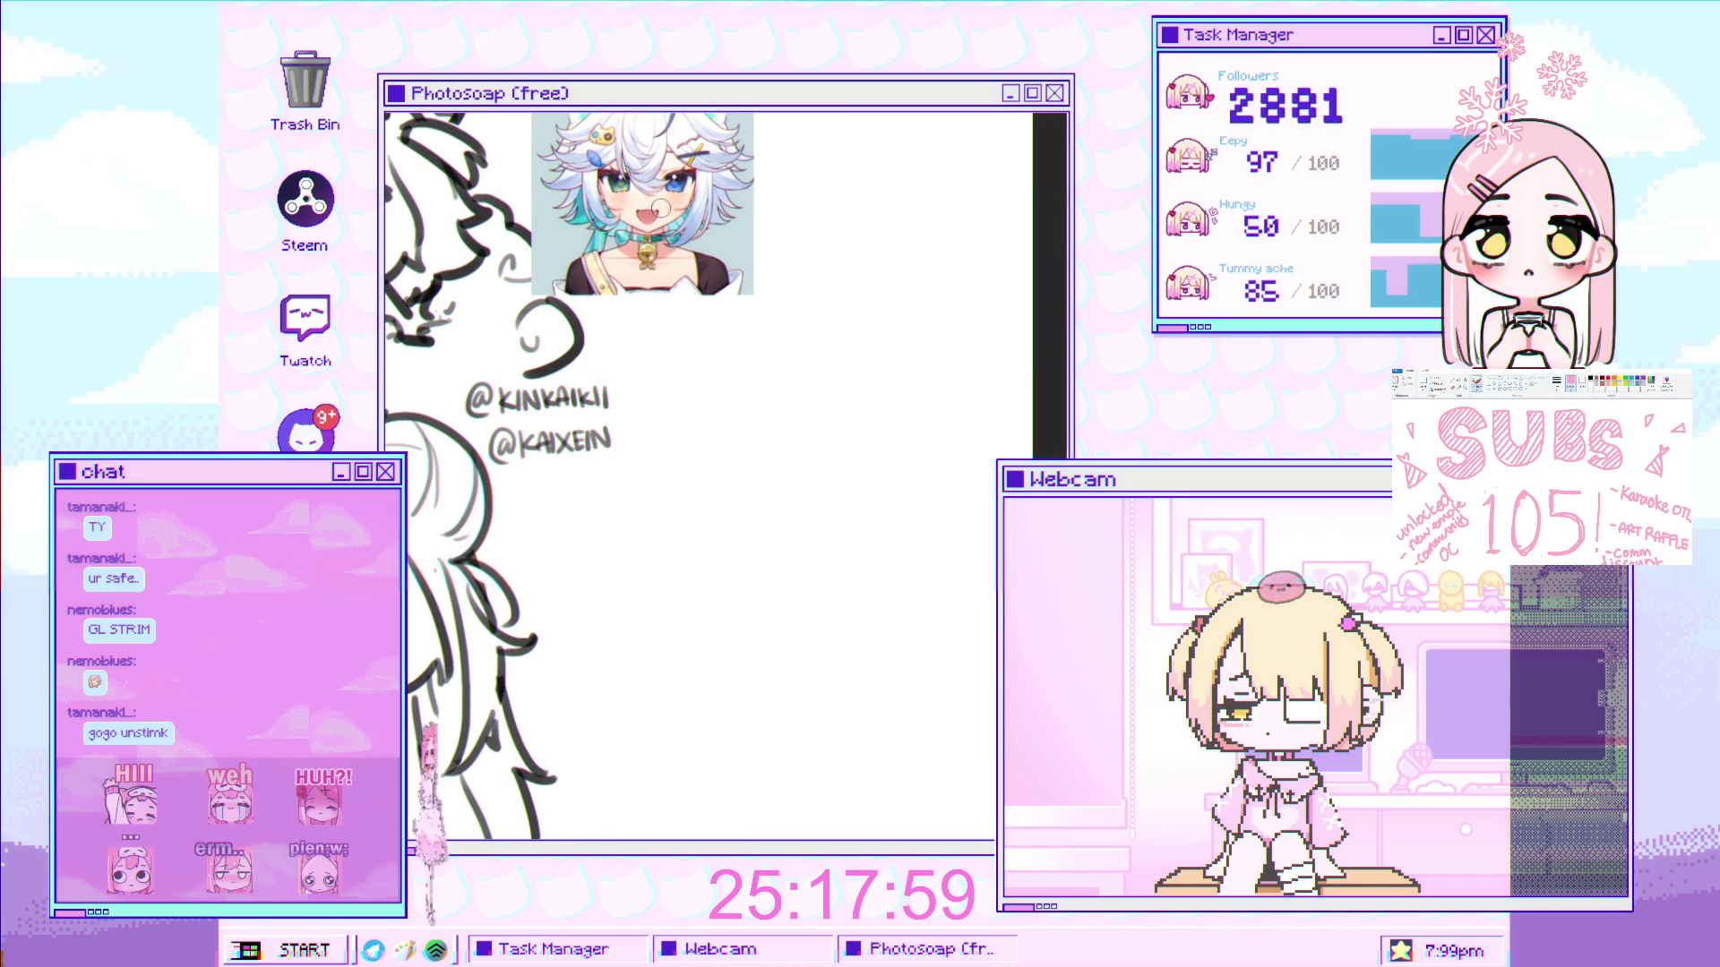
scroll(641, 149, "down", 1)
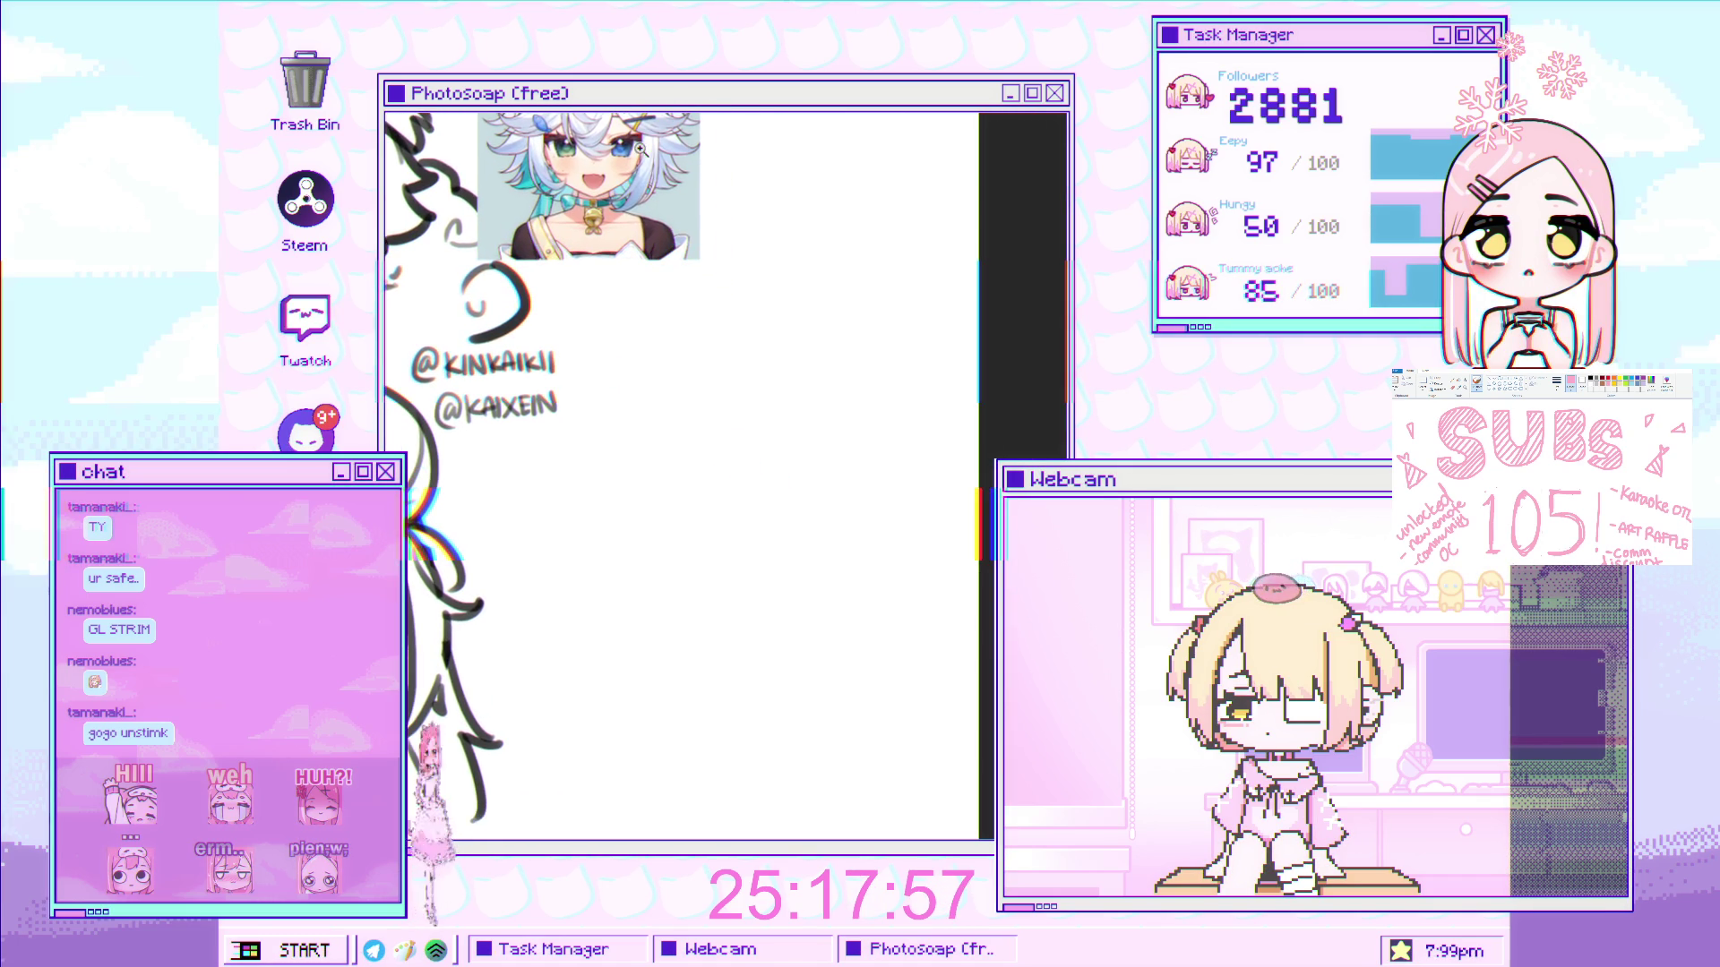
scroll(640, 240, "down", 3)
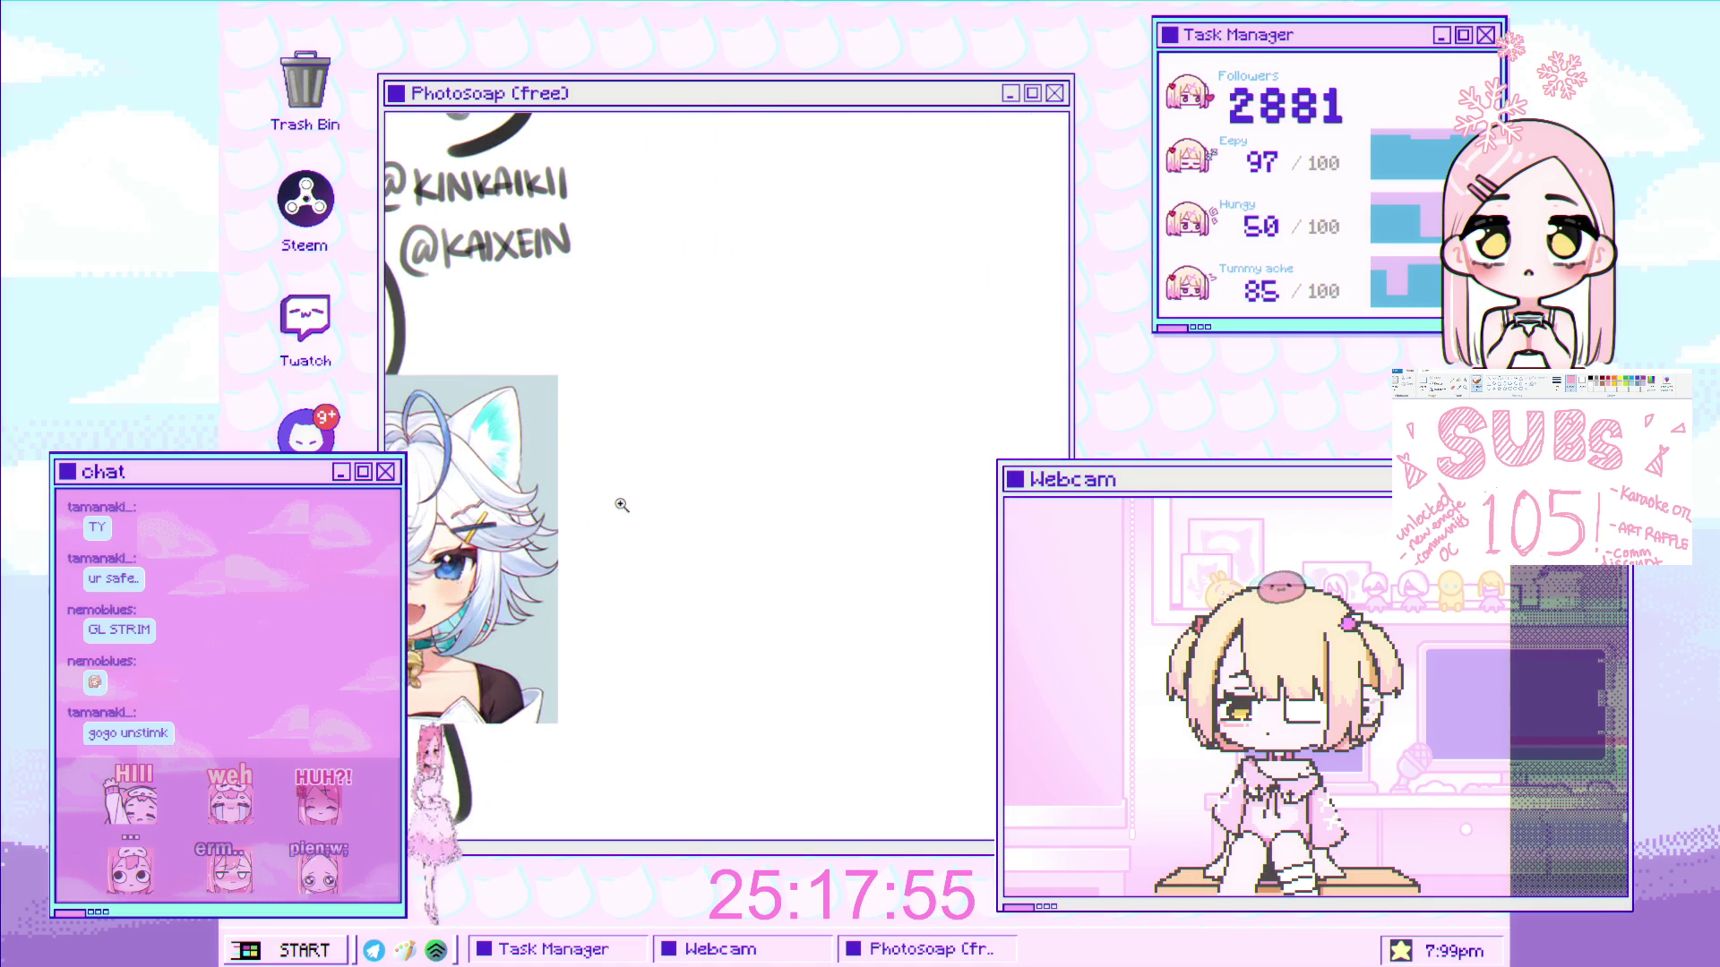
scroll(710, 399, "up", 2)
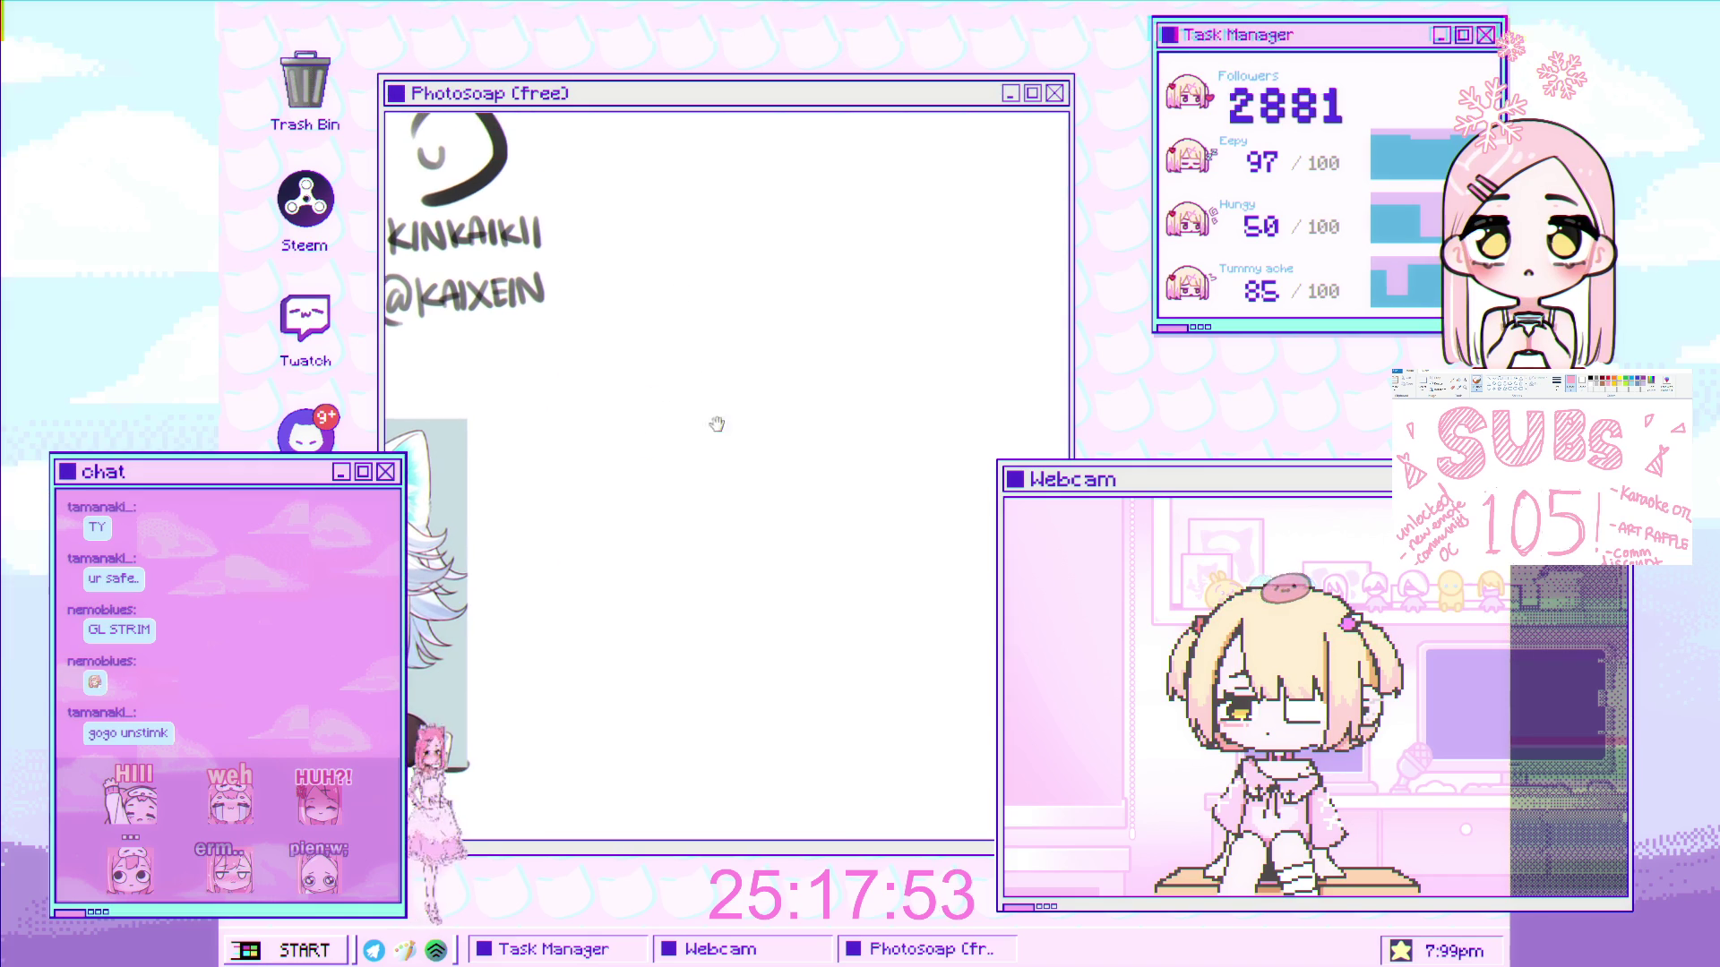
scroll(685, 524, "down", 1)
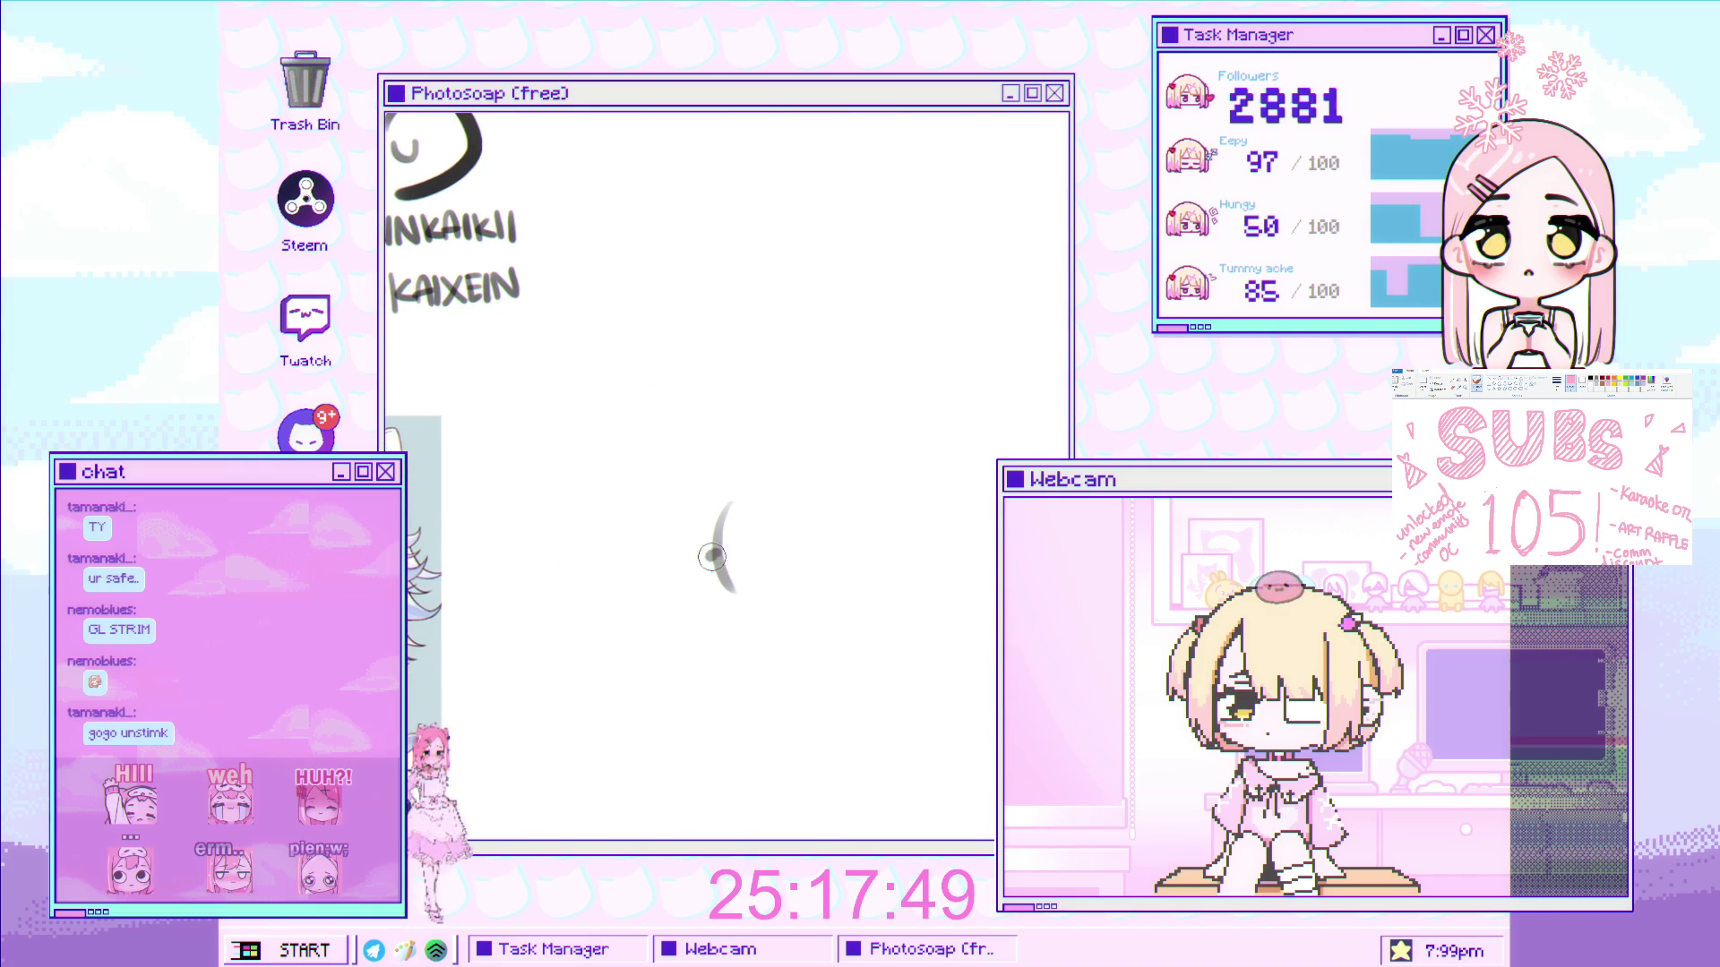
scroll(719, 531, "right", 1)
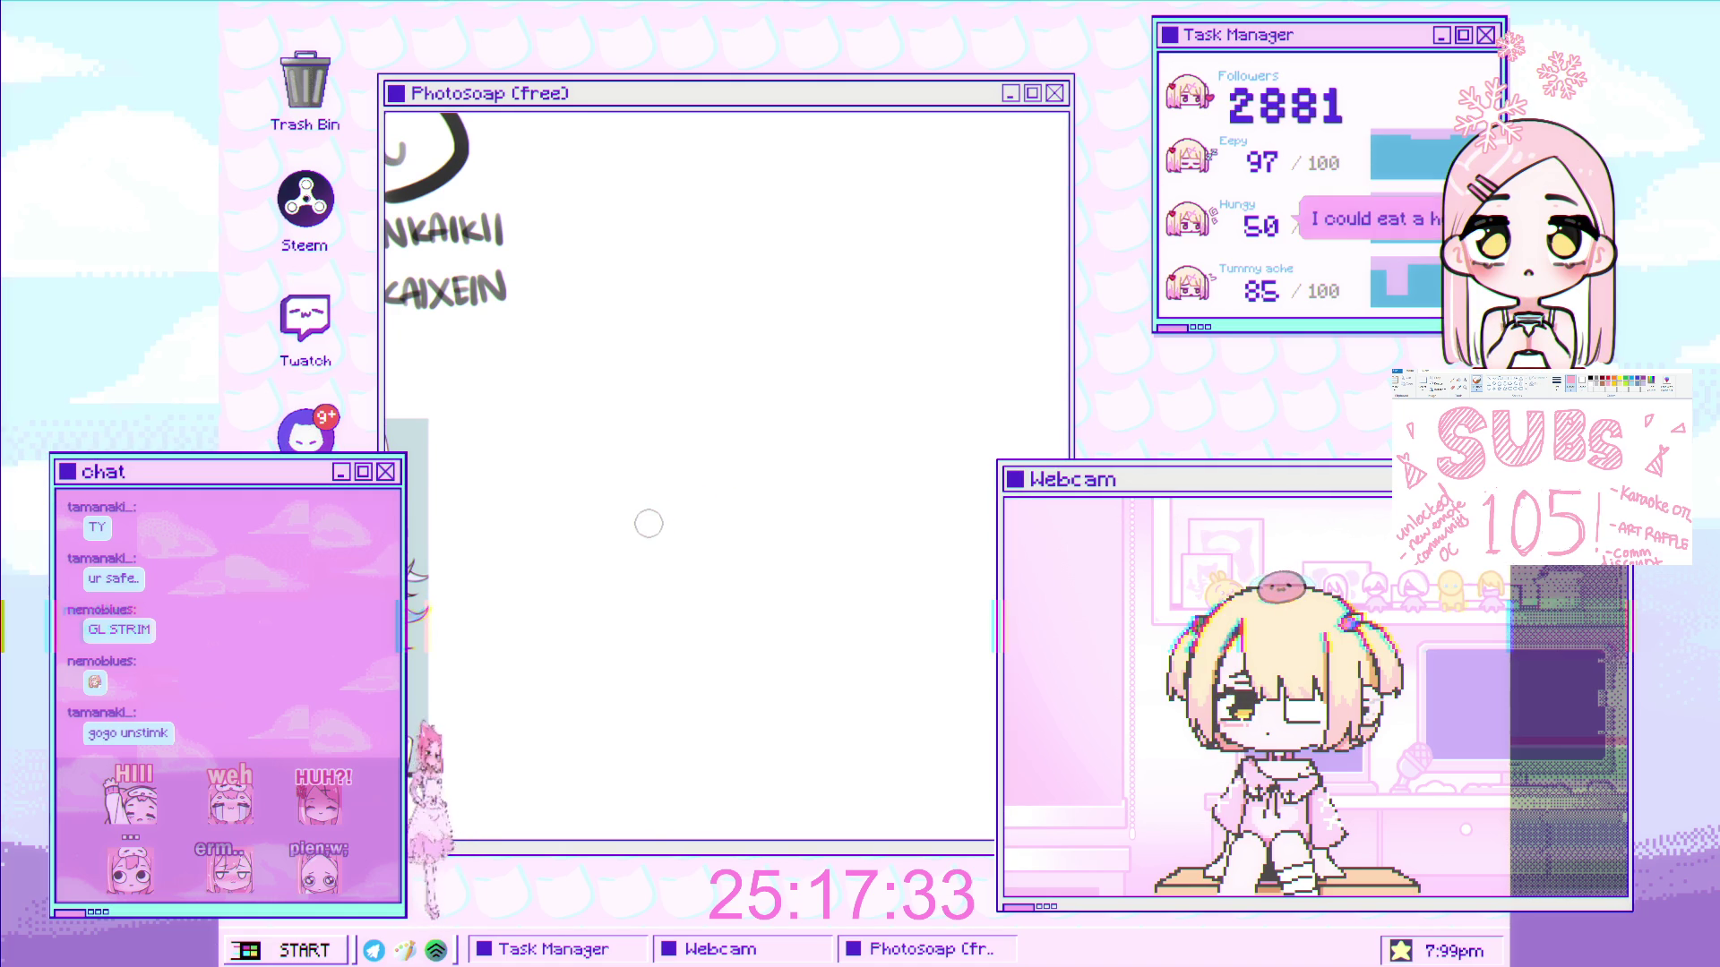
scroll(644, 510, "up", 1)
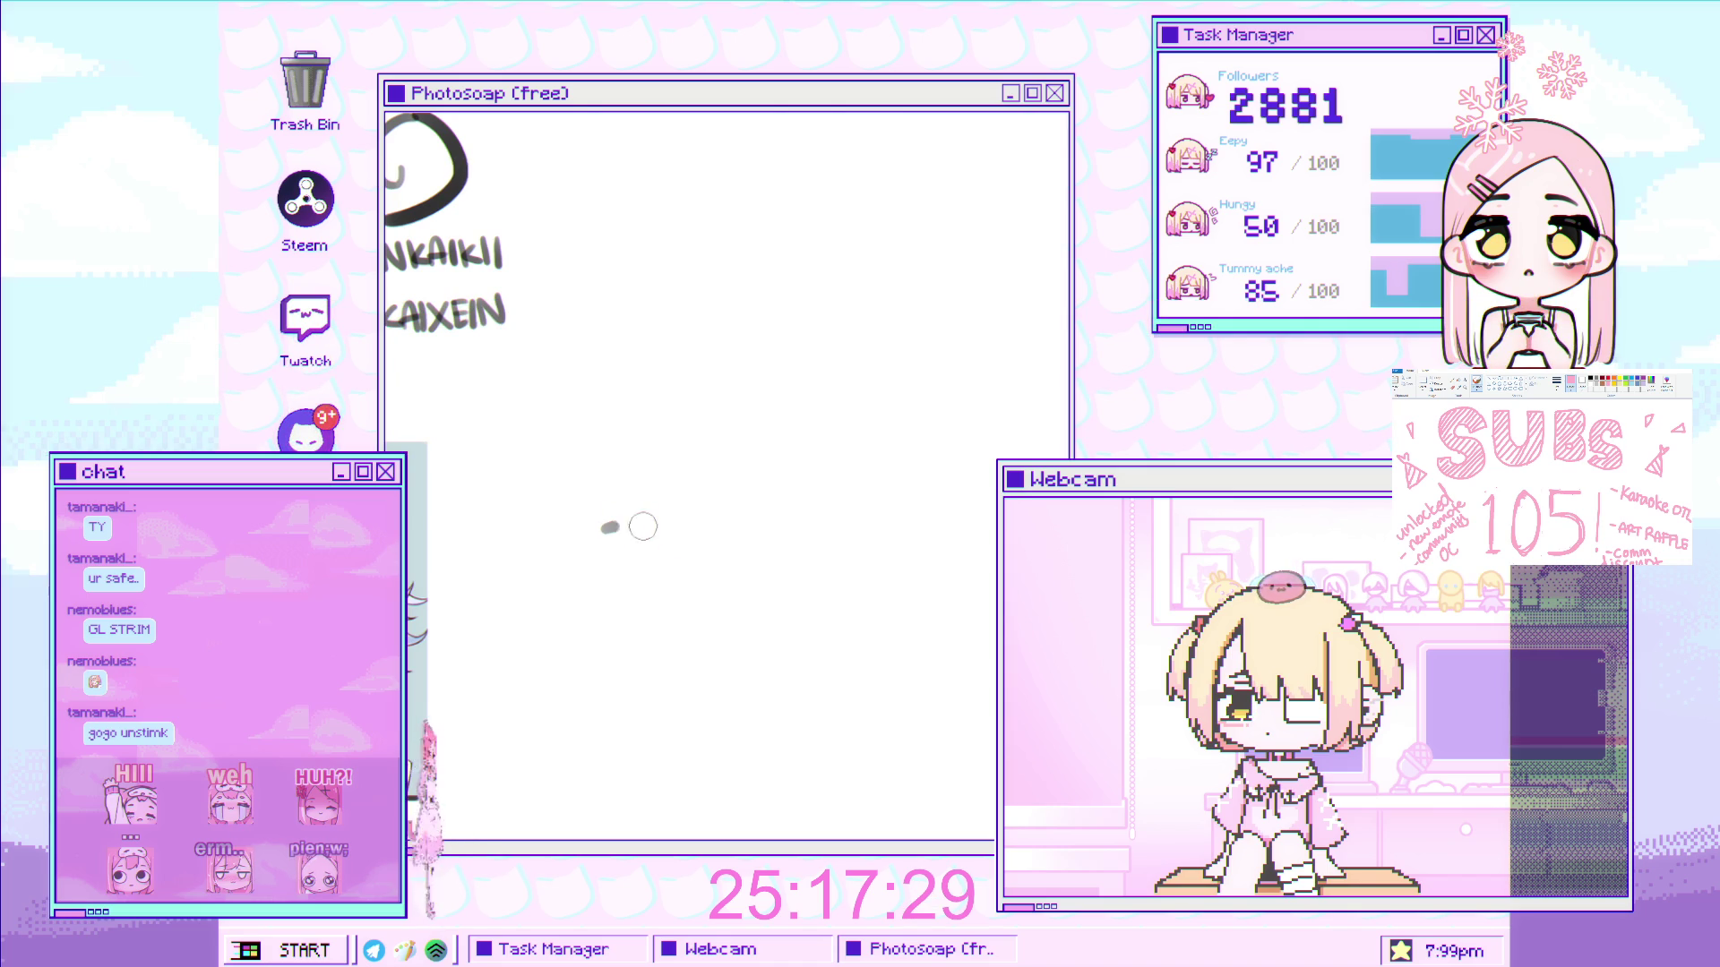
scroll(642, 510, "down", 2)
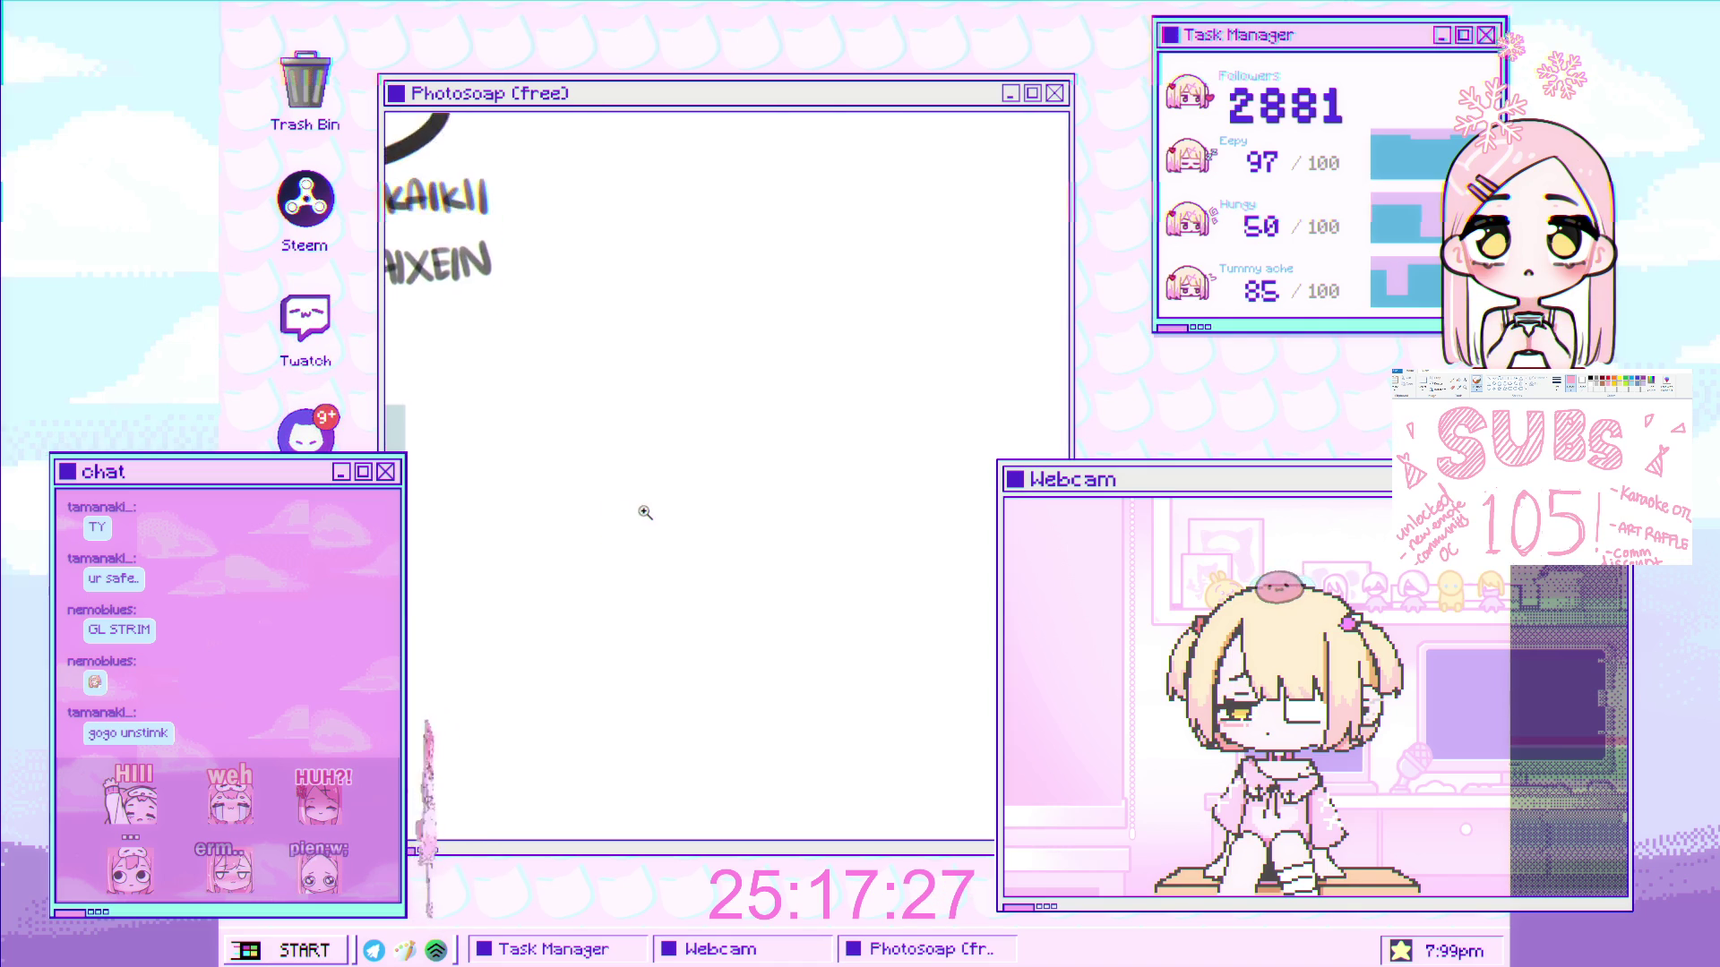
scroll(655, 504, "up", 3)
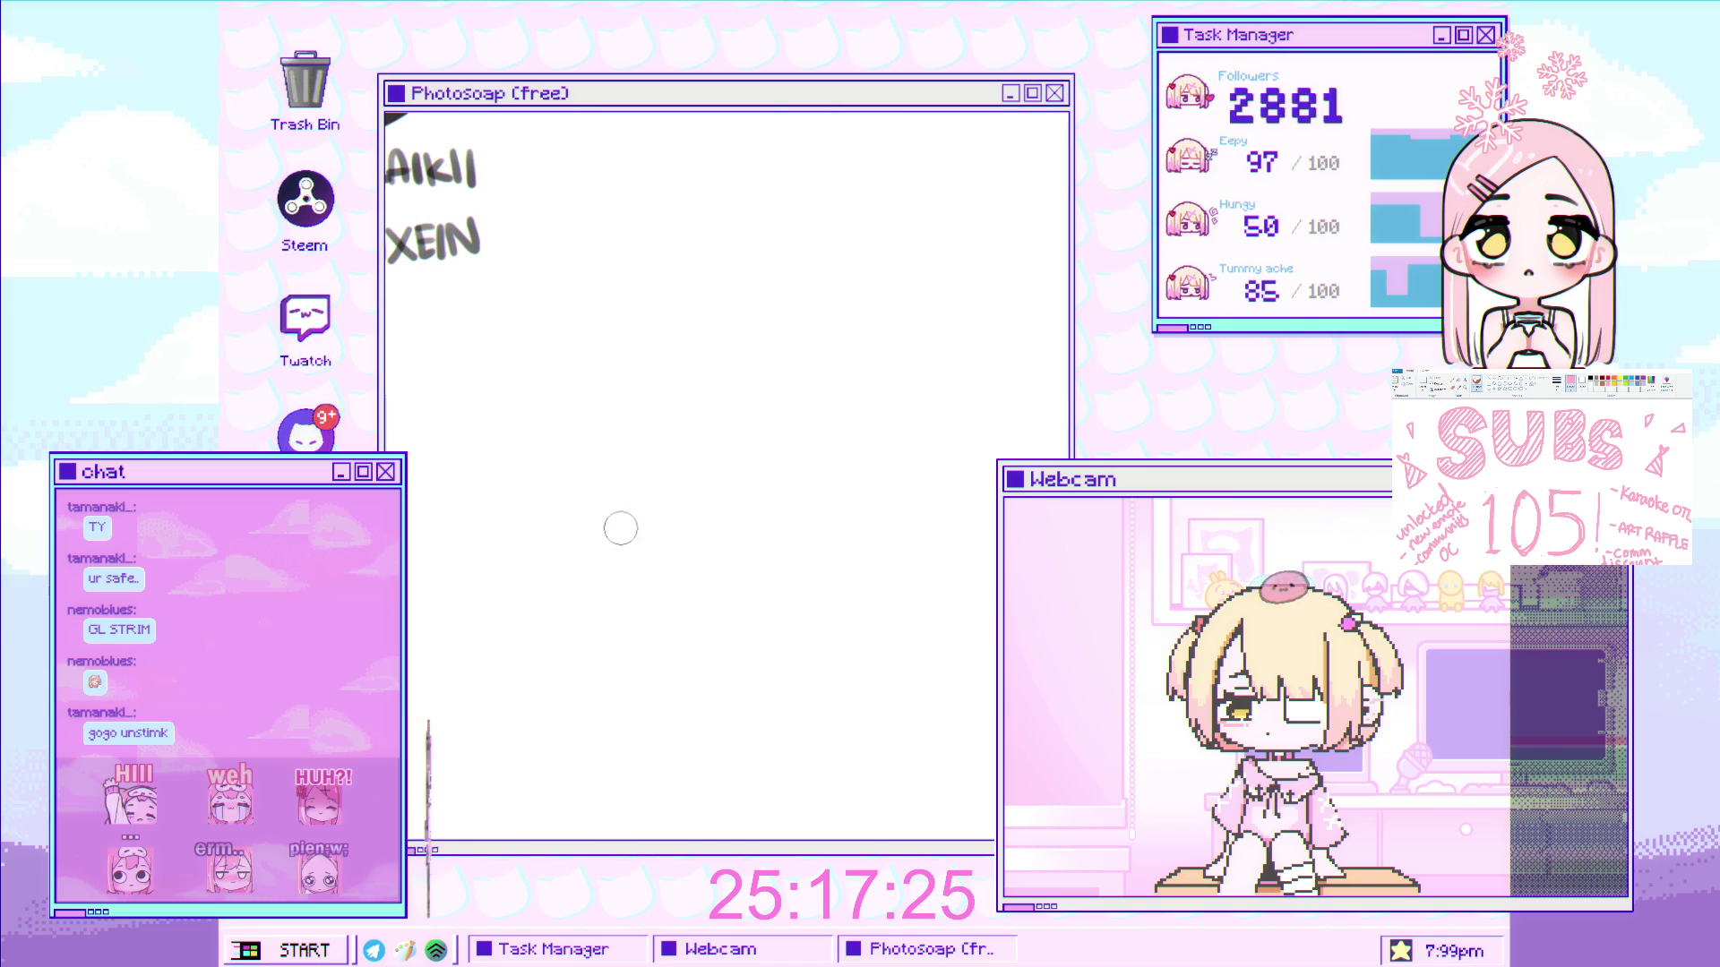
- Paint the left eye's heavy dark upper lid, redrawing the stroke until it sits right
left_click_drag(609, 525, 704, 525)
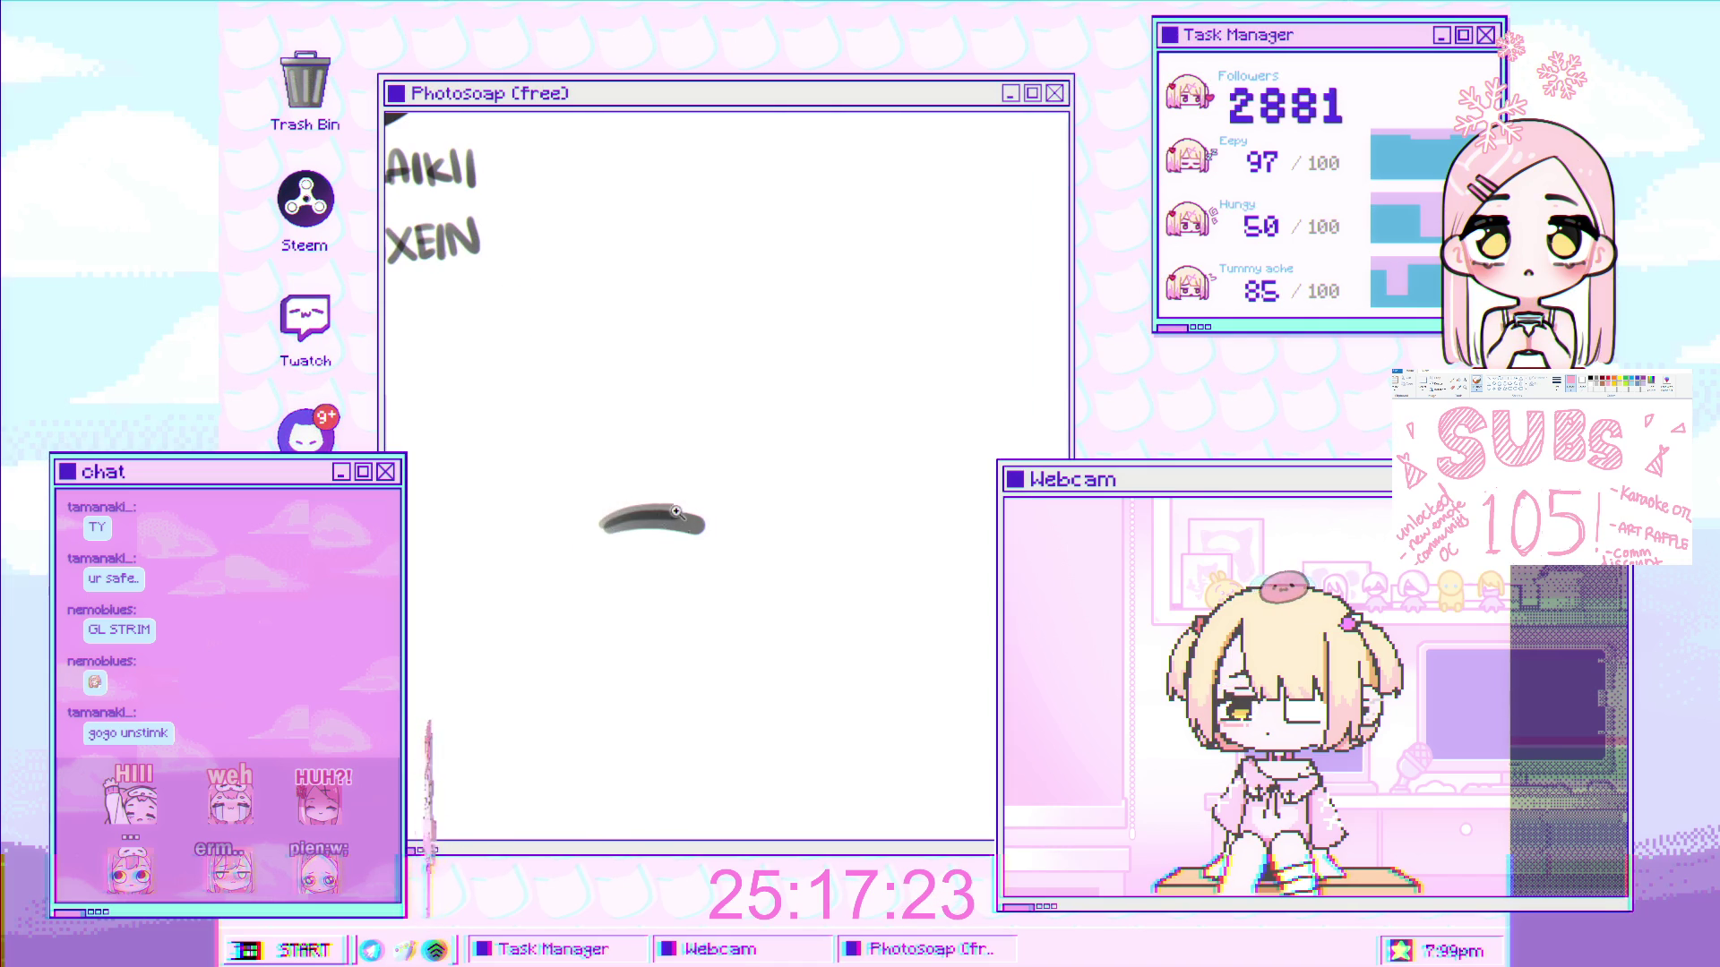
scroll(674, 512, "down", 2)
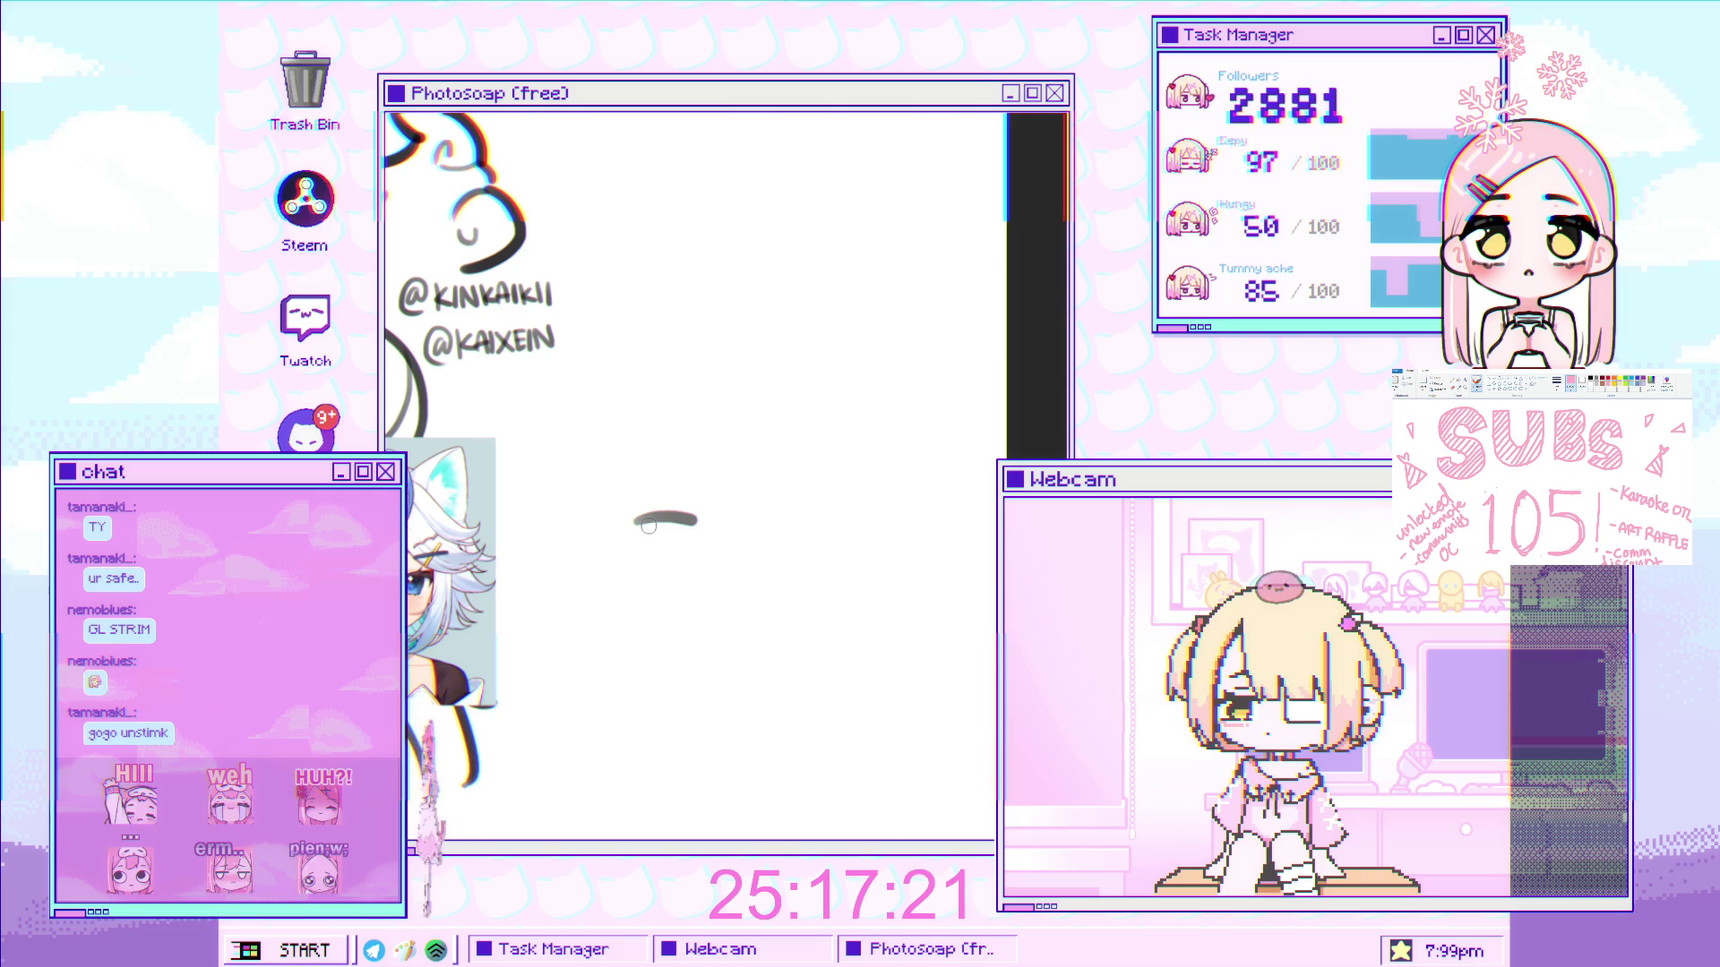
key("ctrl+z")
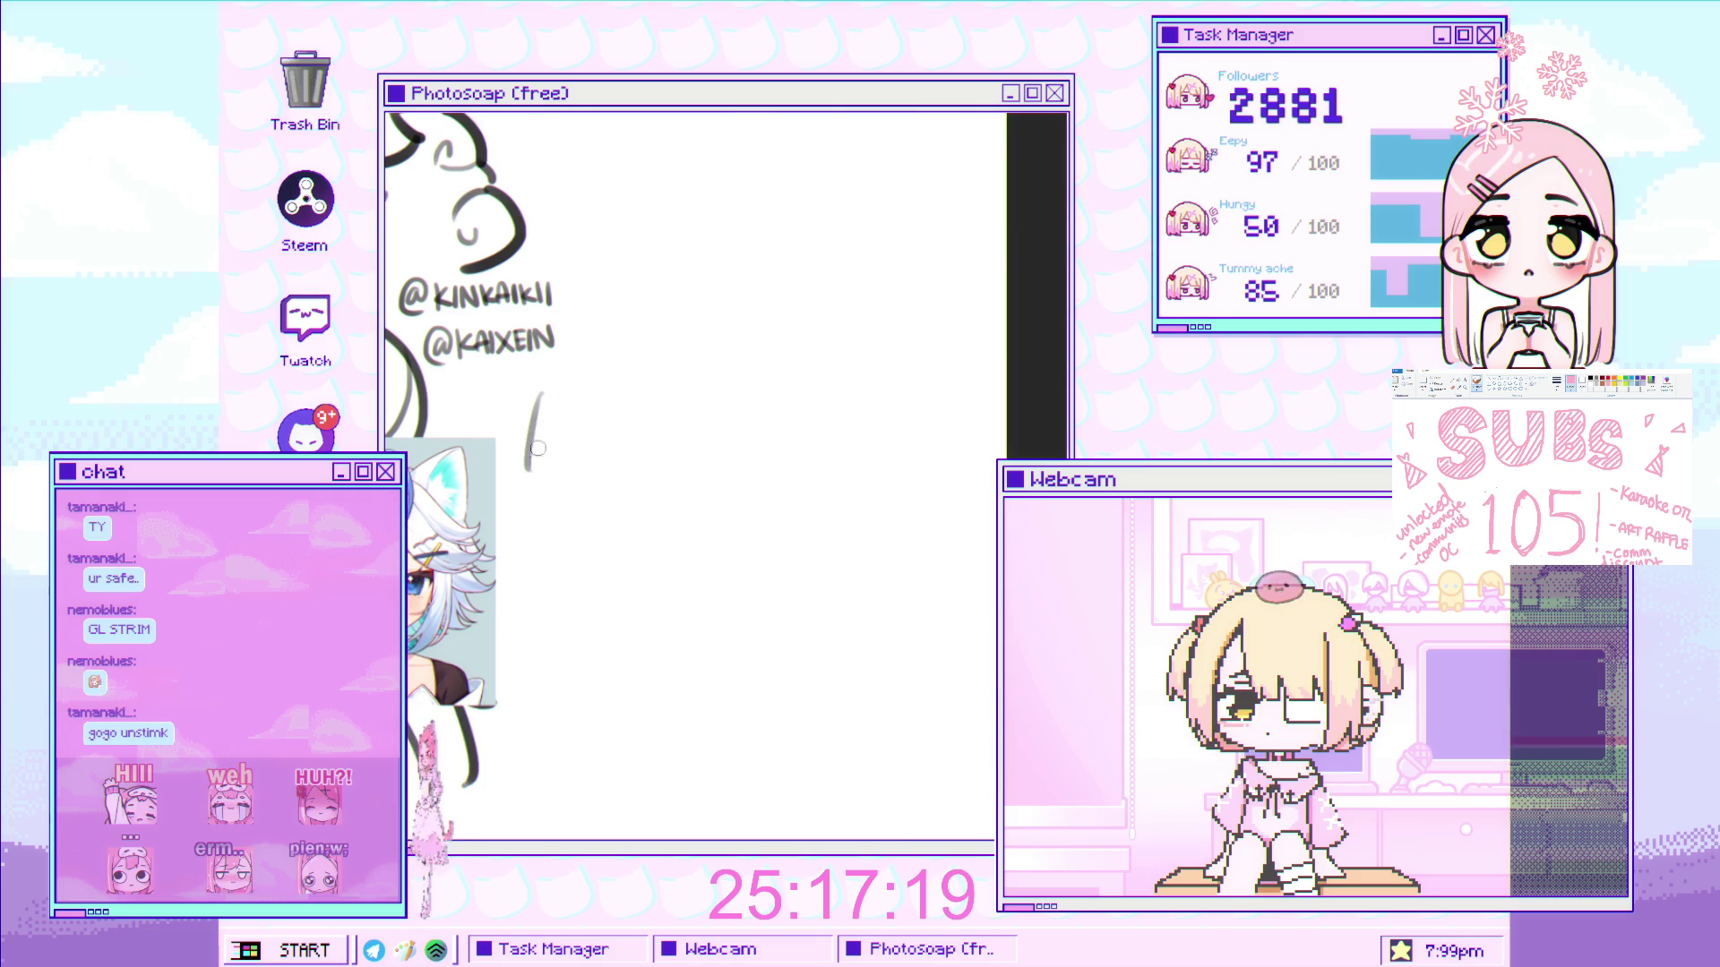
left_click_drag(586, 447, 710, 529)
key("ctrl+z")
left_click_drag(618, 556, 714, 540)
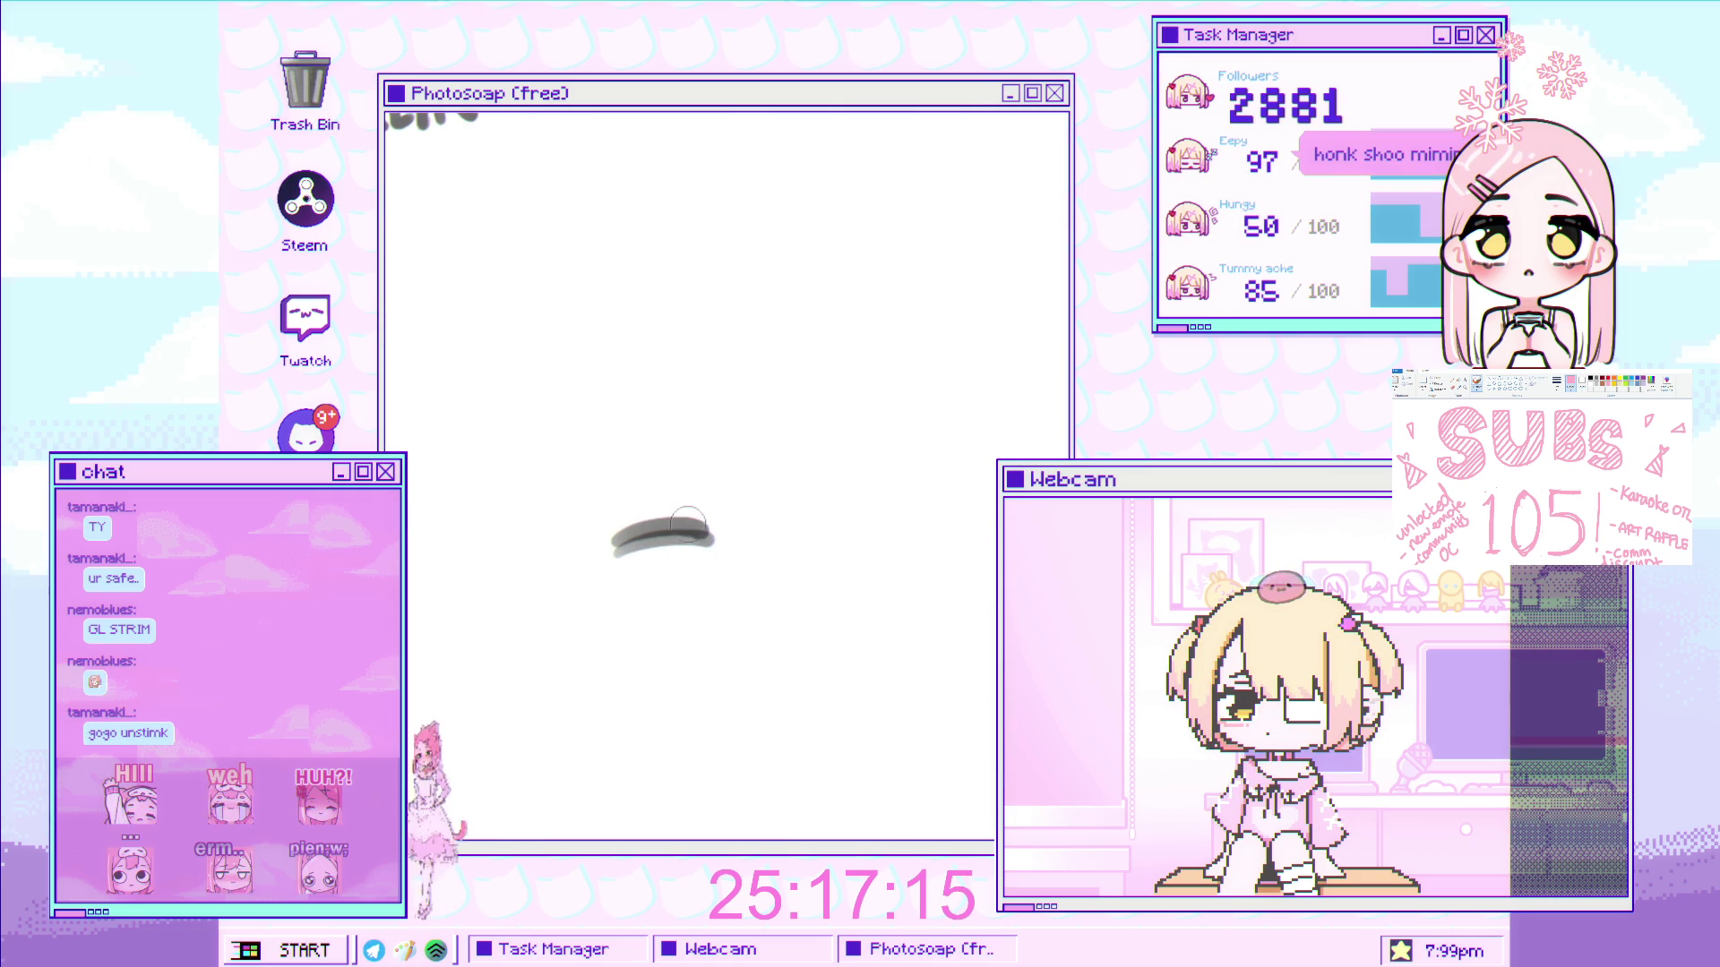
key("ctrl+z")
mouse_move(607, 548)
left_mouse_down()
mouse_move(708, 528)
mouse_move(726, 540)
left_mouse_up()
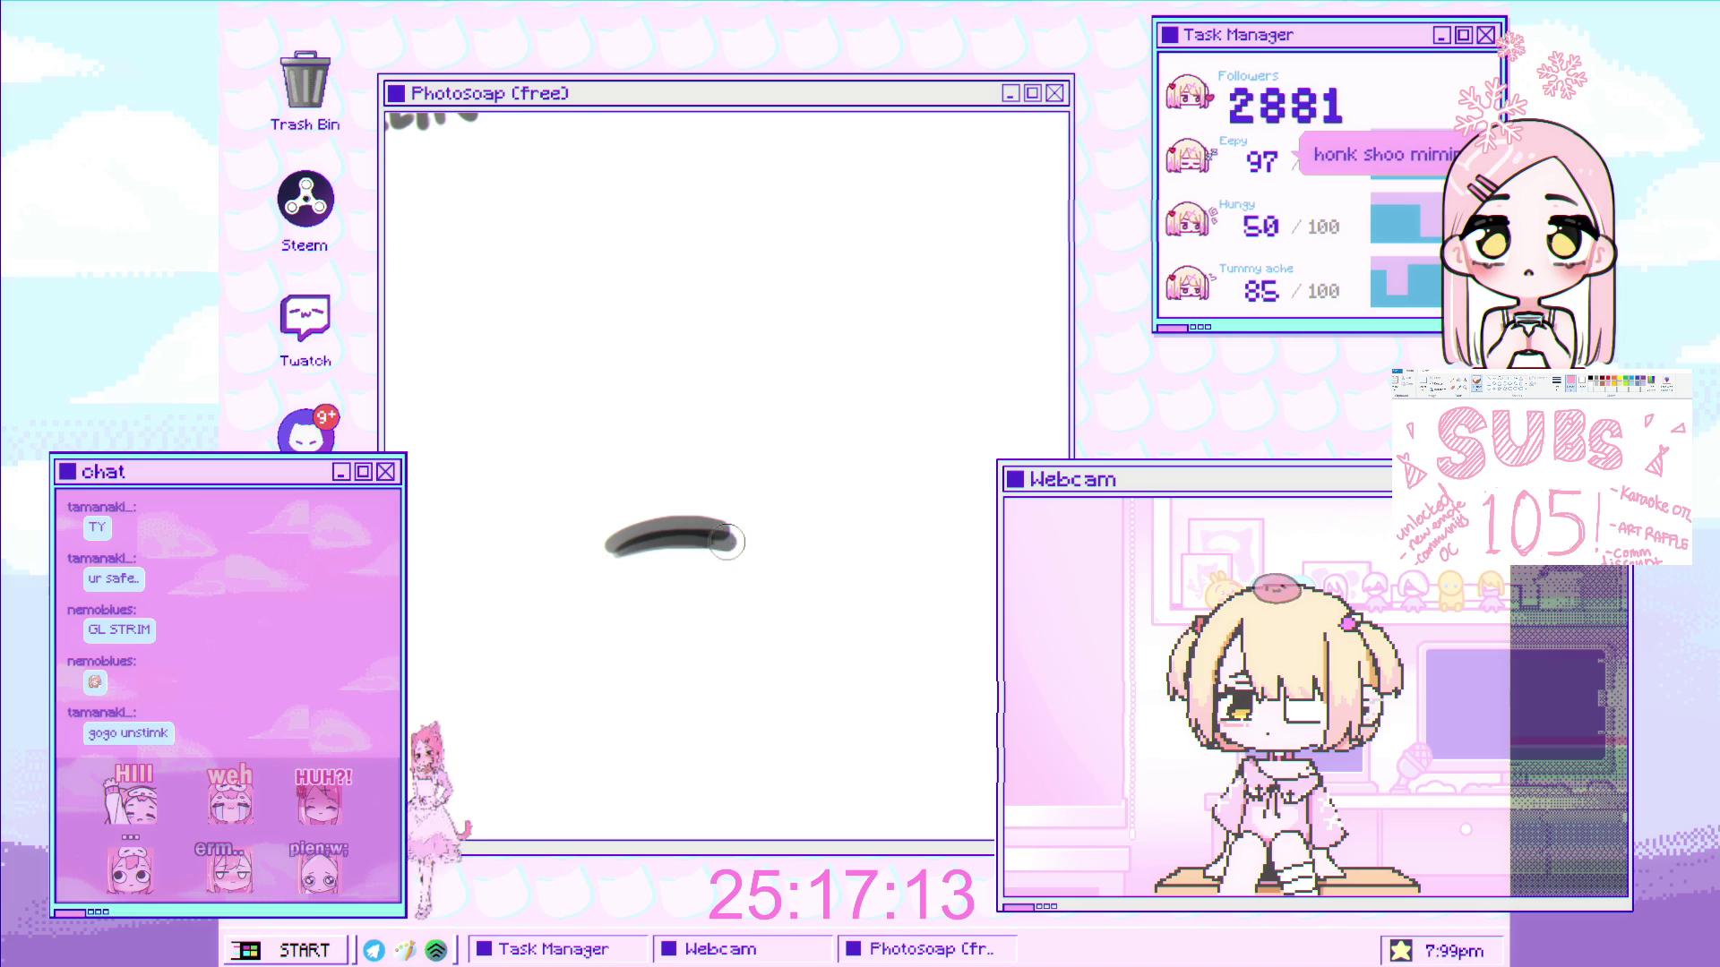
scroll(638, 271, "down", 3)
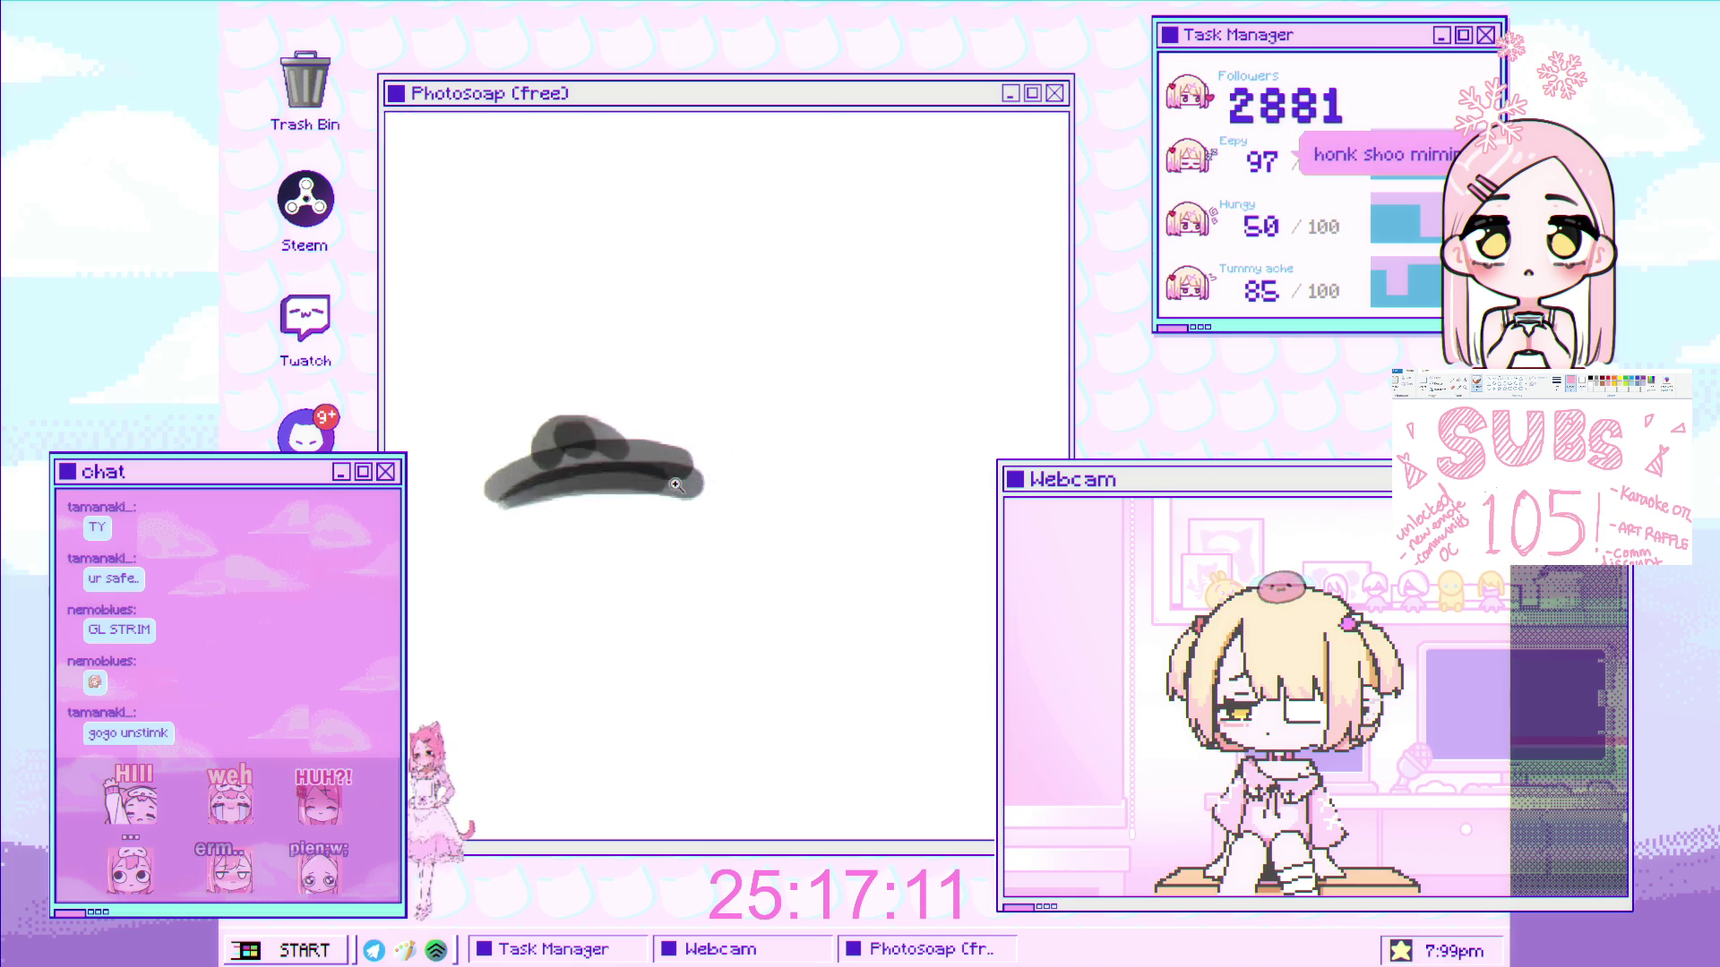
scroll(643, 464, "up", 3)
mouse_move(586, 423)
left_mouse_down()
mouse_move(629, 519)
mouse_move(614, 549)
mouse_move(636, 568)
mouse_move(682, 505)
mouse_move(647, 498)
mouse_move(700, 541)
left_mouse_up()
key("ctrl+z")
- Add a dark iris stroke and try extra marks near the top, undoing the rejected ones
mouse_move(595, 475)
left_mouse_down()
mouse_move(618, 501)
mouse_move(583, 576)
mouse_move(643, 576)
left_mouse_up()
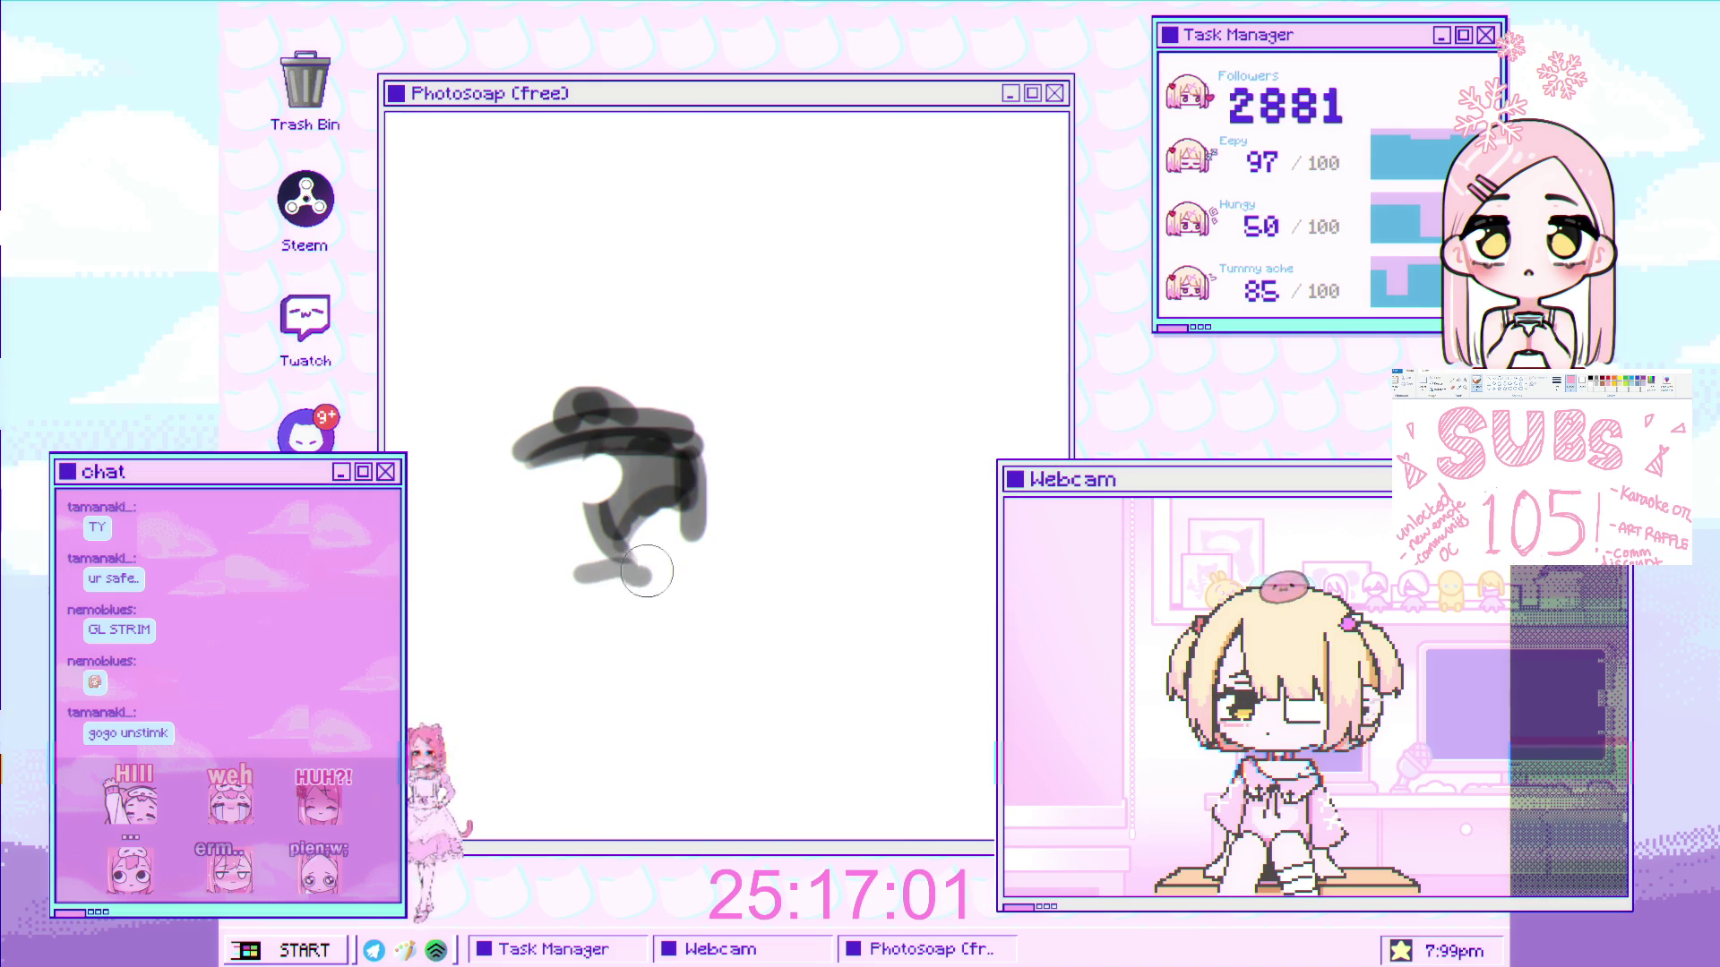
scroll(692, 552, "down", 3)
left_click_drag(660, 433, 768, 421)
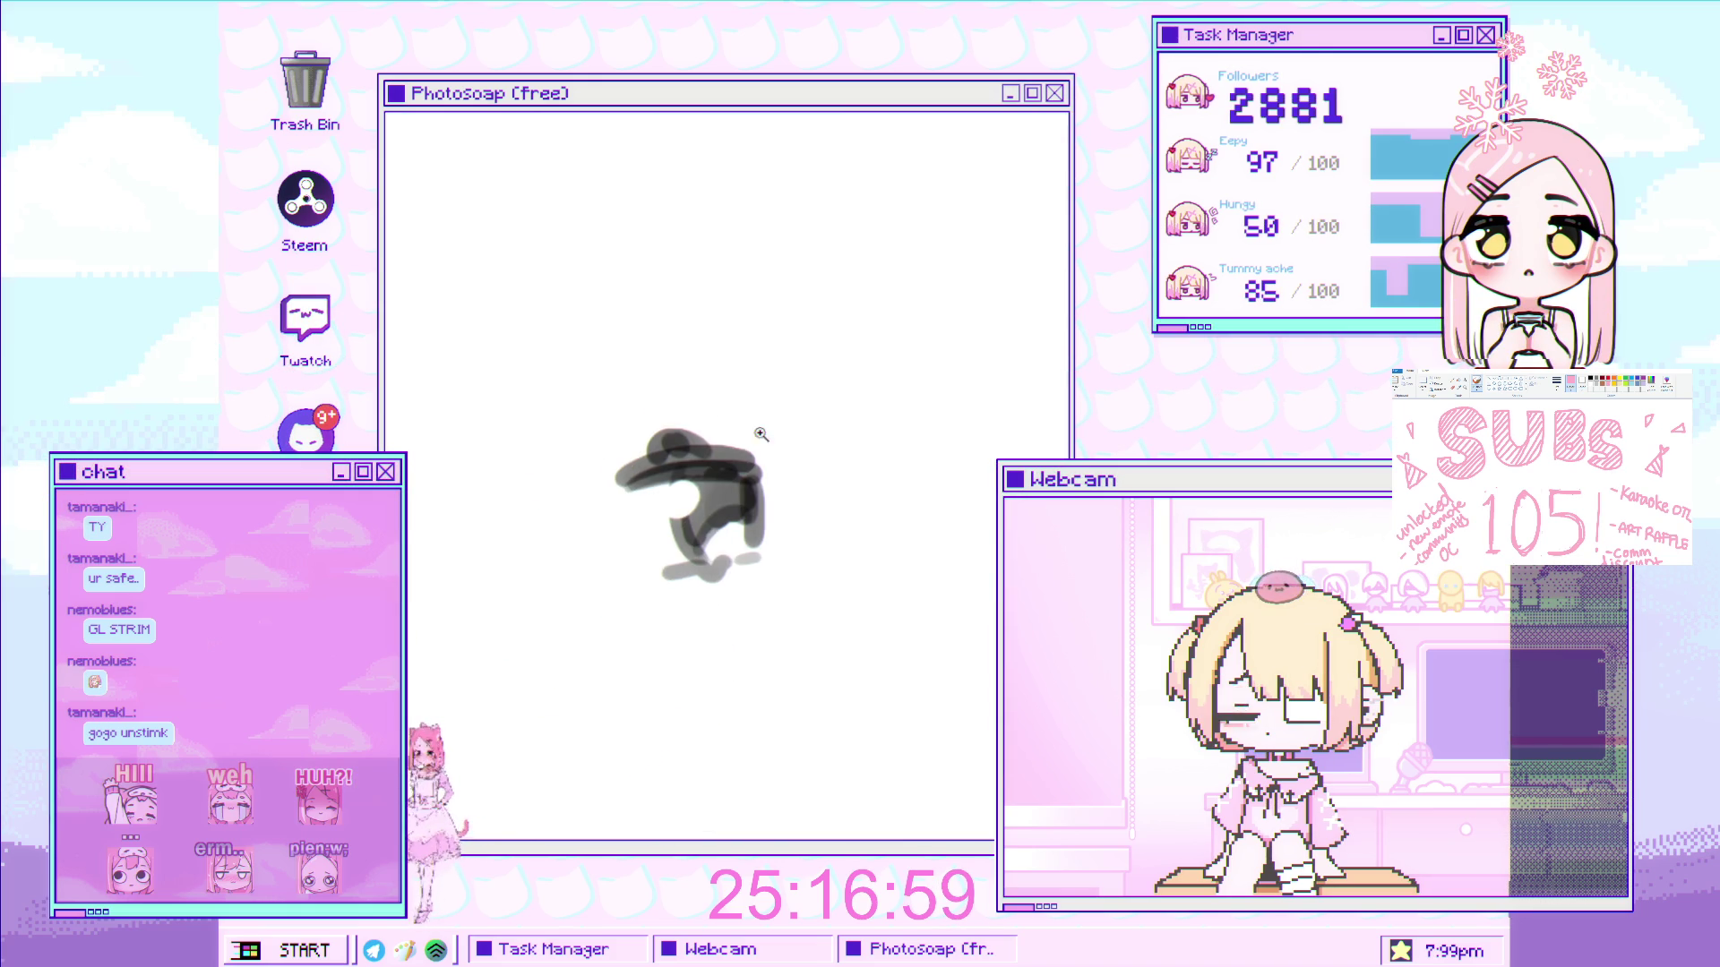
scroll(707, 448, "up", 3)
left_click_drag(634, 437, 668, 433)
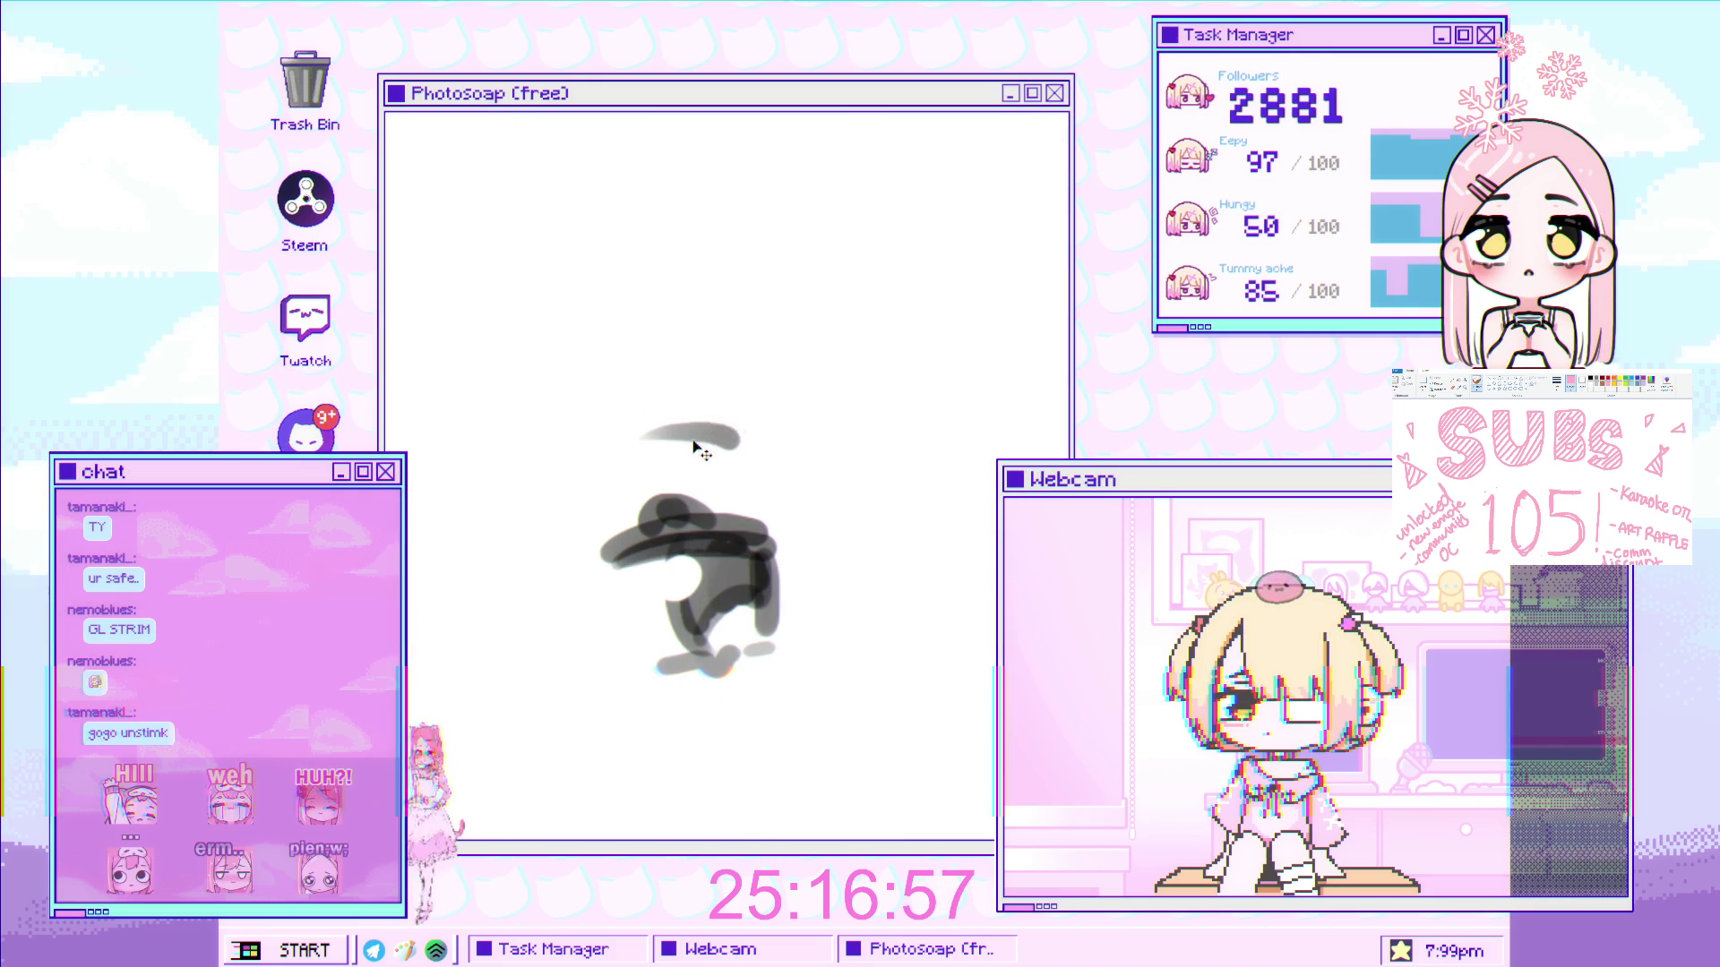
key("ctrl+z")
scroll(690, 431, "down", 2)
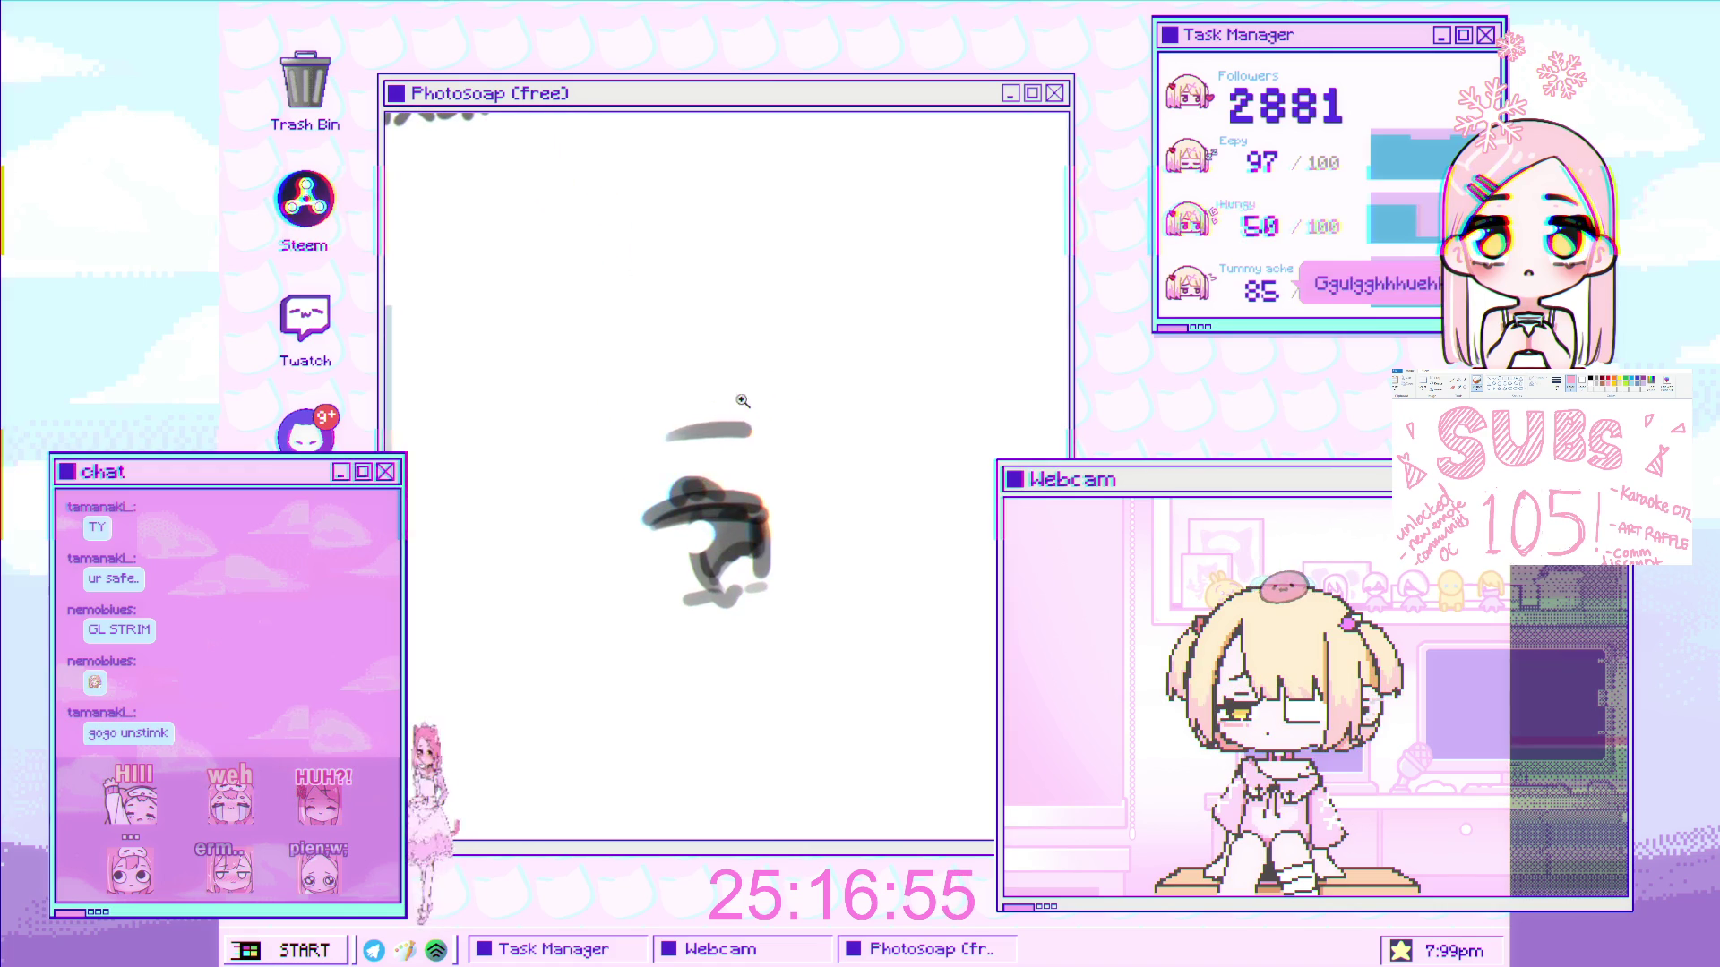
mouse_move(693, 432)
left_mouse_down()
mouse_move(748, 430)
mouse_move(723, 473)
mouse_move(690, 368)
mouse_move(729, 469)
mouse_move(718, 492)
mouse_move(729, 441)
left_mouse_up()
key("ctrl+z")
key("ctrl+z")
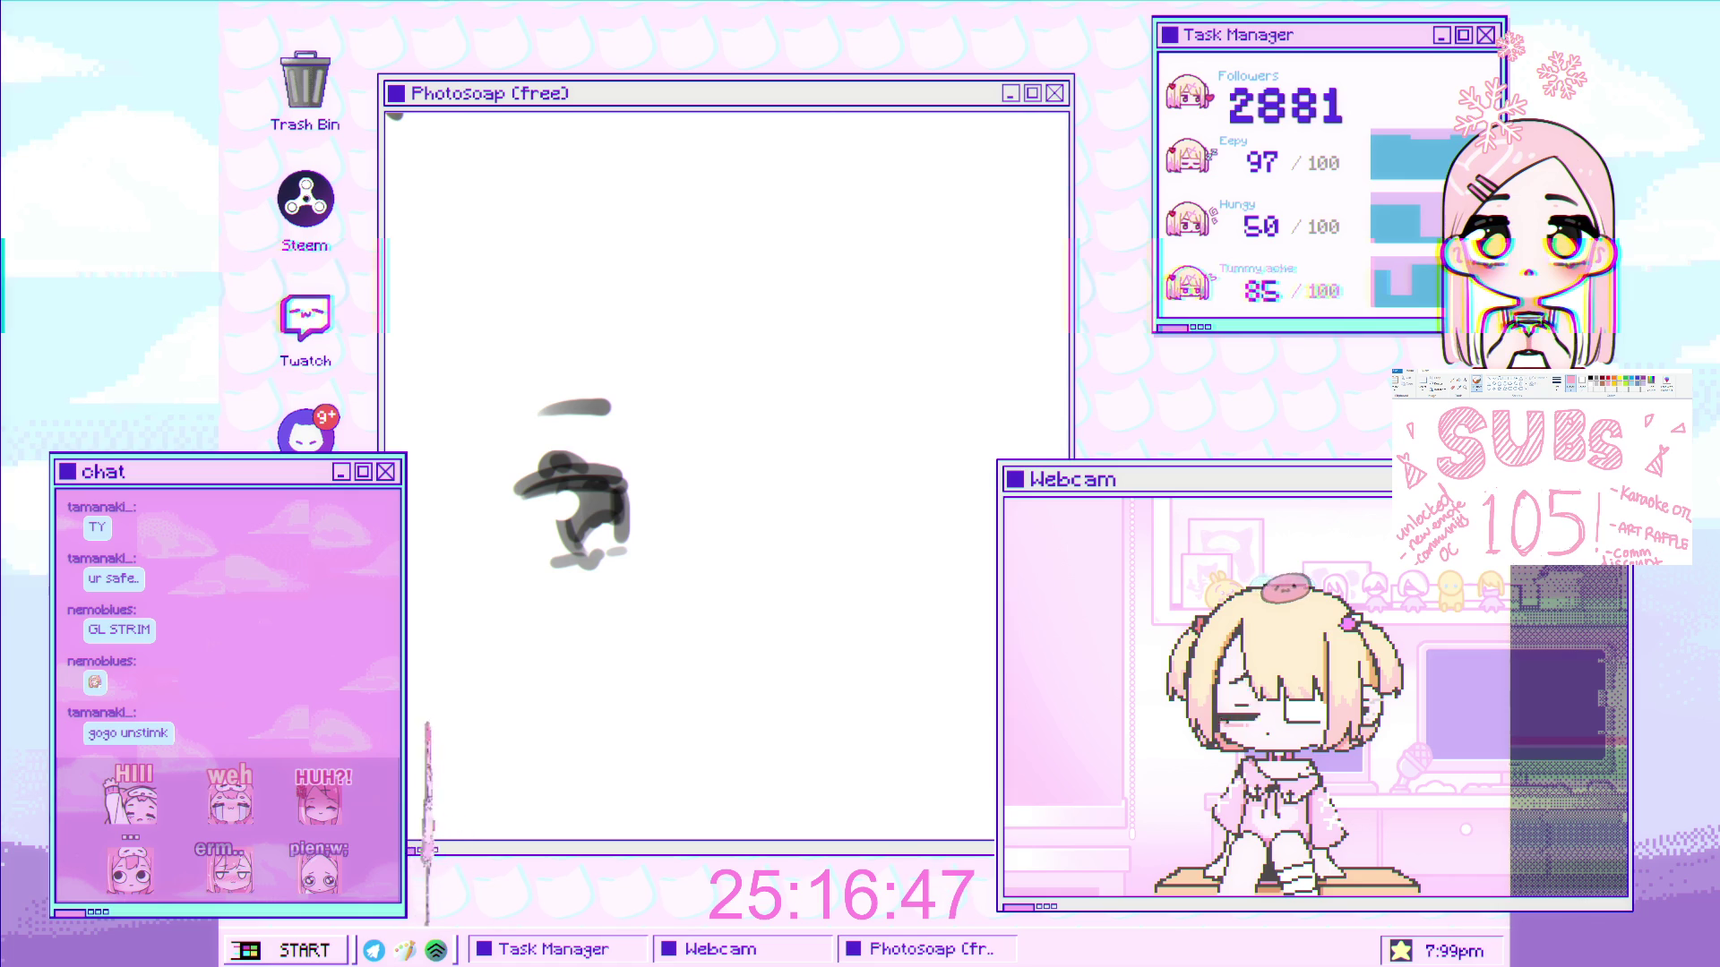
- Redraw the lower eye mark at a slant and add a short brow stroke above
left_click_drag(709, 519, 678, 449)
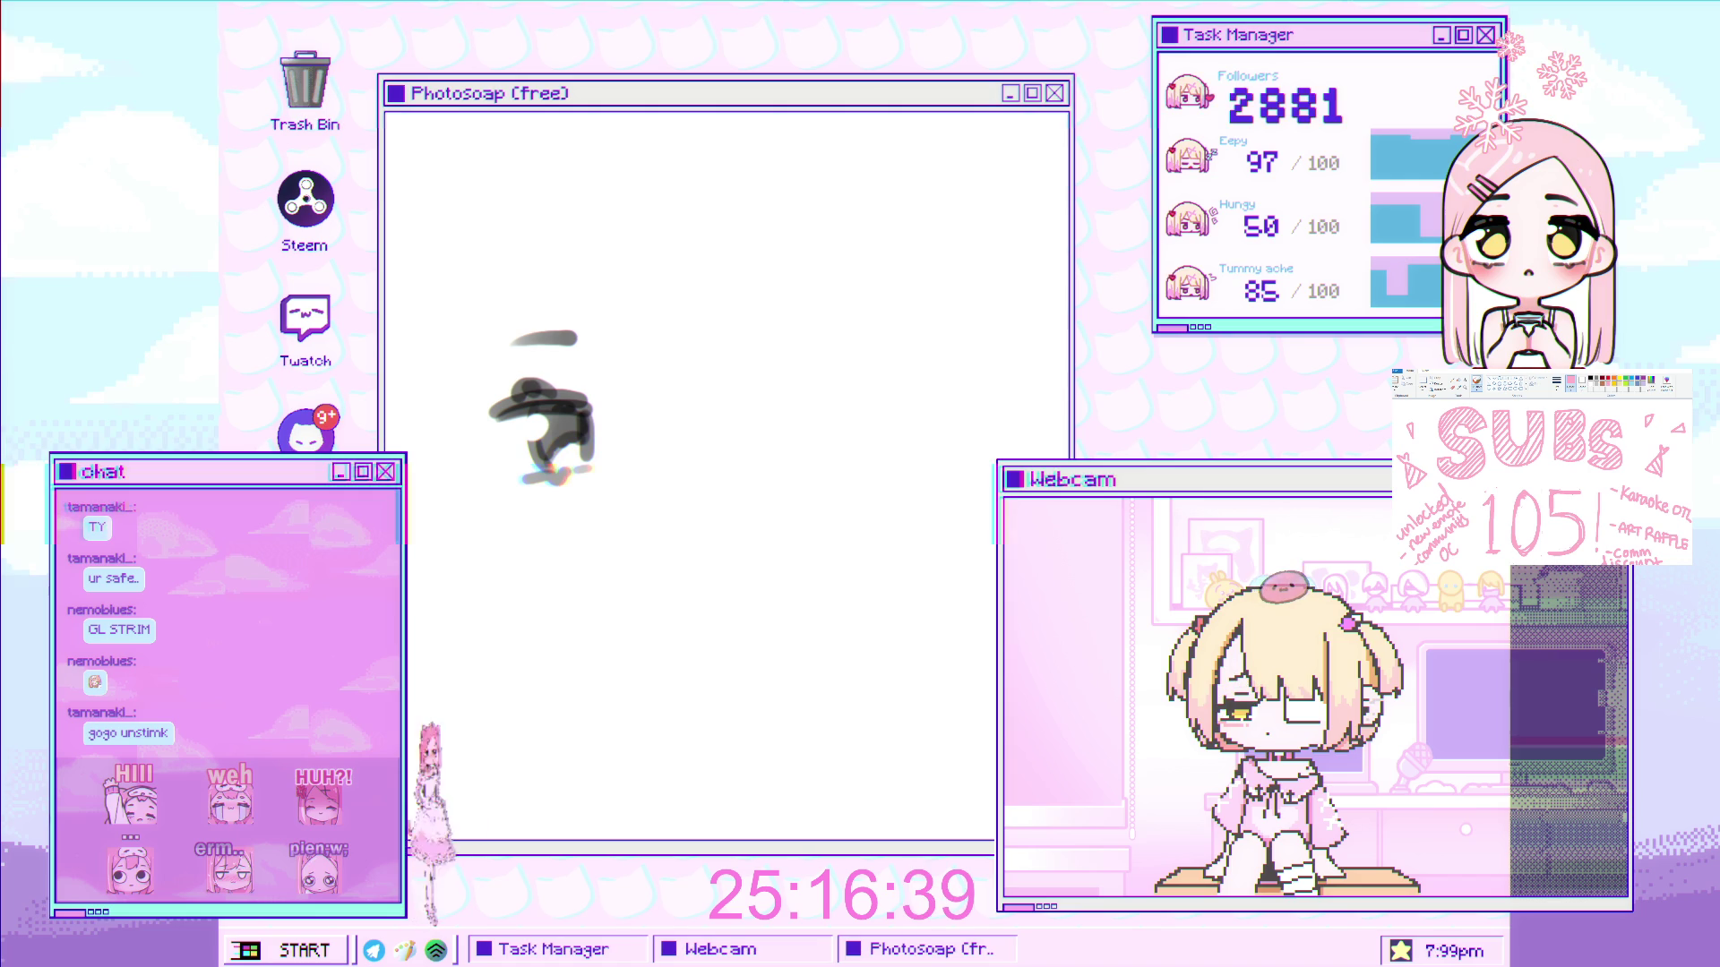
left_click_drag(609, 385, 619, 472)
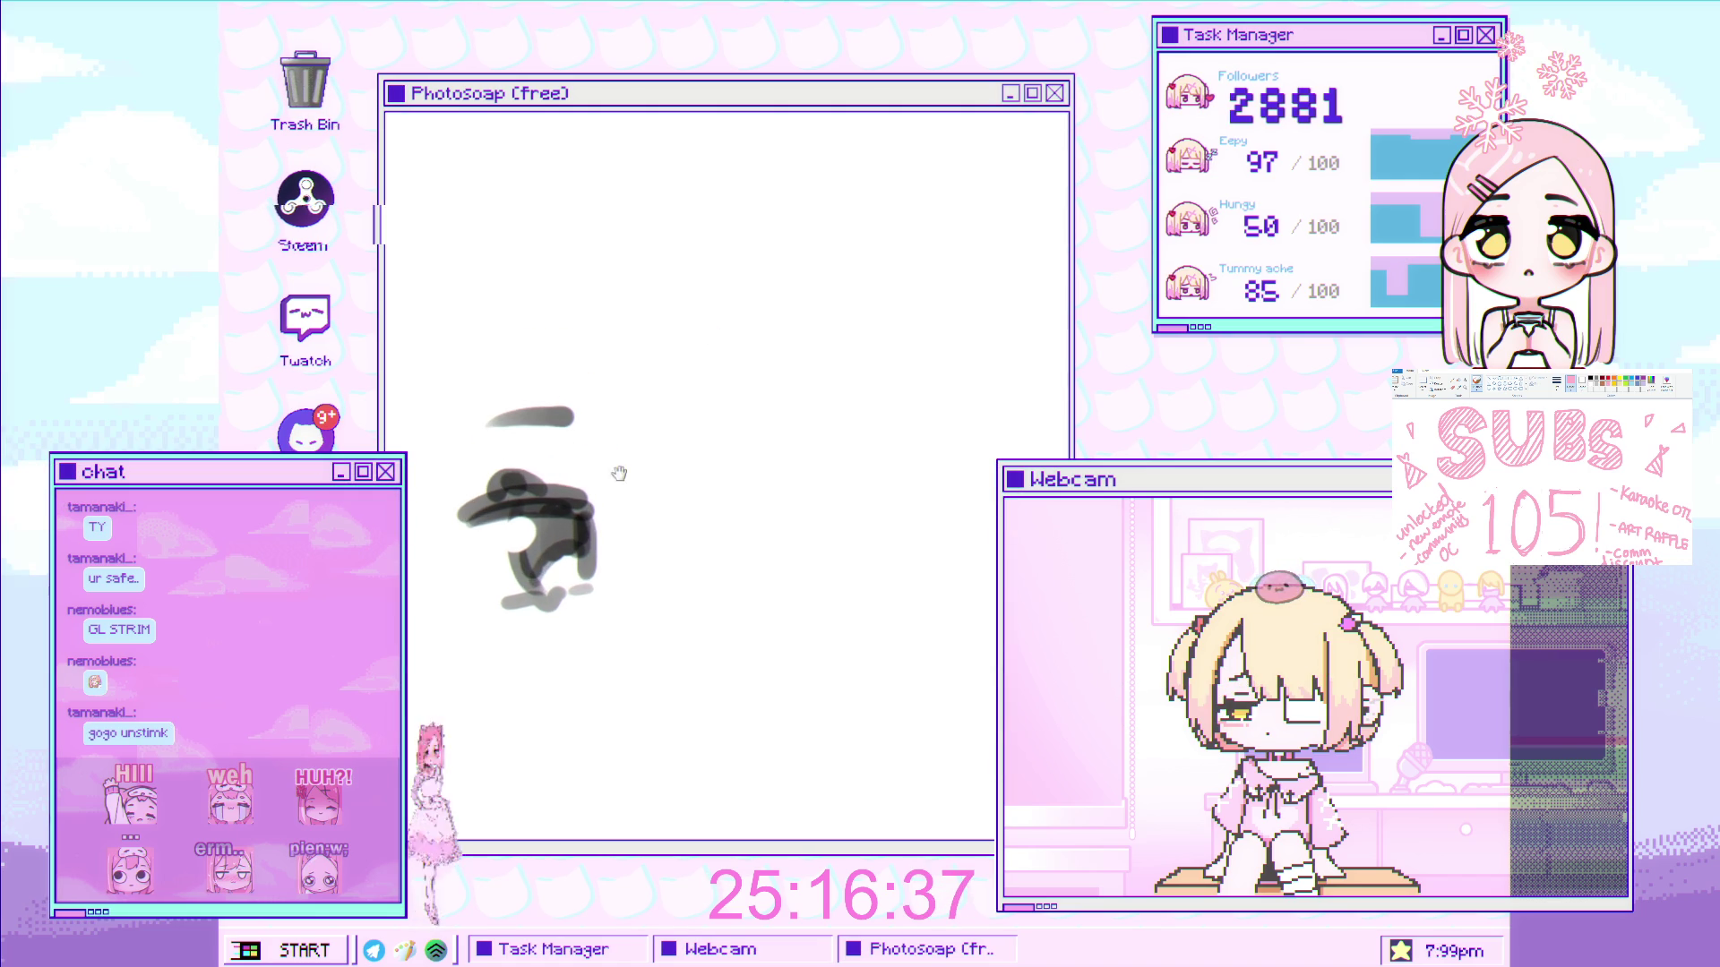
key("ctrl+z")
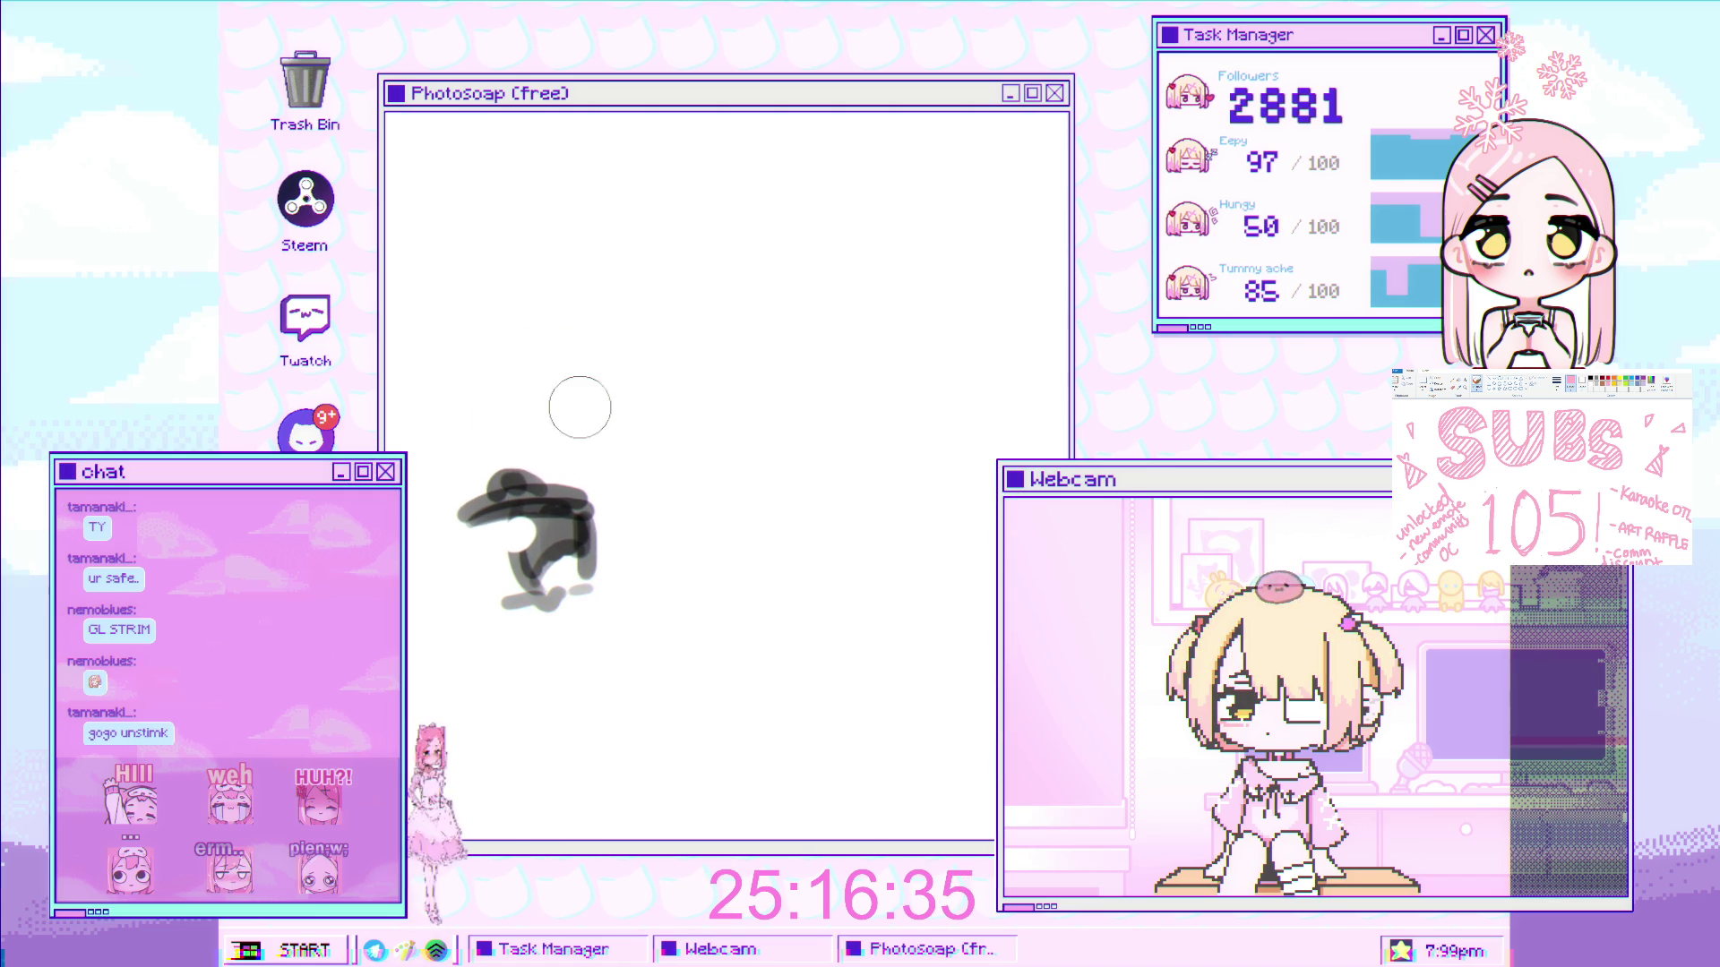
mouse_move(495, 417)
left_mouse_down()
mouse_move(562, 397)
mouse_move(530, 387)
mouse_move(577, 349)
left_mouse_up()
left_click_drag(699, 479, 671, 463)
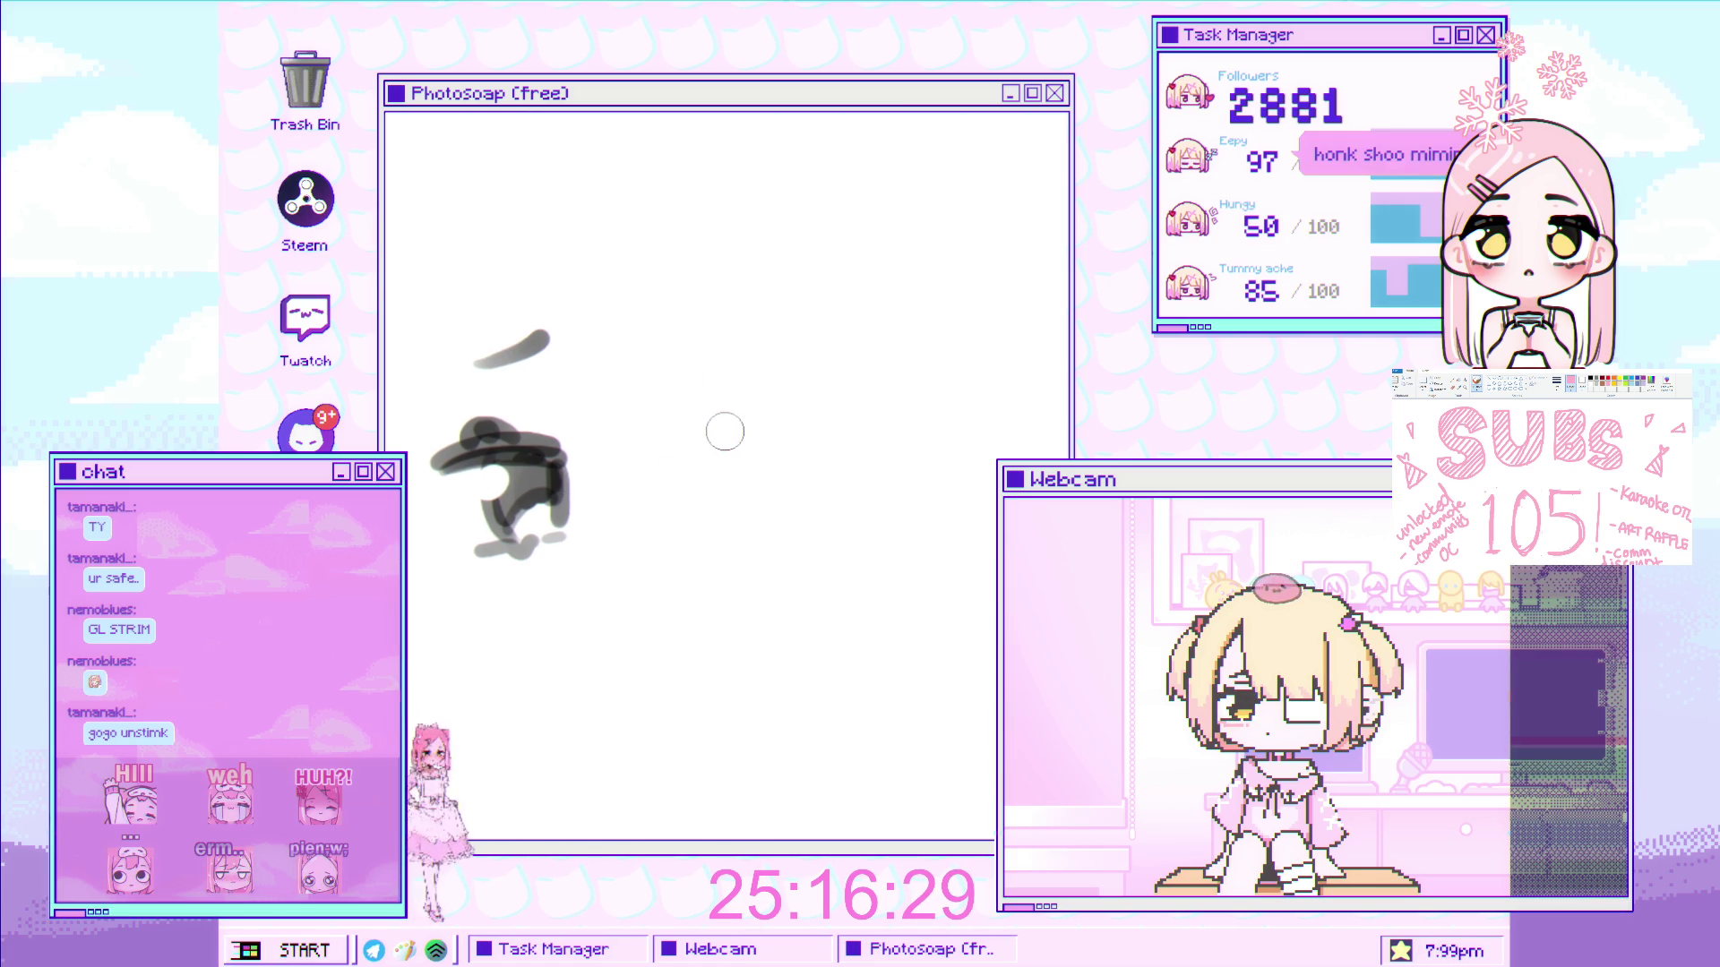
key("ctrl+z")
scroll(738, 416, "up", 3)
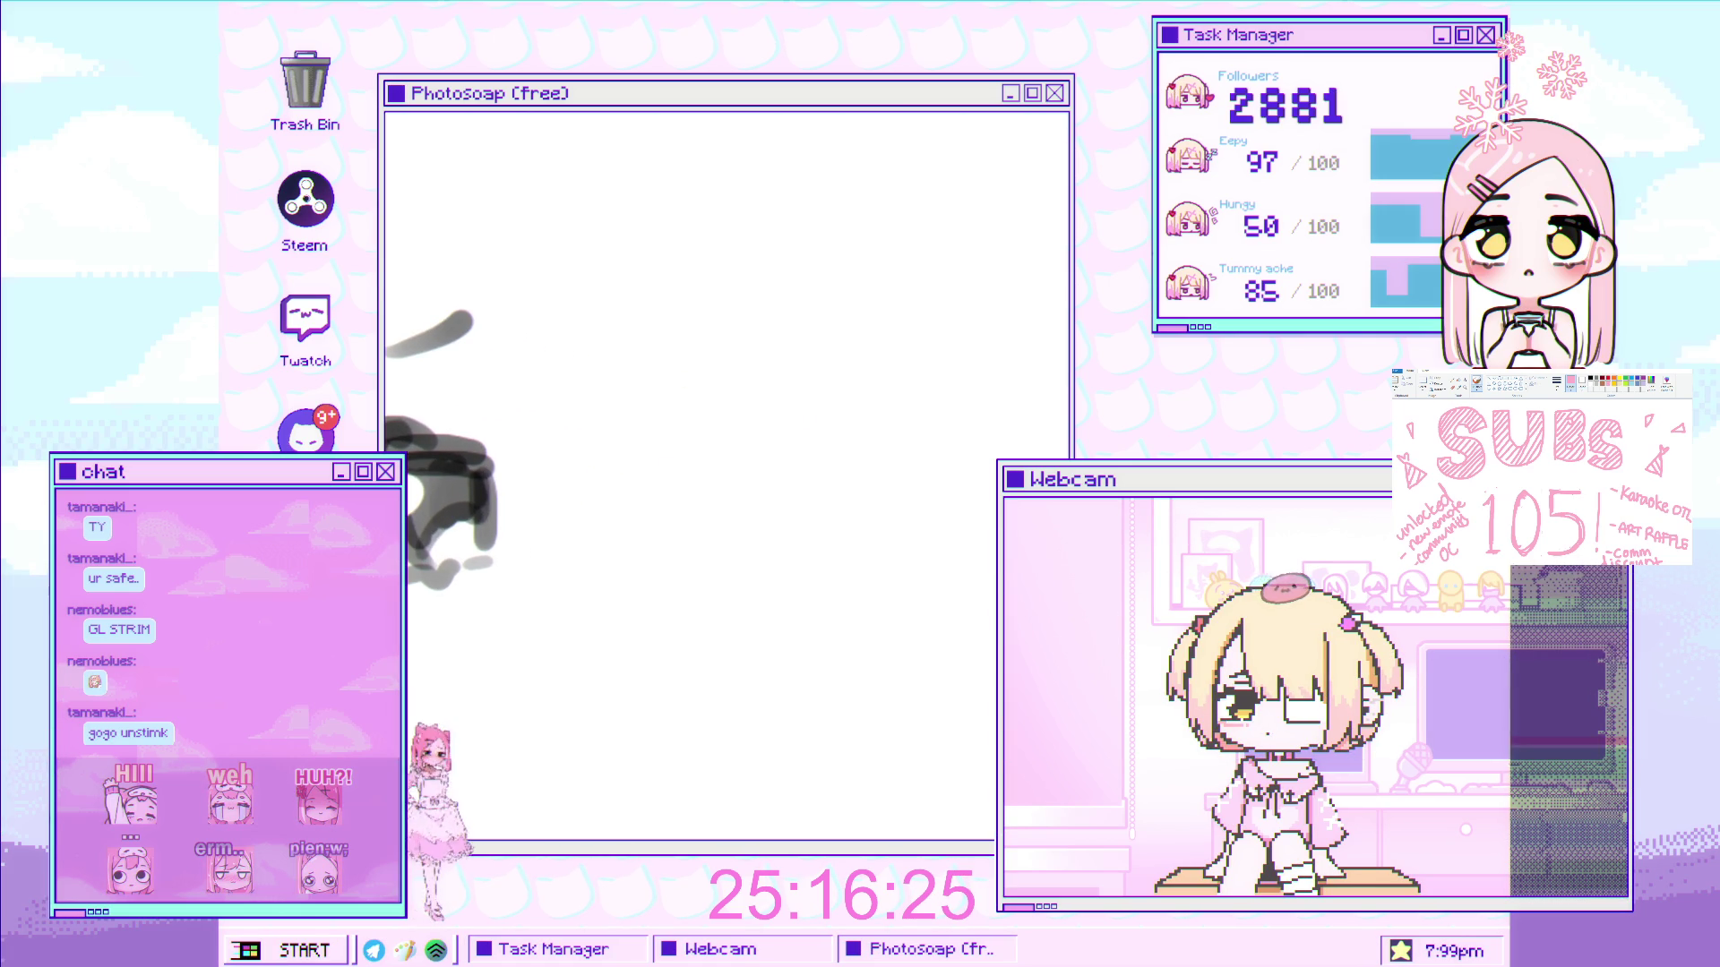
- Paint a darker, longer lid for the second eye and move it into place beside the first
key("ctrl+z")
left_click_drag(661, 435, 813, 387)
key("ctrl+z")
left_click_drag(652, 437, 815, 382)
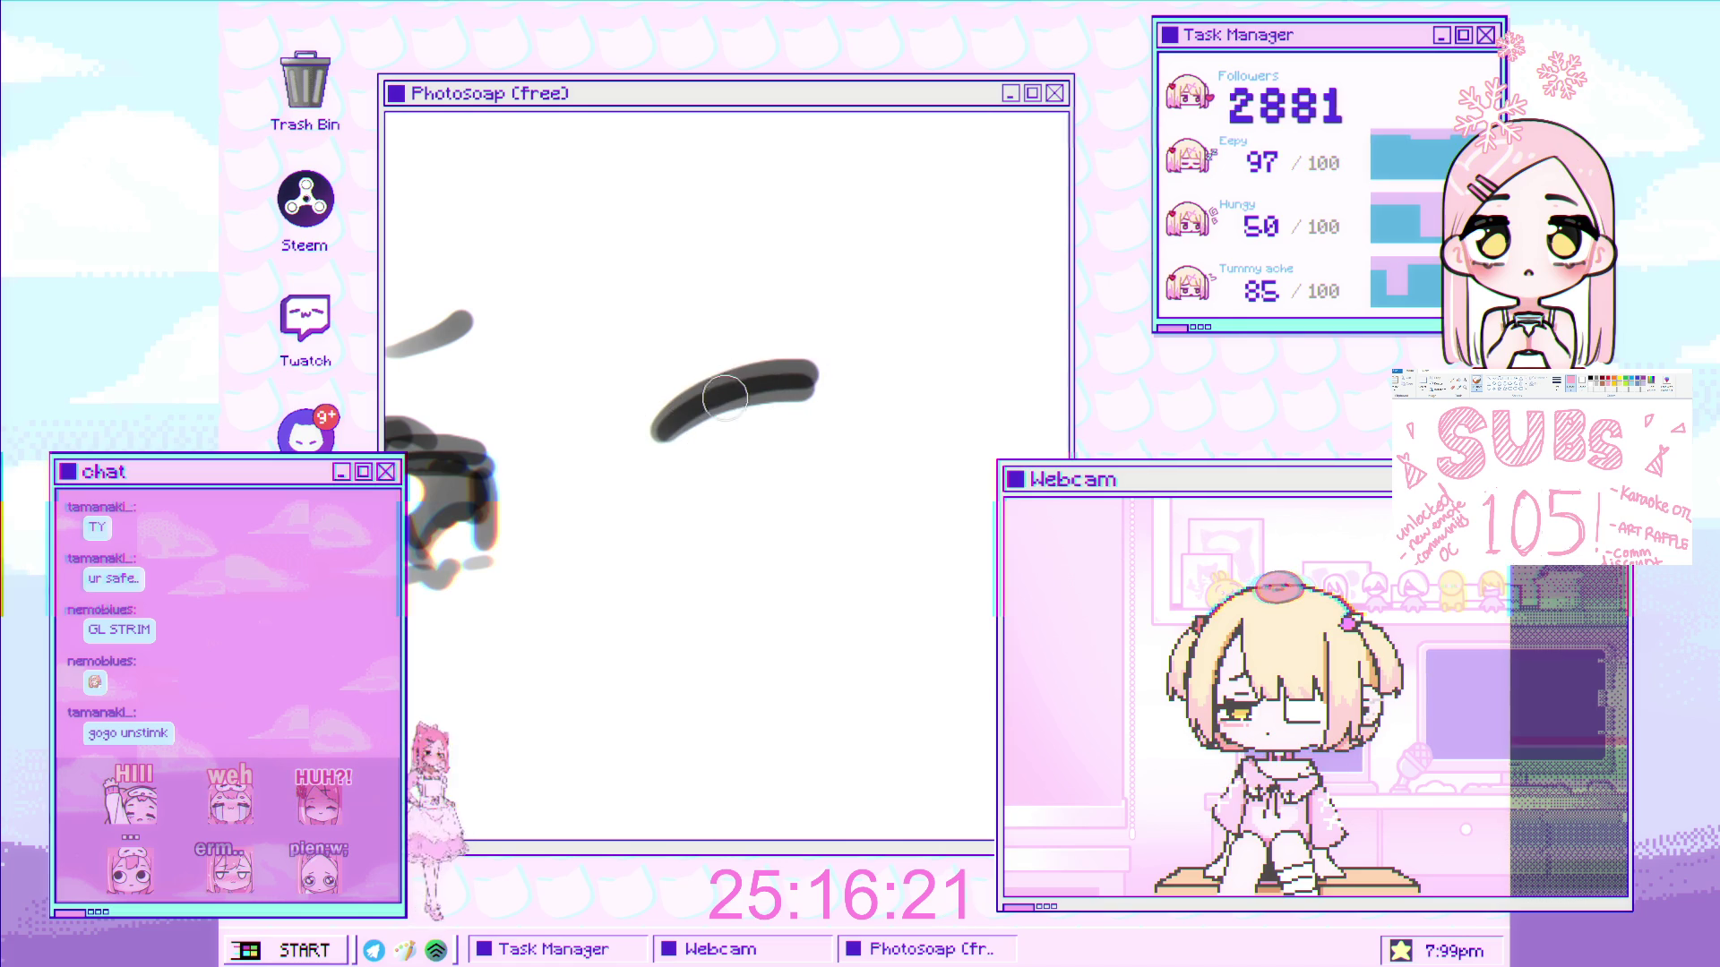
left_click(712, 377)
mouse_move(717, 464)
left_mouse_down()
mouse_move(632, 482)
mouse_move(660, 422)
mouse_move(634, 410)
left_mouse_up()
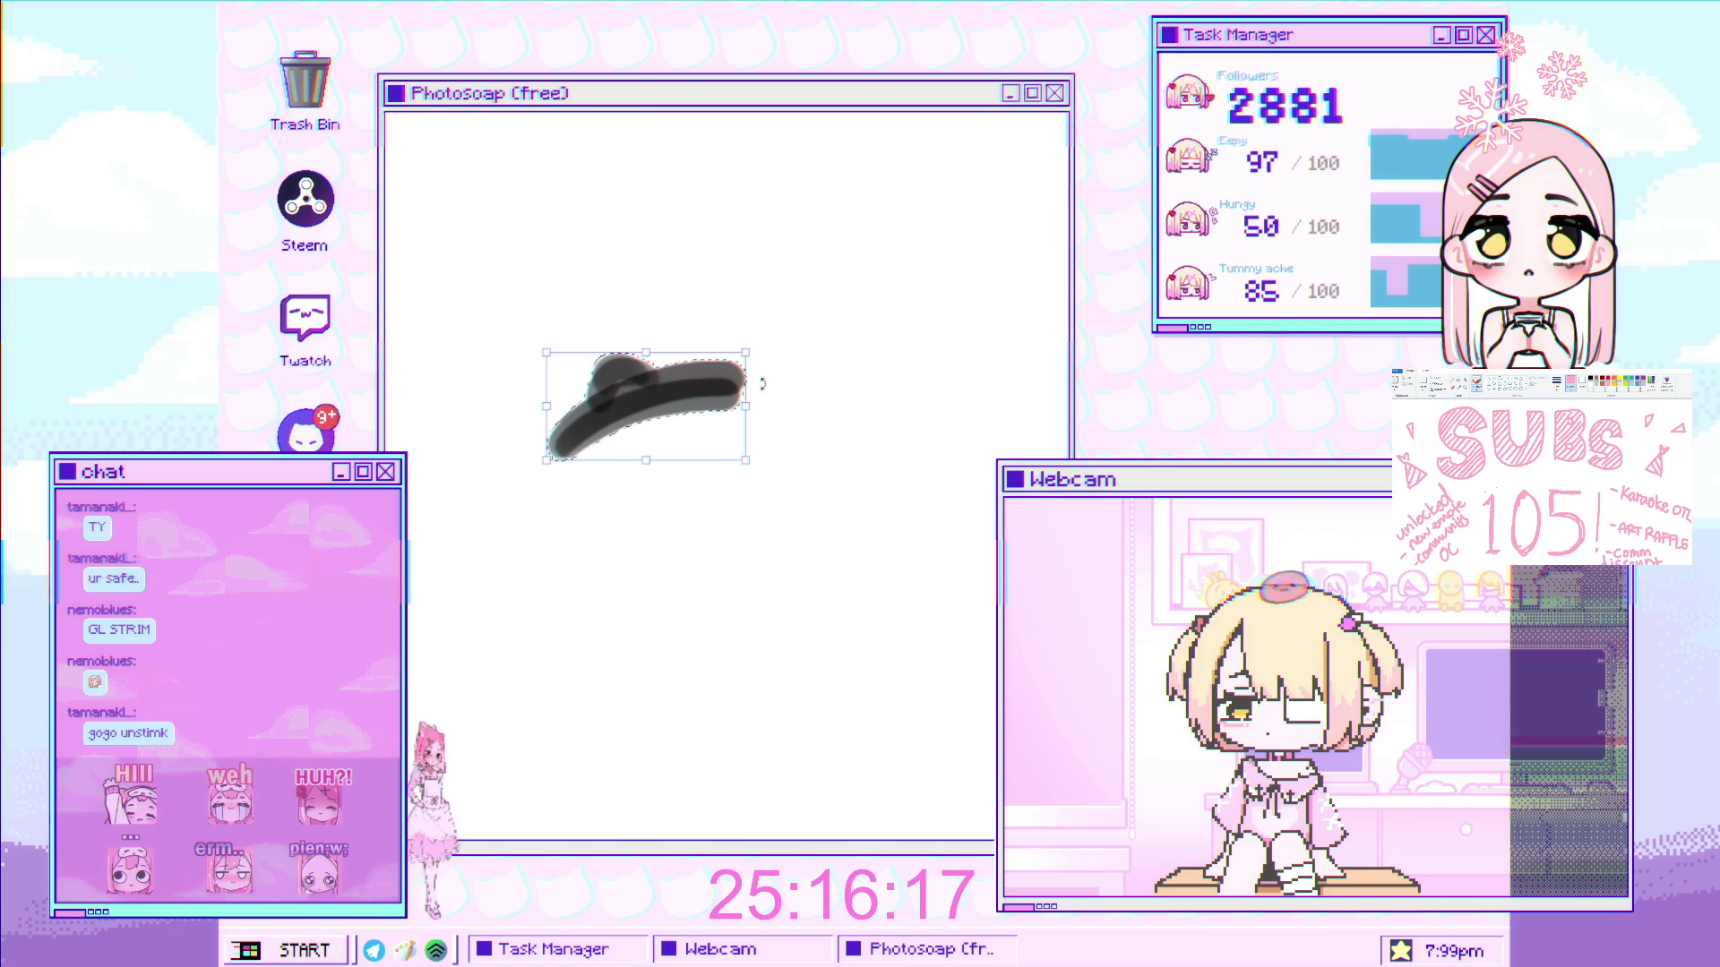
left_click_drag(762, 390, 710, 425)
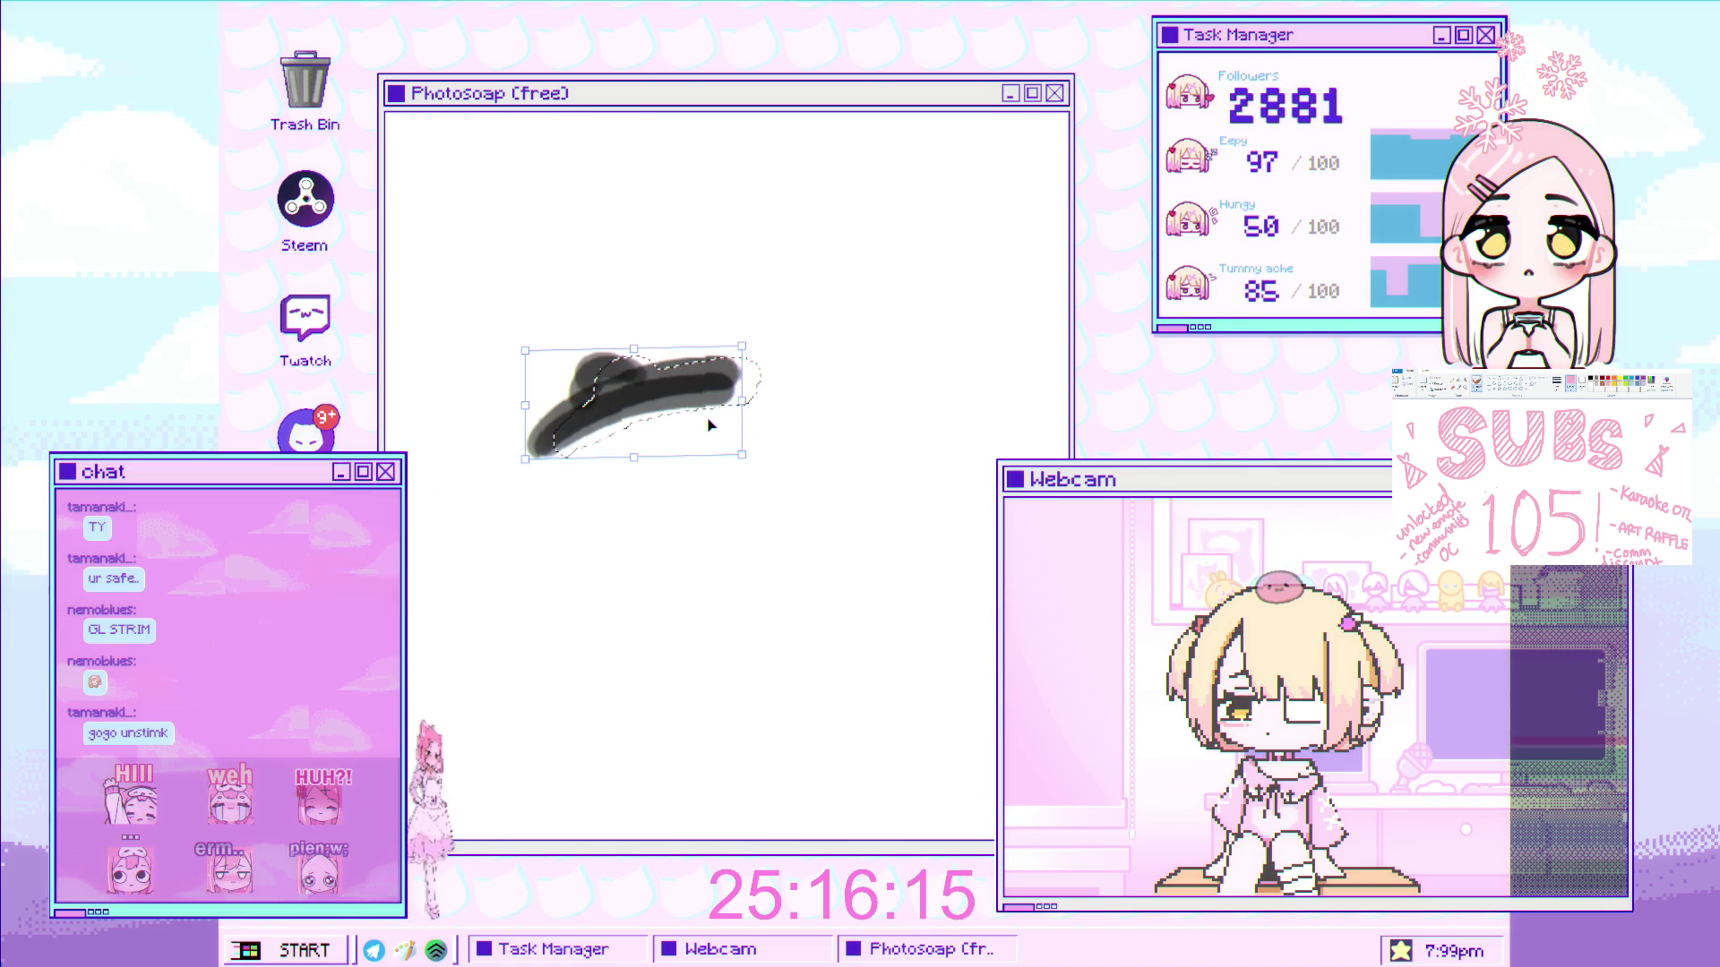
key("ctrl+d")
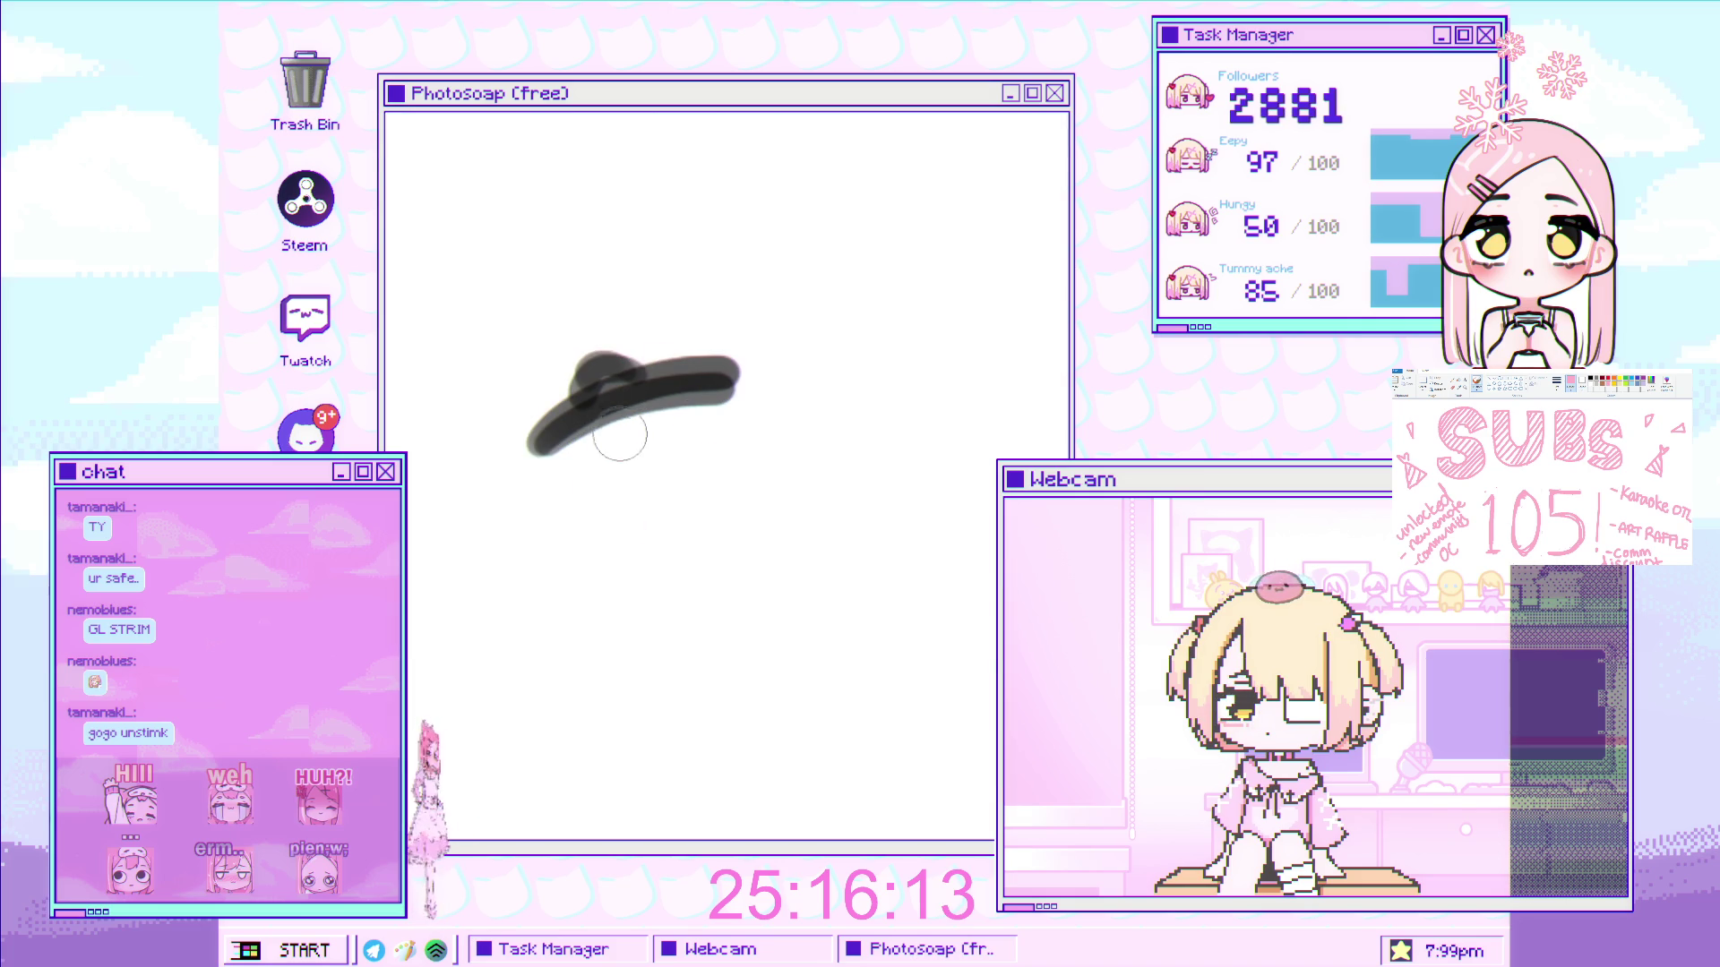
- Draw the second eye's arched body, rotate it slightly counterclockwise, and add a brow above
mouse_move(700, 397)
left_mouse_down()
mouse_move(725, 501)
mouse_move(696, 497)
mouse_move(782, 461)
mouse_move(708, 421)
mouse_move(701, 363)
mouse_move(651, 401)
left_mouse_up()
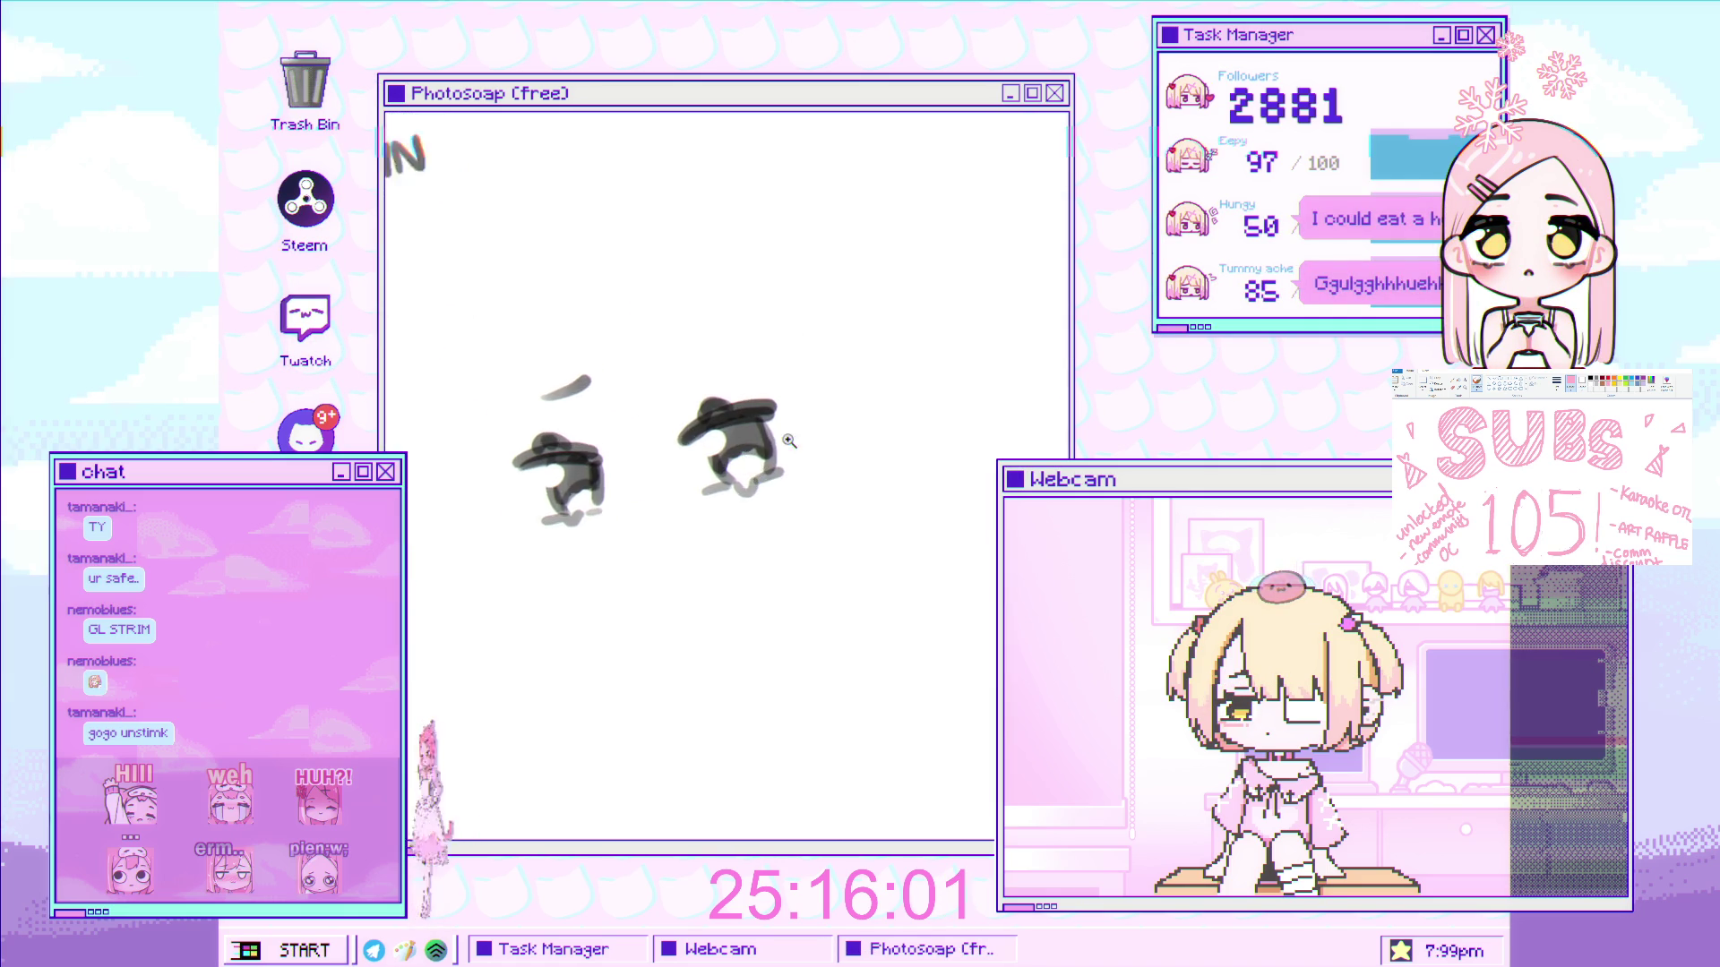
left_click_drag(850, 444, 847, 432)
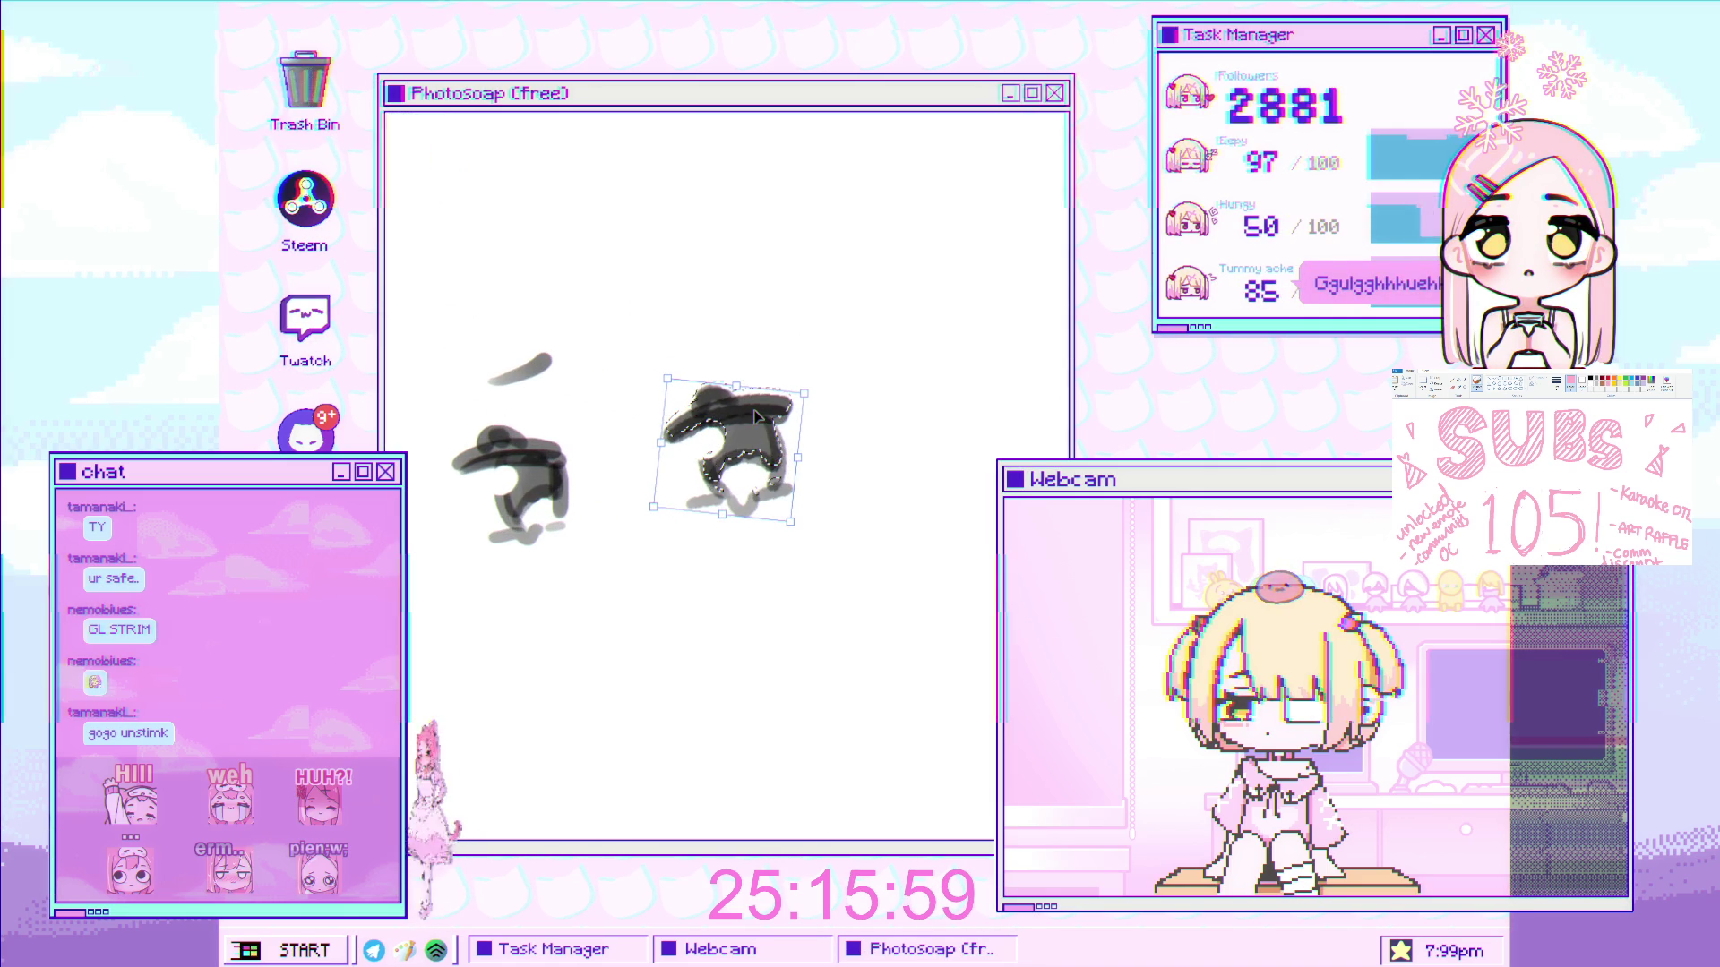
key("Return")
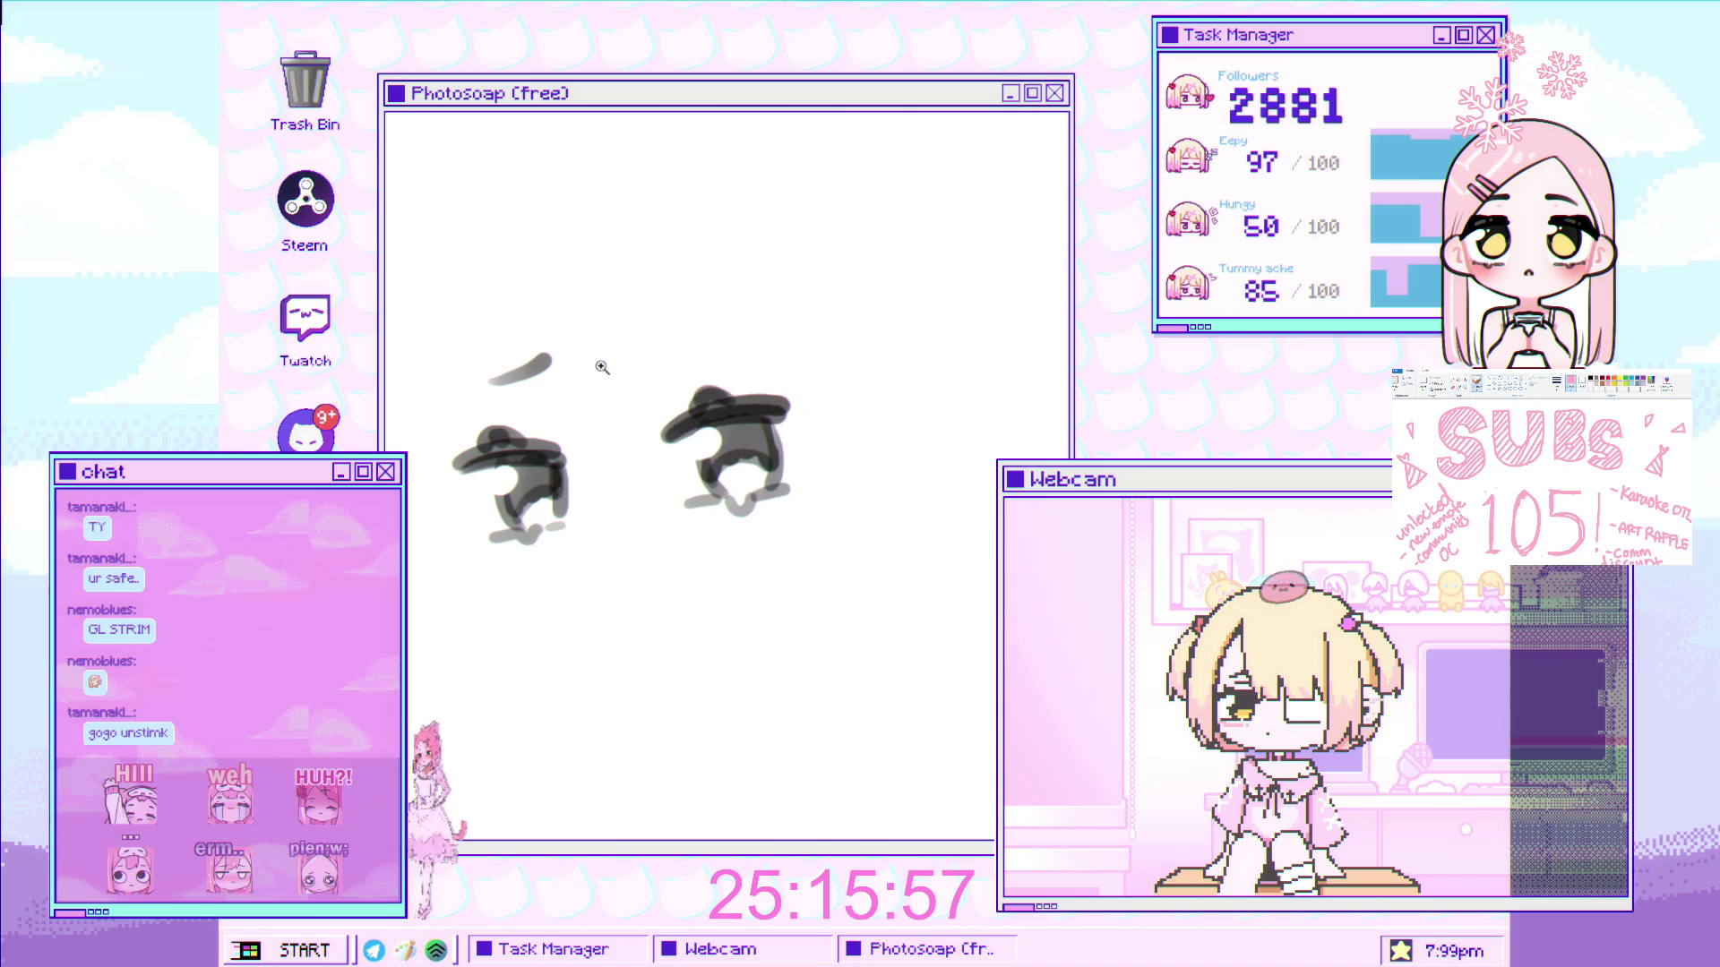
scroll(712, 362, "up", 2)
left_click_drag(754, 335, 663, 328)
- Redo the right brow and draw a small wavy mouth squiggle below and between the eyes
key("ctrl+z")
scroll(645, 465, "down", 3)
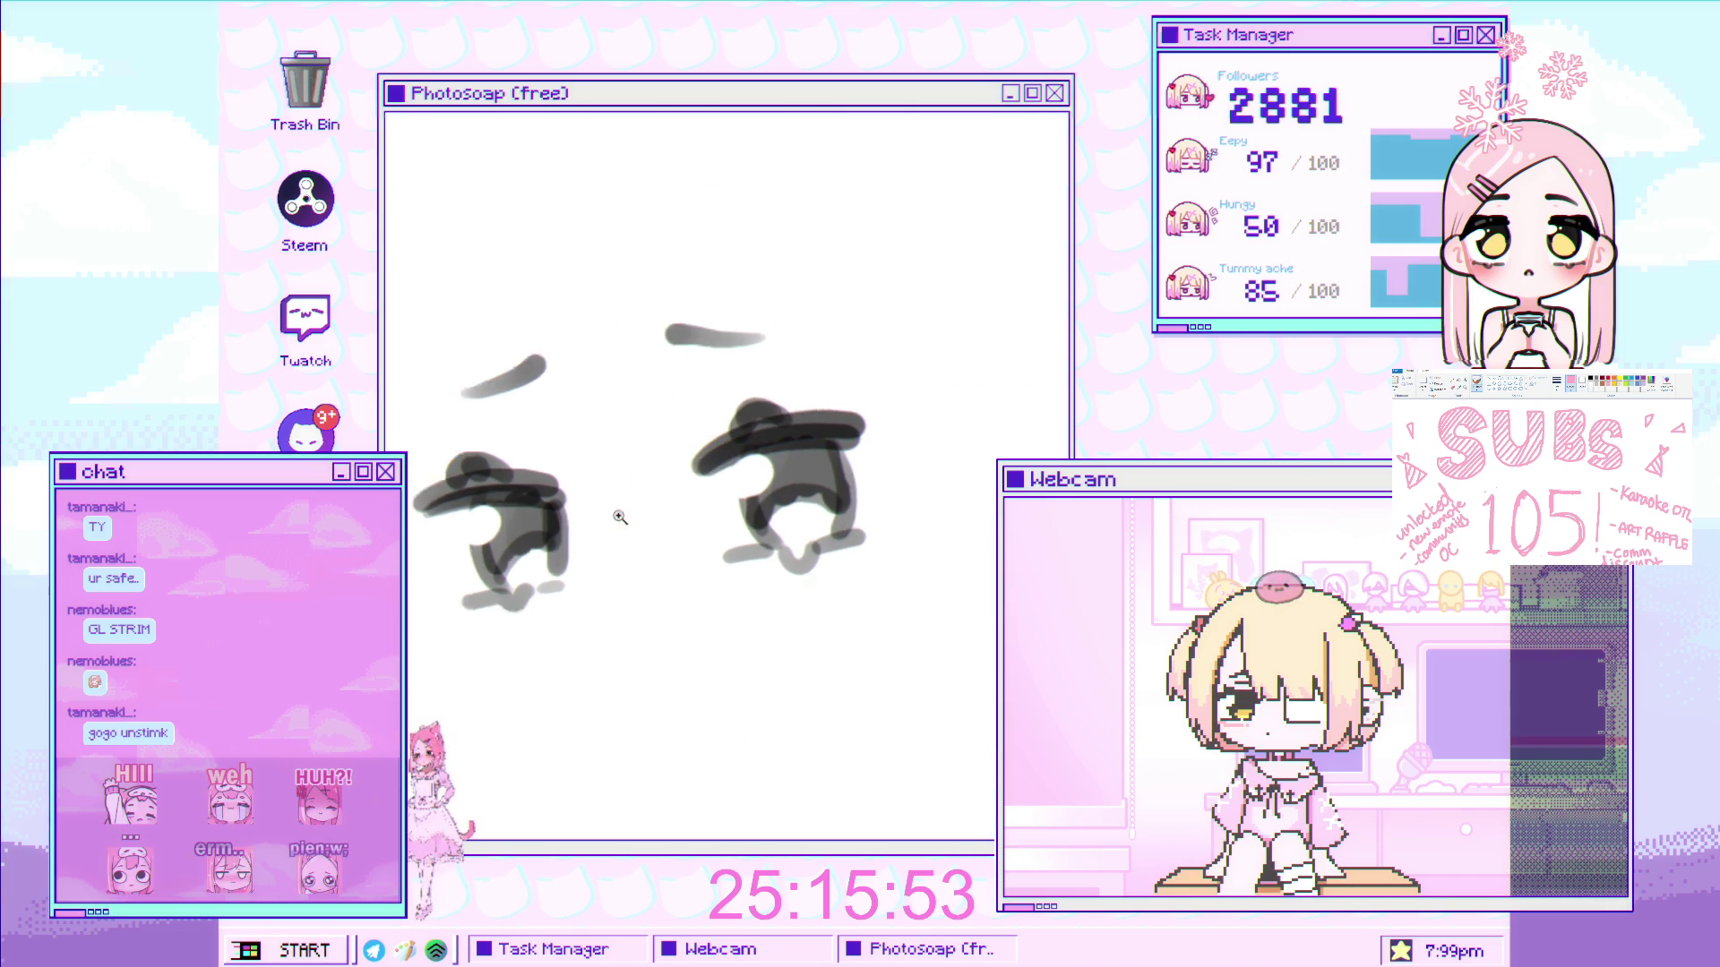
scroll(649, 439, "up", 1)
left_click_drag(677, 458, 664, 455)
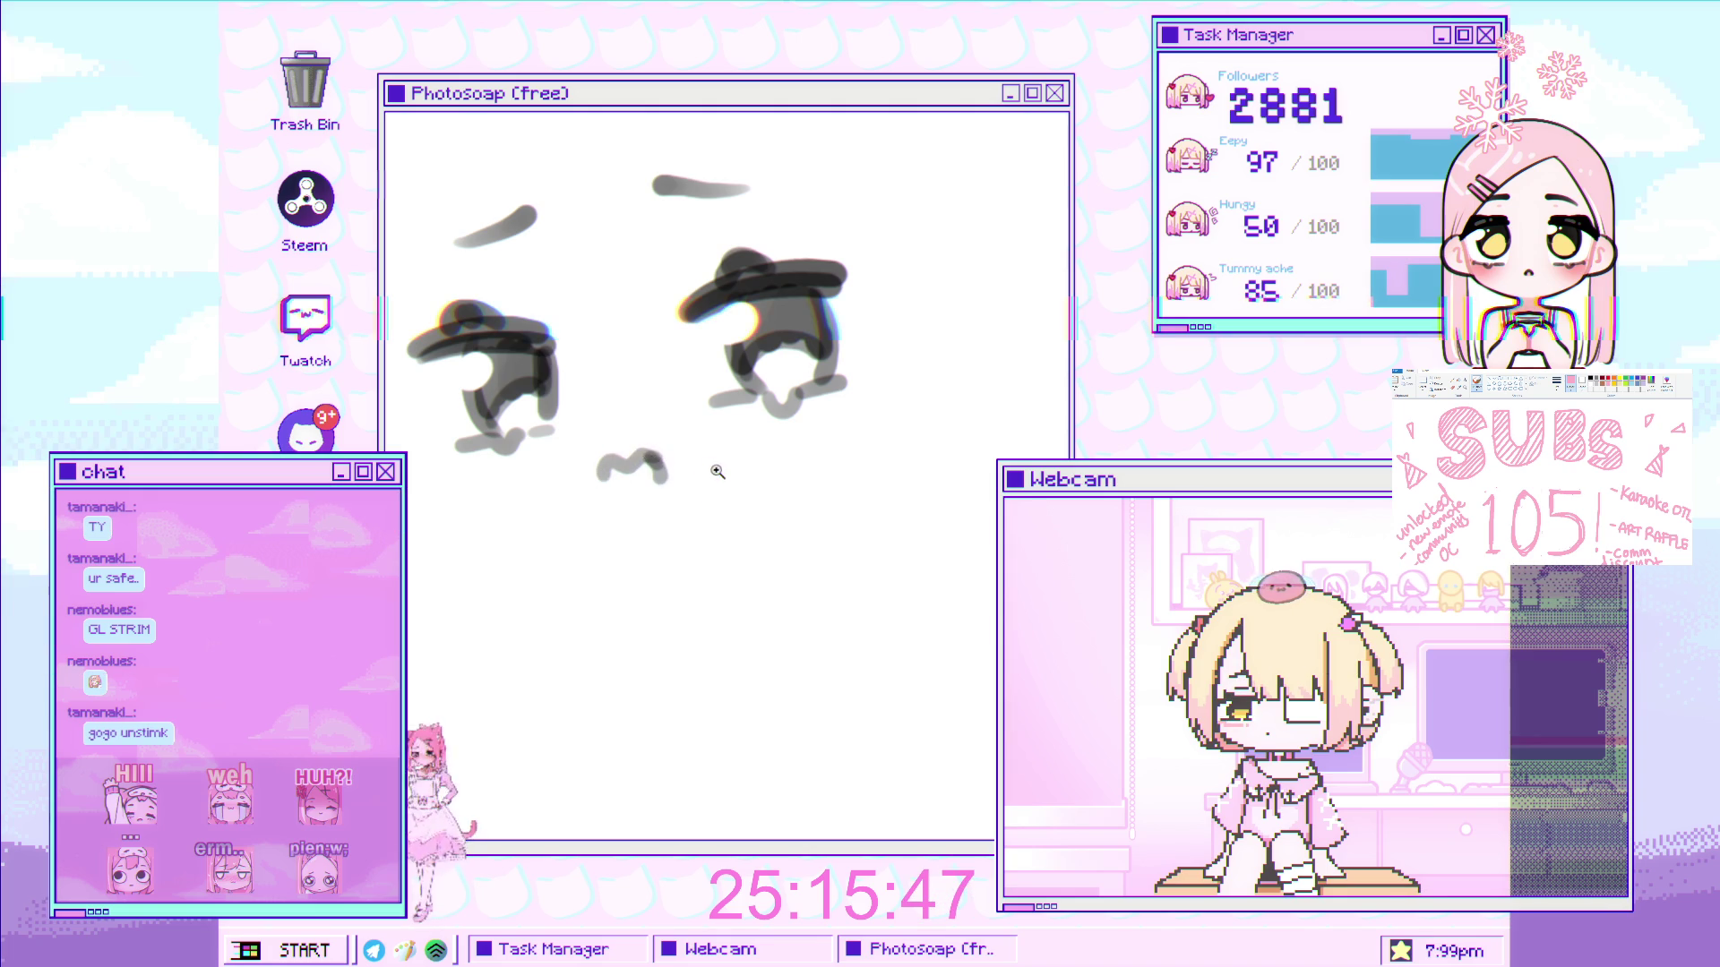
scroll(668, 501, "down", 2)
left_click_drag(689, 517, 678, 541)
scroll(677, 541, "down", 1)
scroll(627, 510, "up", 2)
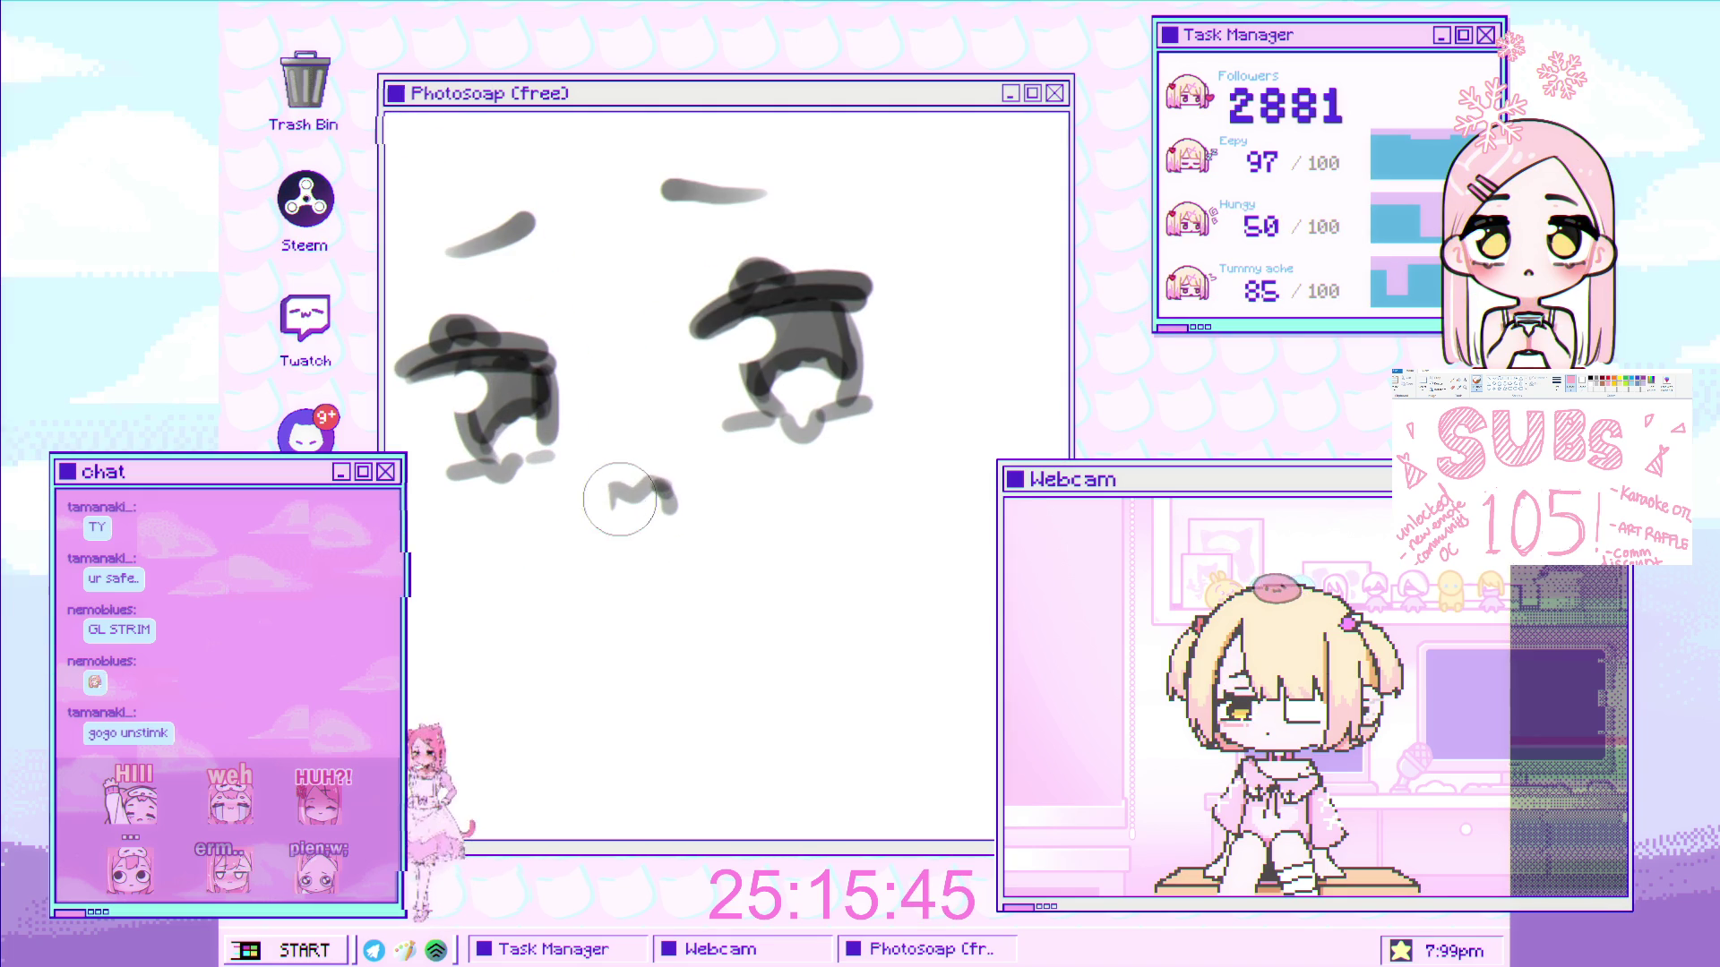
scroll(615, 515, "down", 2)
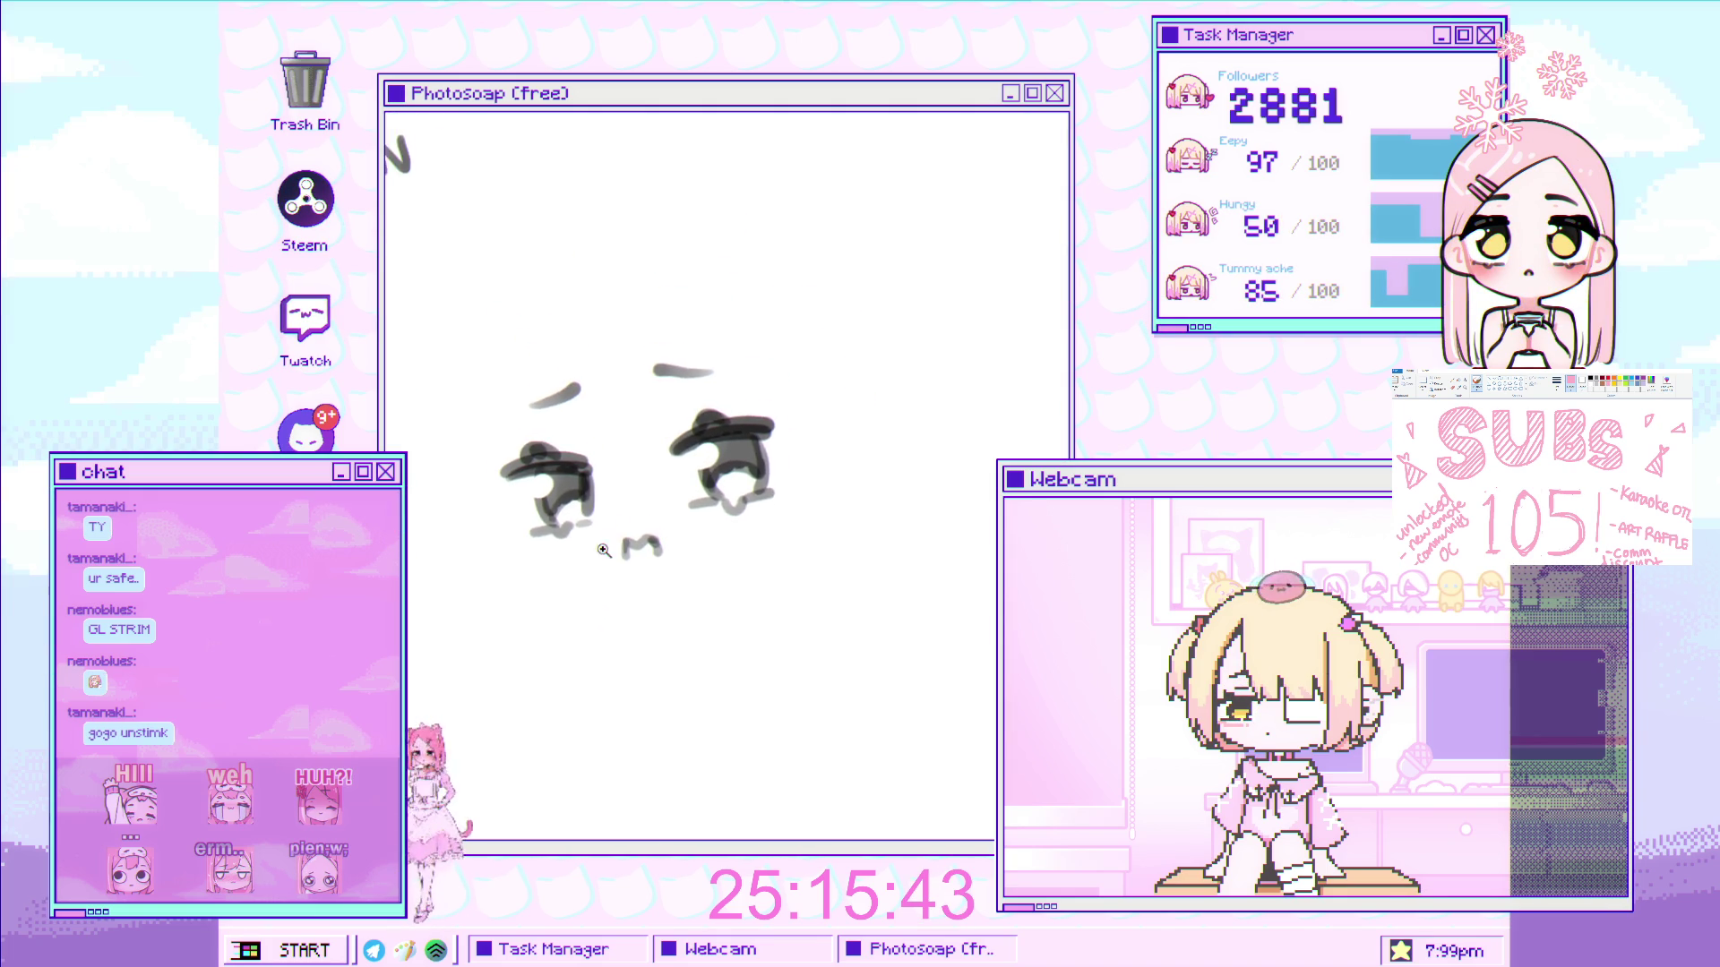
scroll(640, 470, "up", 1)
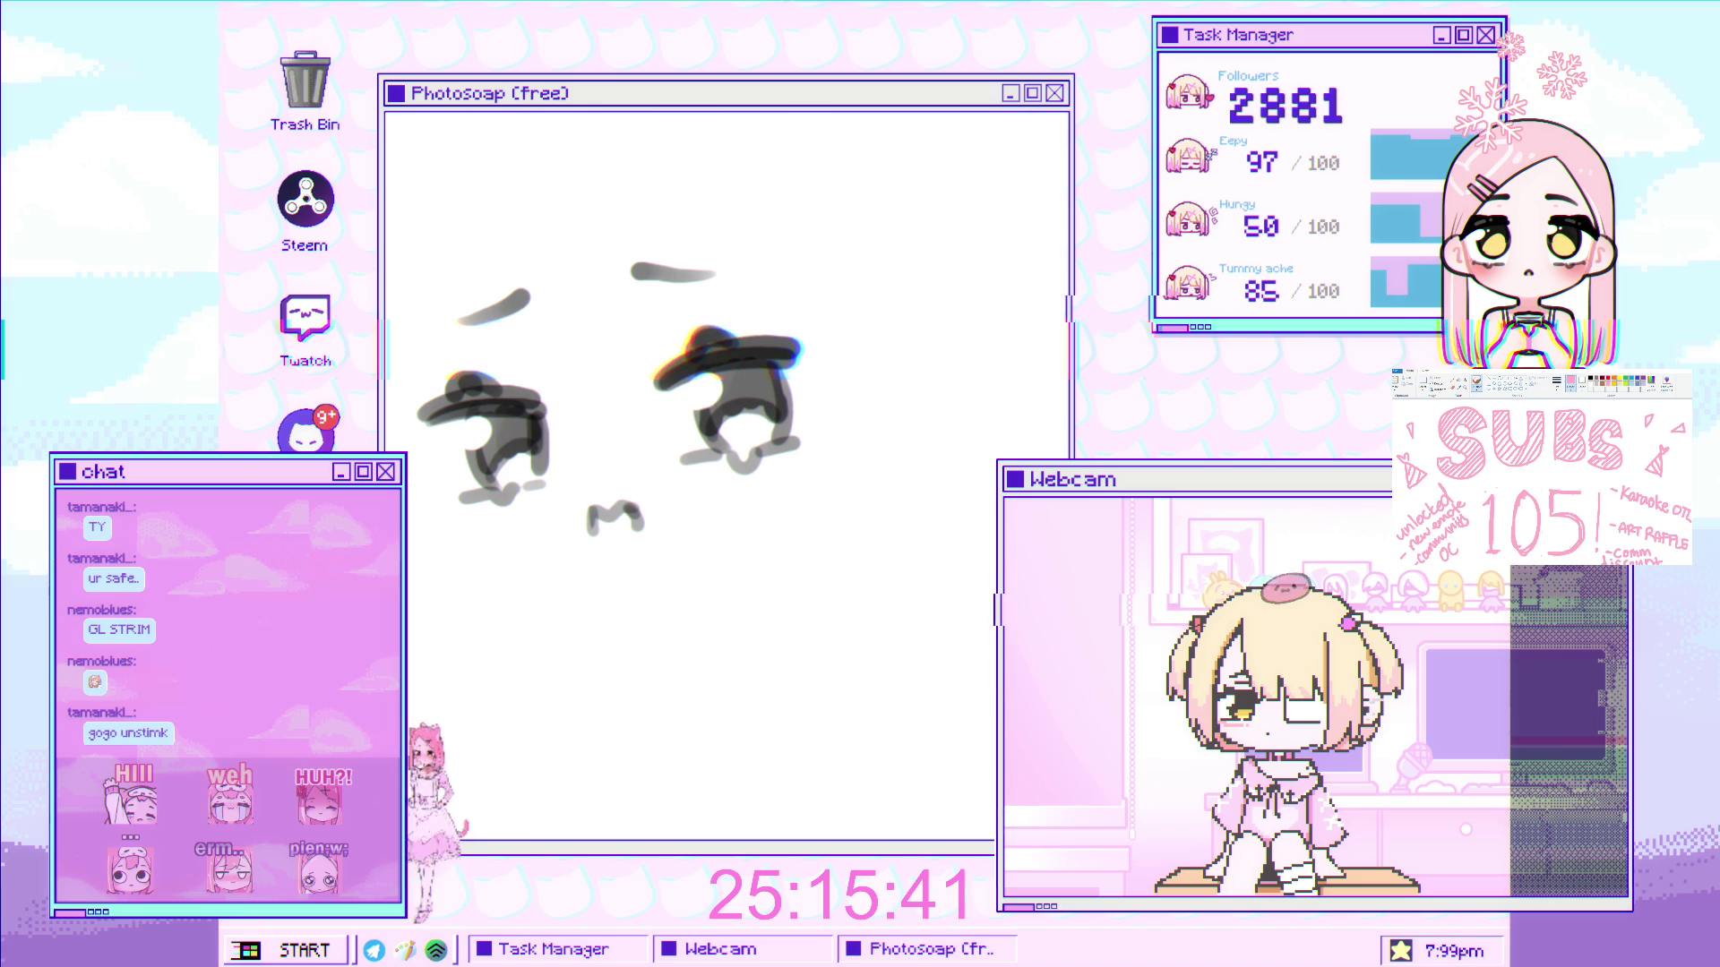
scroll(588, 356, "up", 1)
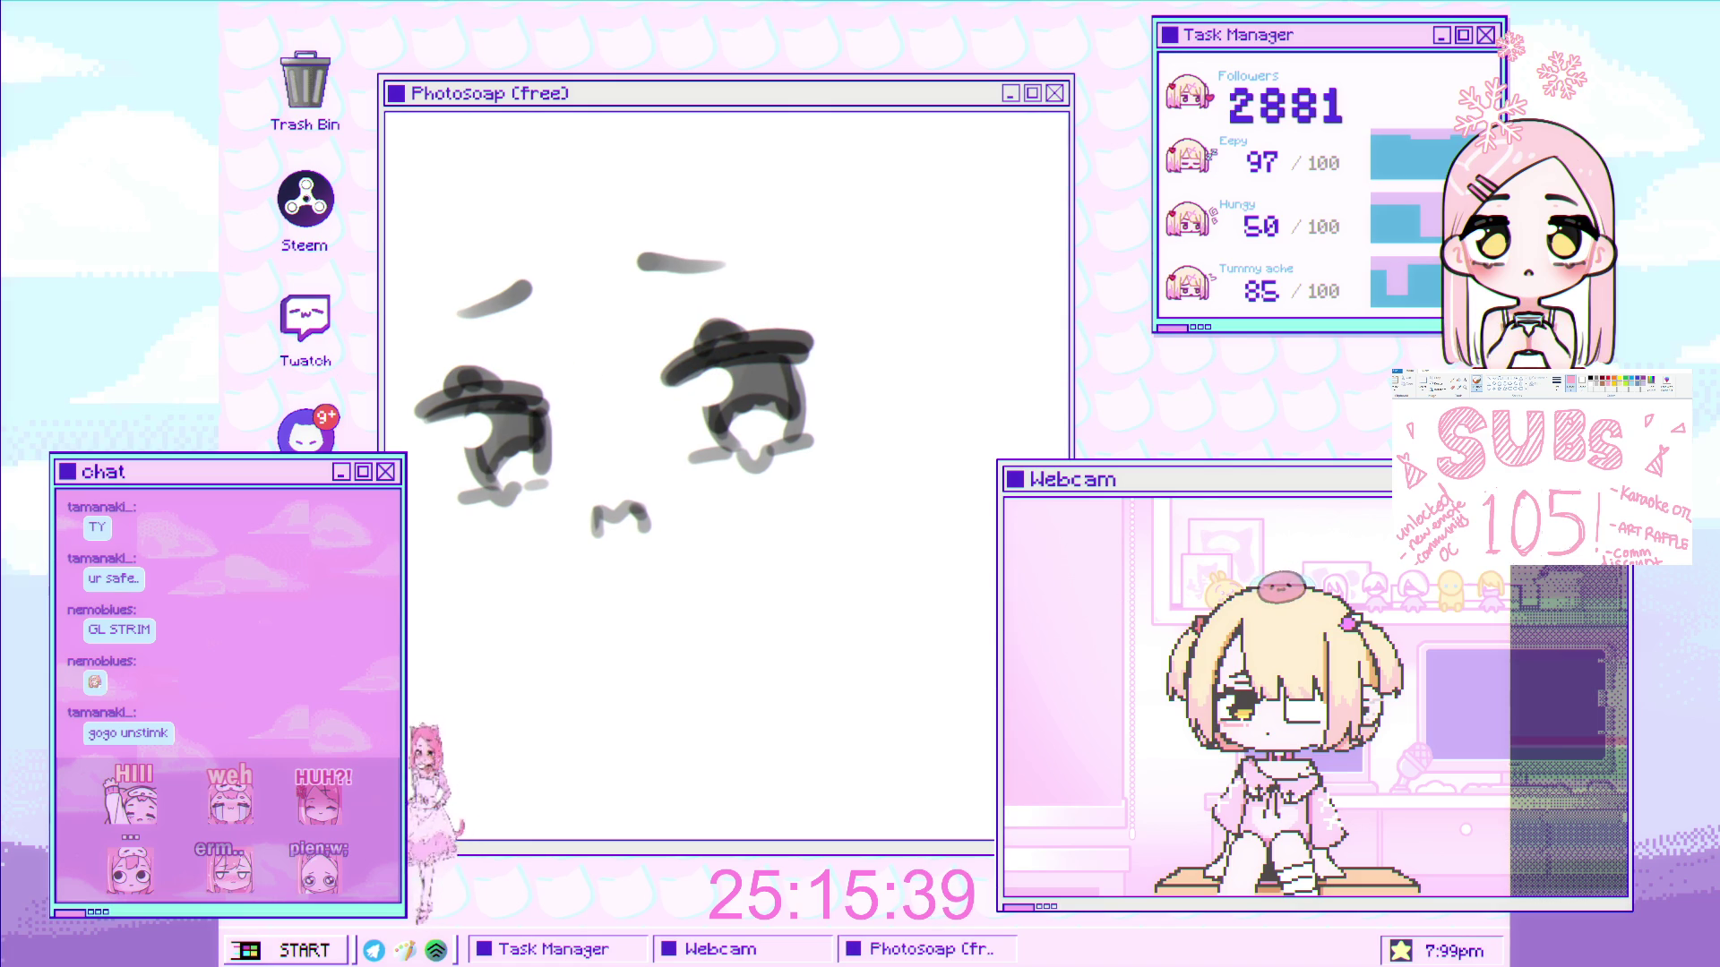
scroll(914, 415, "down", 2)
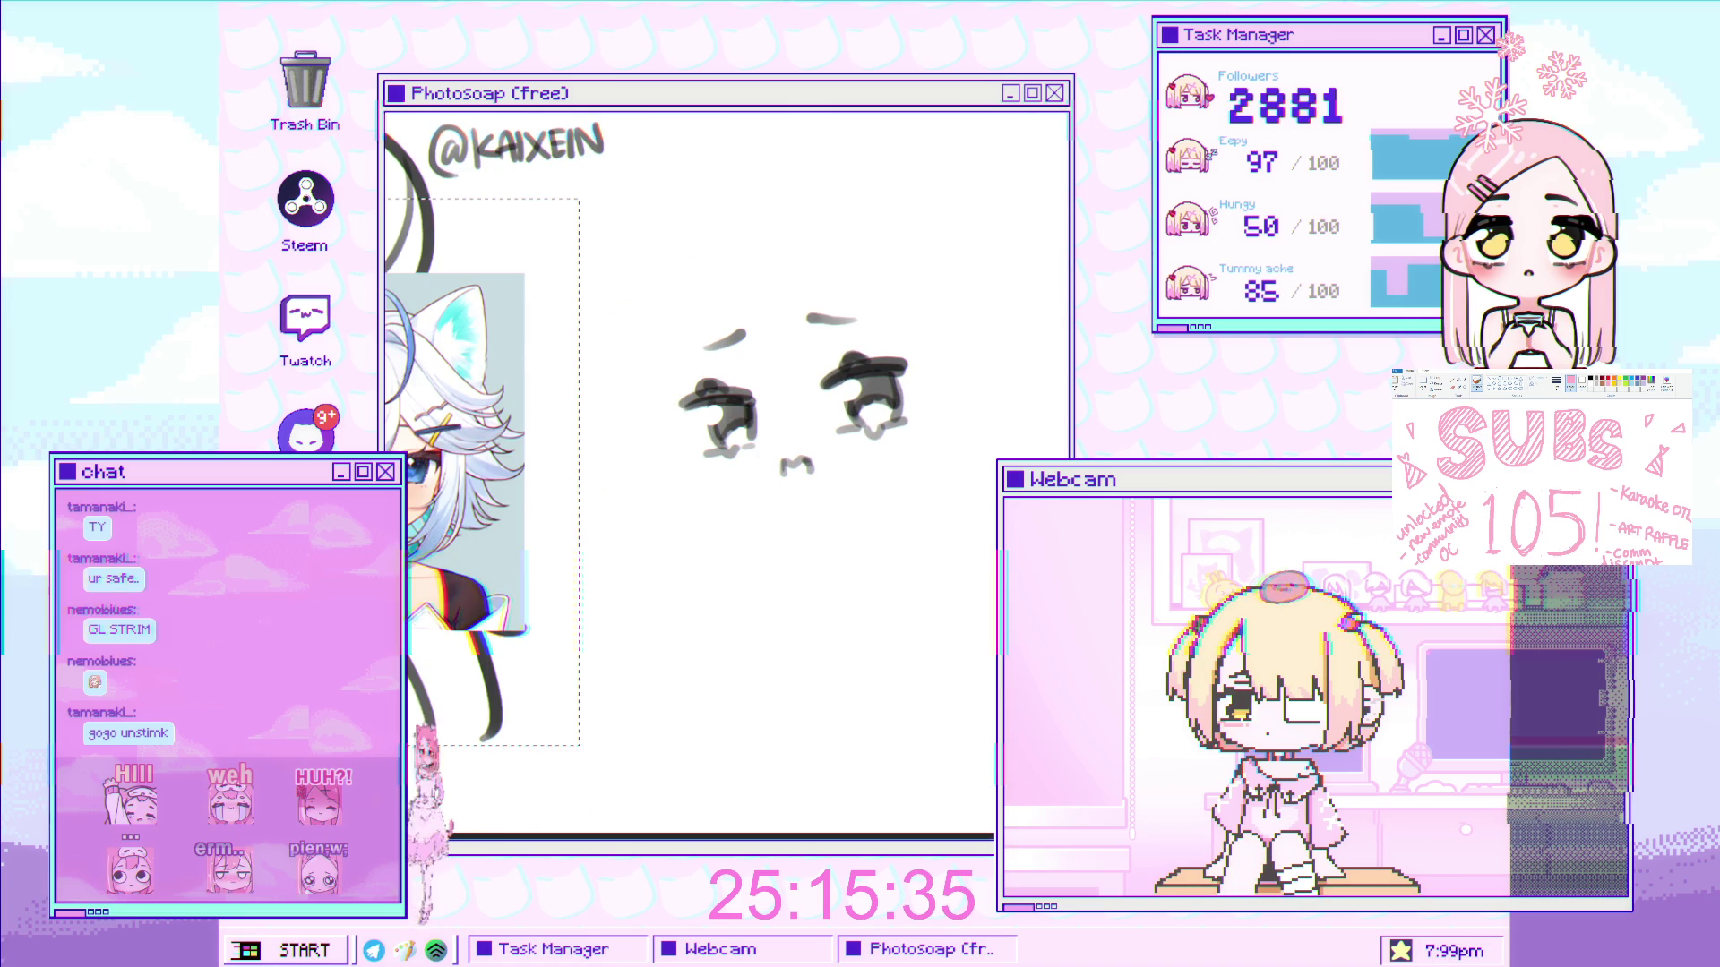
- Zoom in and draw a vertical line beside the left eye
scroll(837, 457, "up", 2)
scroll(837, 457, "up", 1)
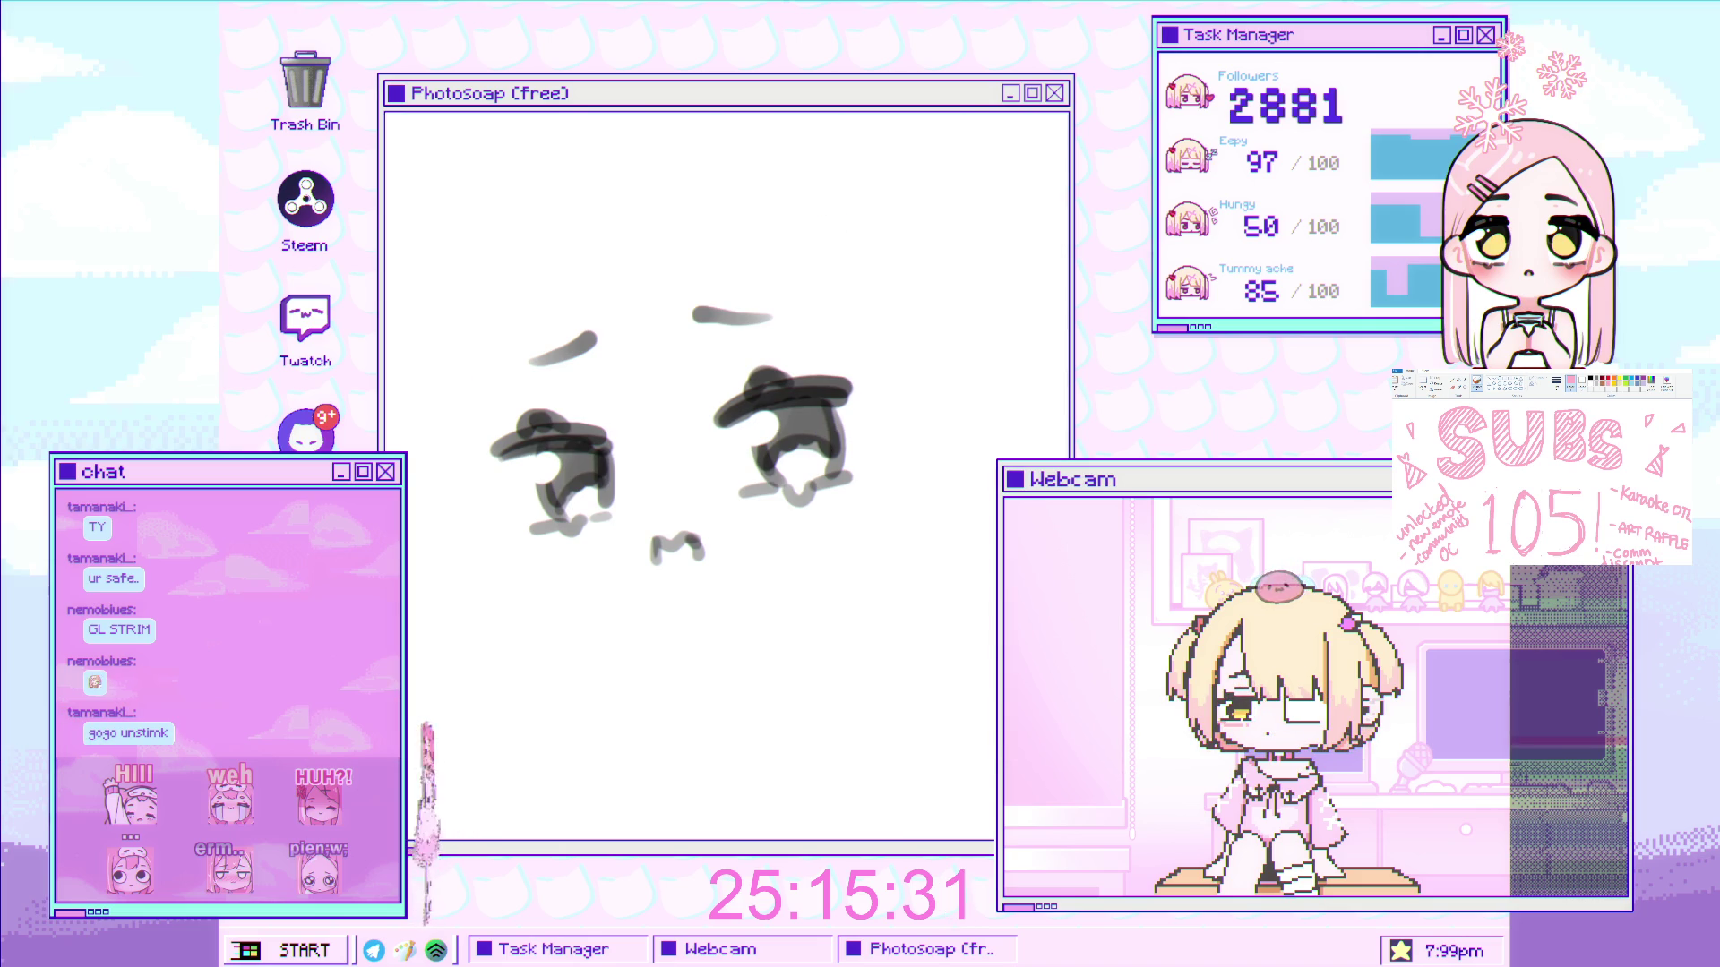
scroll(584, 443, "up", 2)
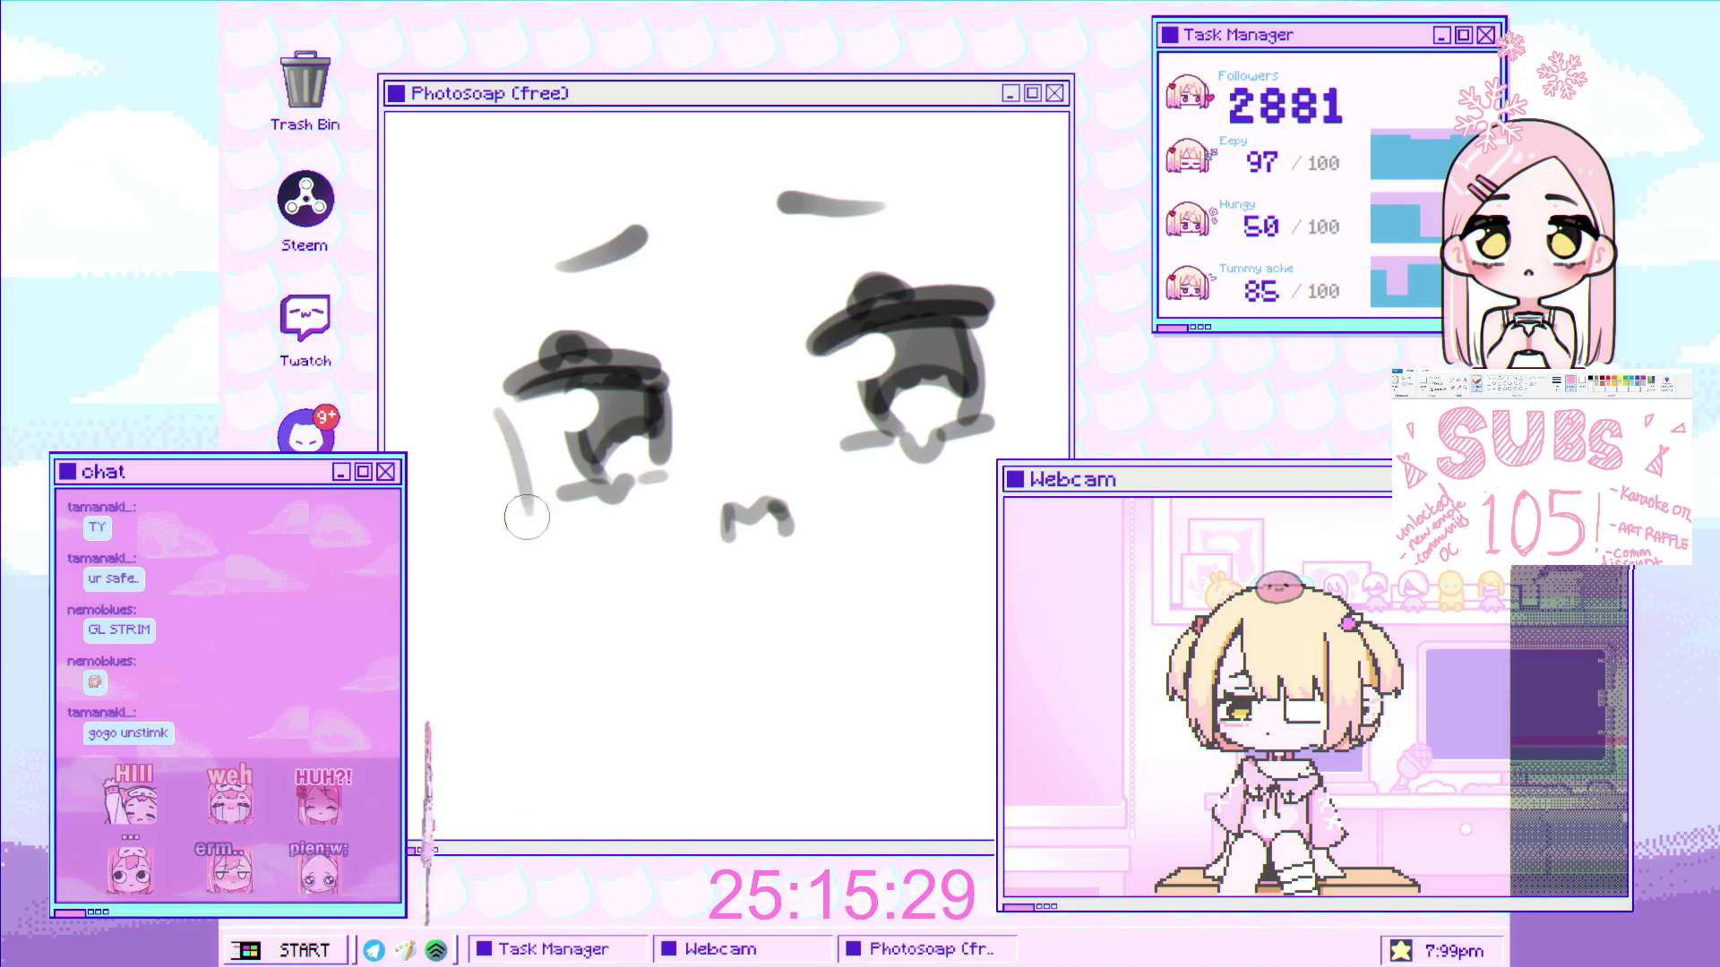
mouse_move(506, 385)
left_mouse_down()
mouse_move(587, 541)
mouse_move(521, 573)
left_mouse_up()
scroll(522, 573, "up", 1)
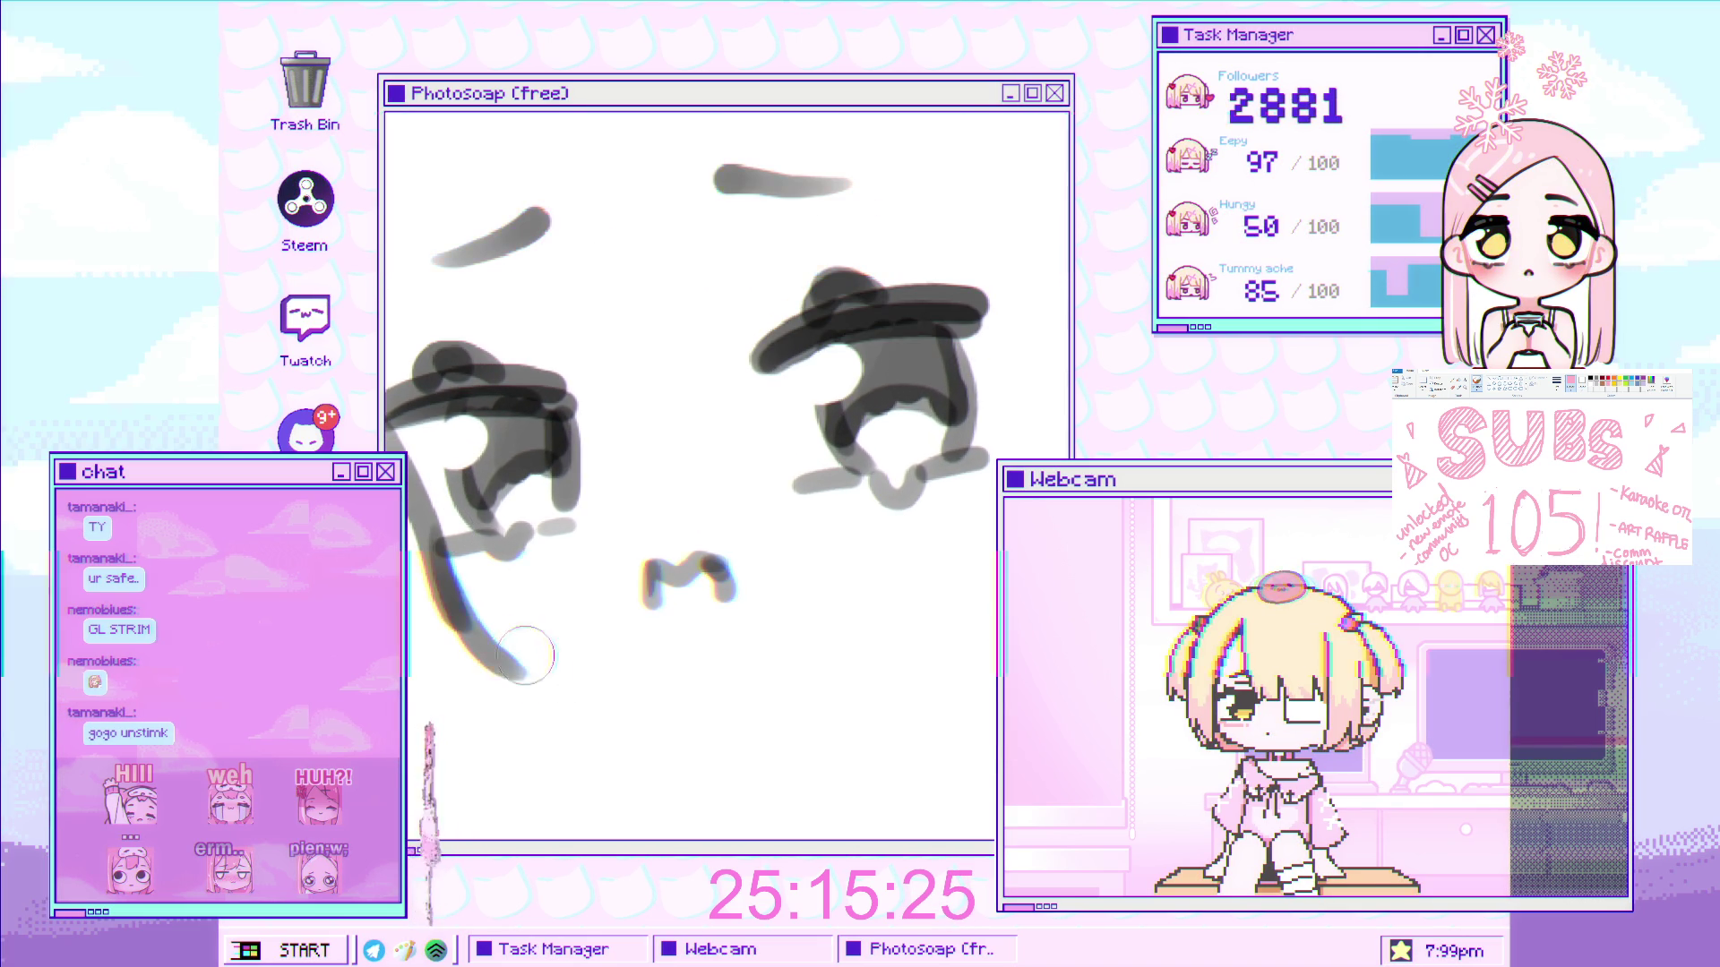
scroll(674, 538, "down", 5)
scroll(674, 537, "up", 5)
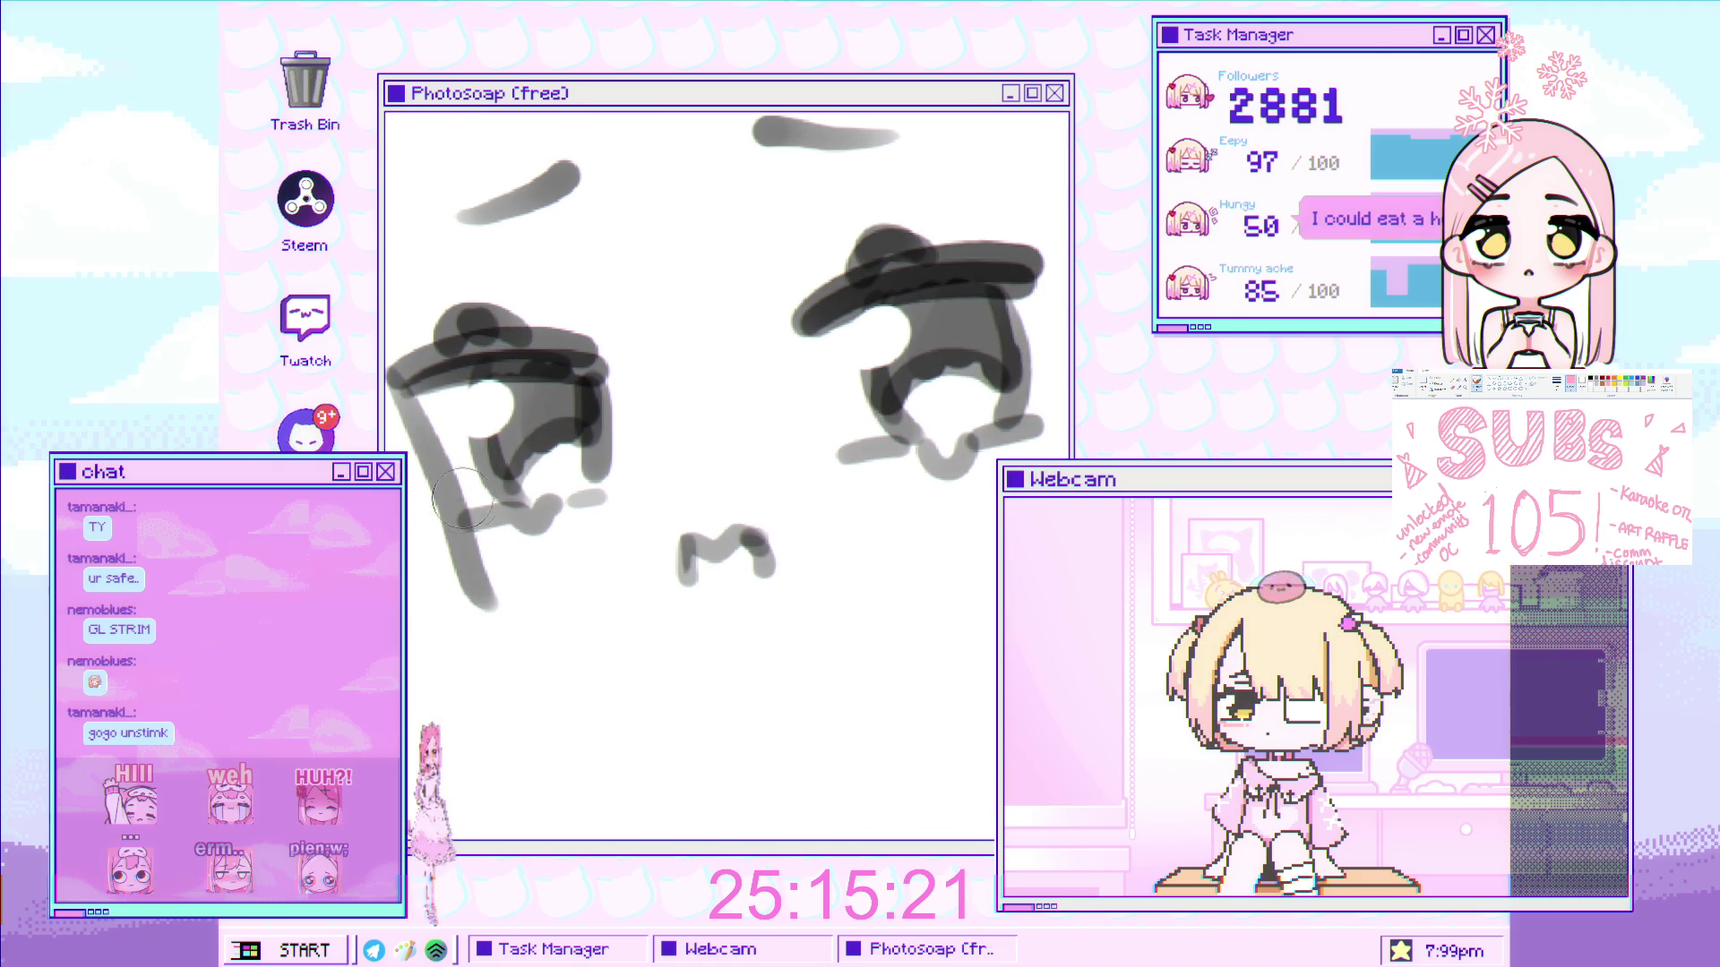
- Redraw the left cheek curve several times until it sweeps under toward the mouth
left_click_drag(453, 531, 573, 639)
key("ctrl+z")
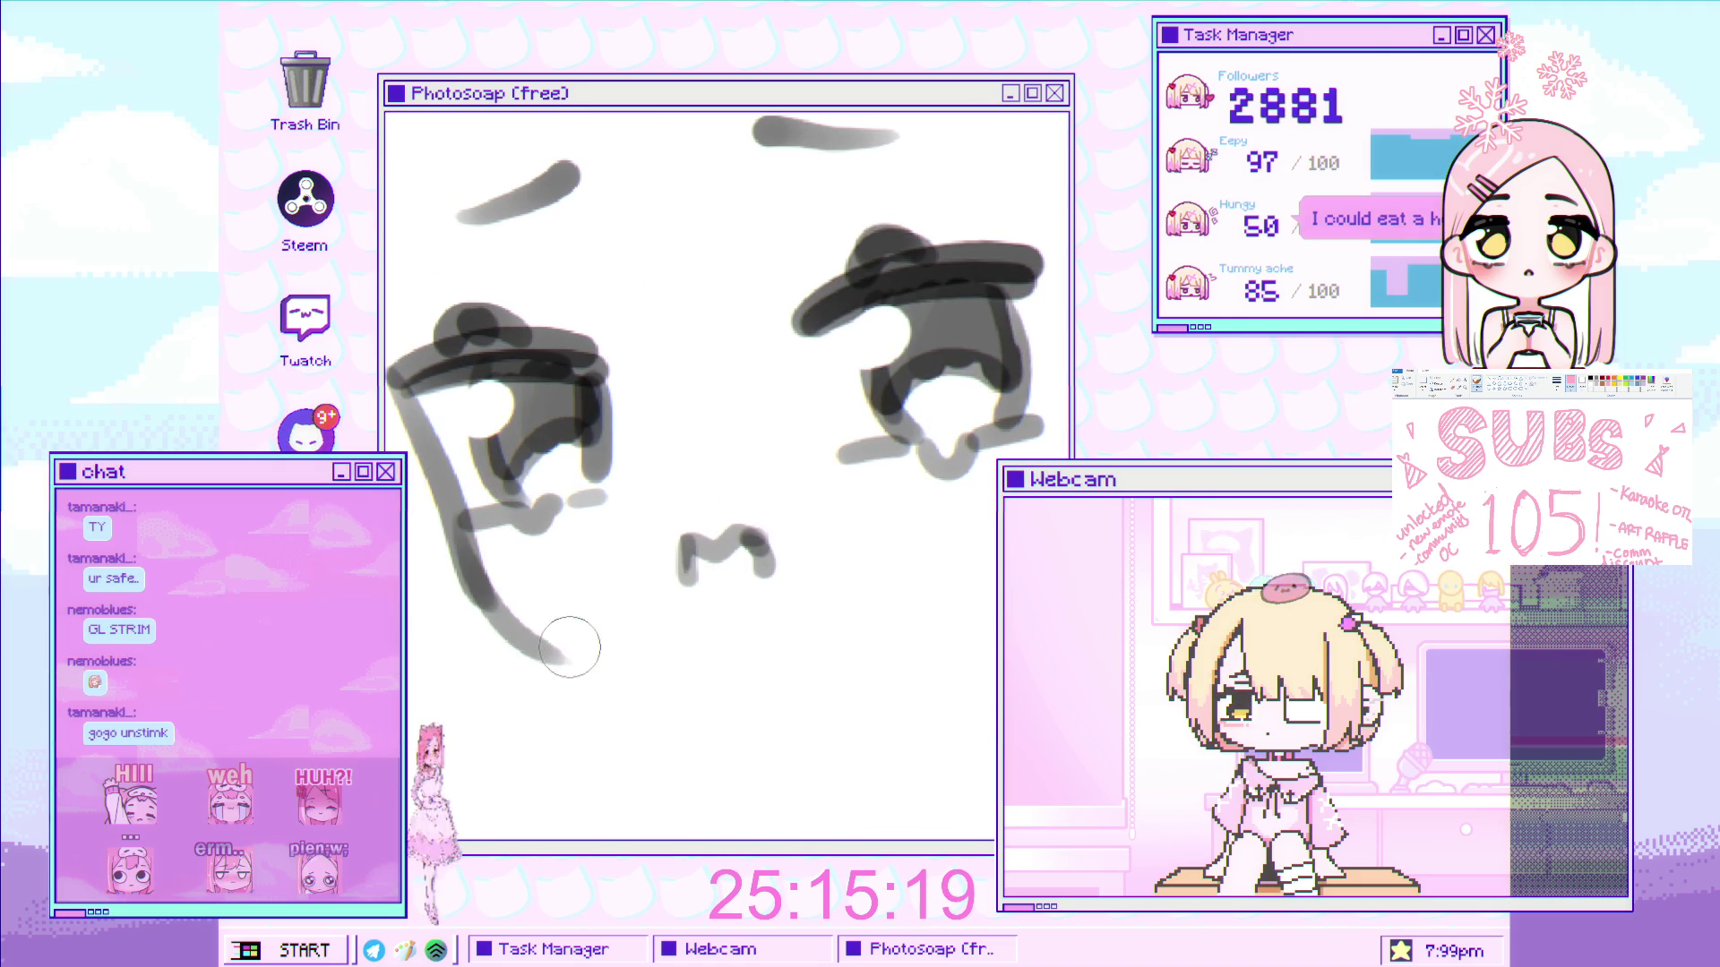
mouse_move(458, 515)
left_mouse_down()
mouse_move(564, 670)
mouse_move(513, 616)
mouse_move(587, 638)
left_mouse_up()
key("ctrl+z")
key("ctrl+z")
left_click_drag(459, 591, 618, 642)
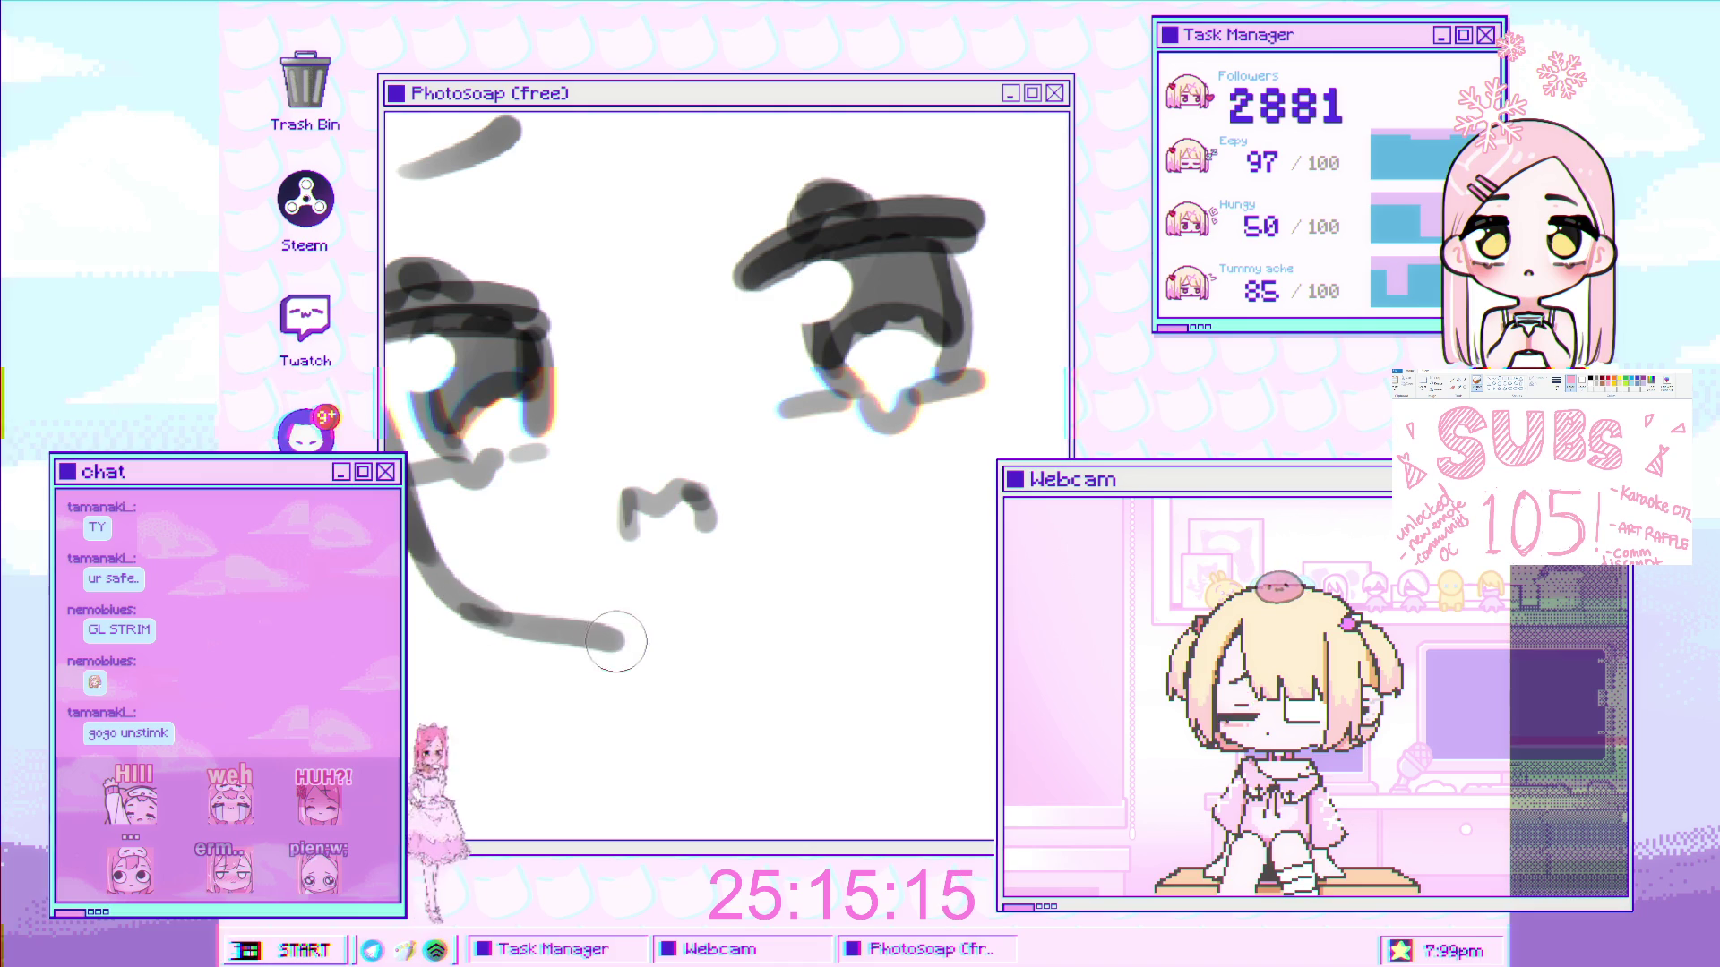
key("ctrl+z")
left_click_drag(452, 591, 584, 626)
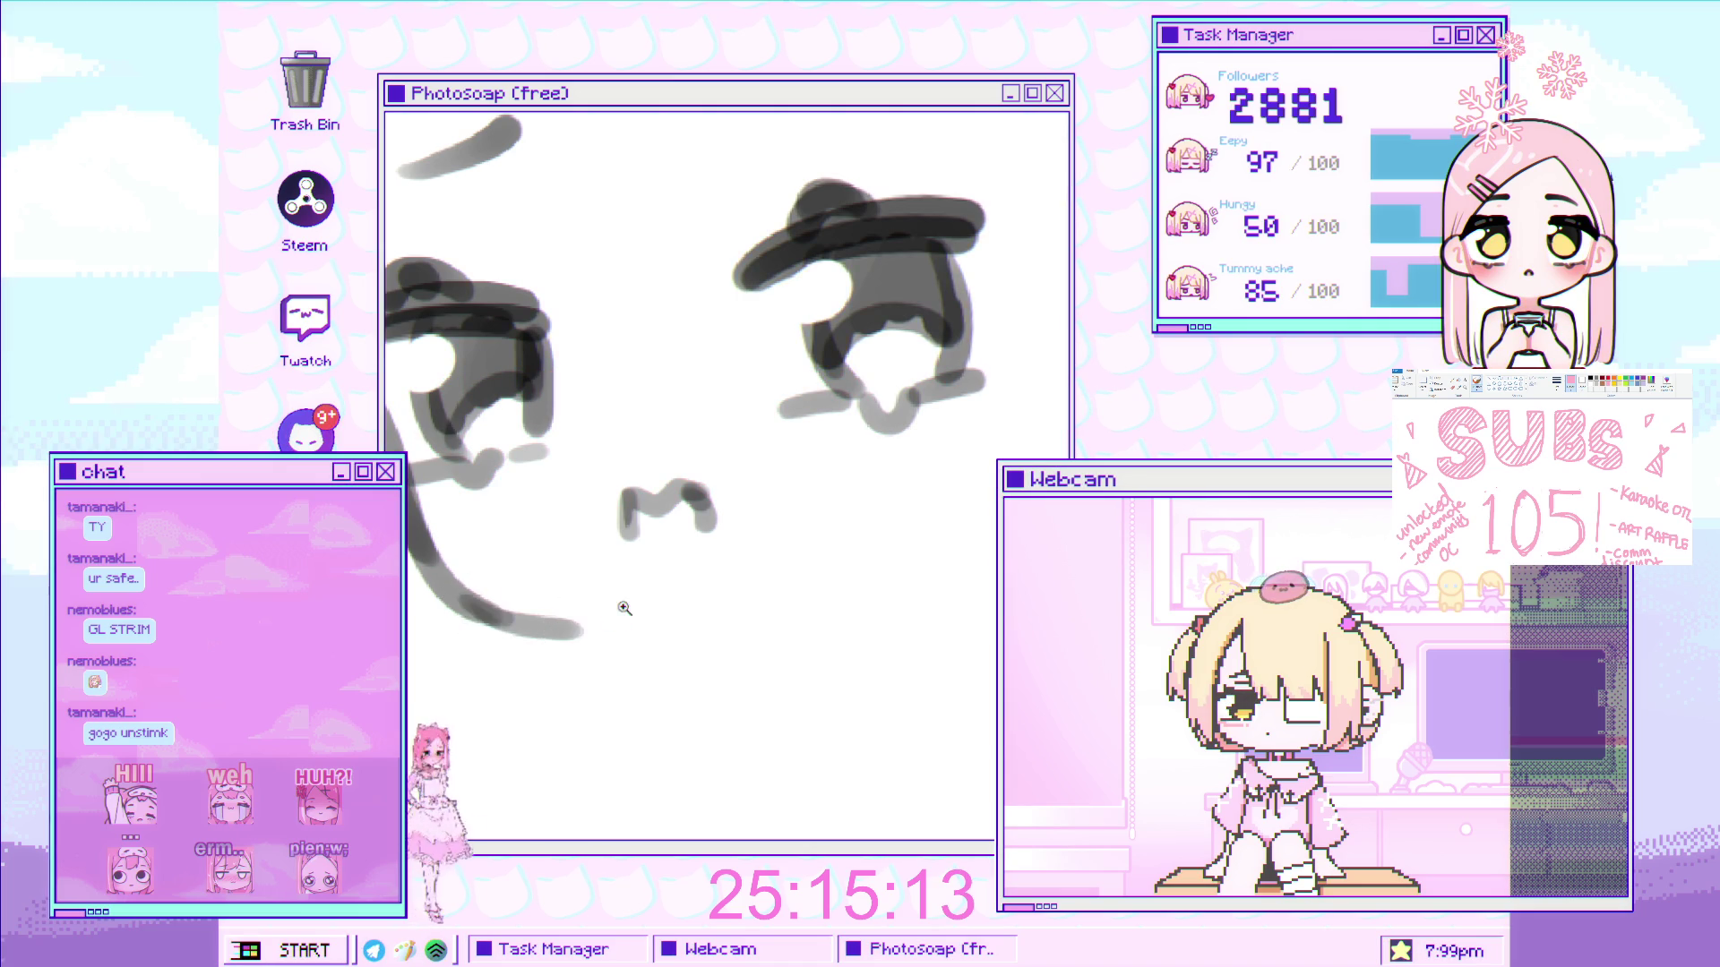
scroll(644, 676, "down", 3)
scroll(645, 676, "up", 2)
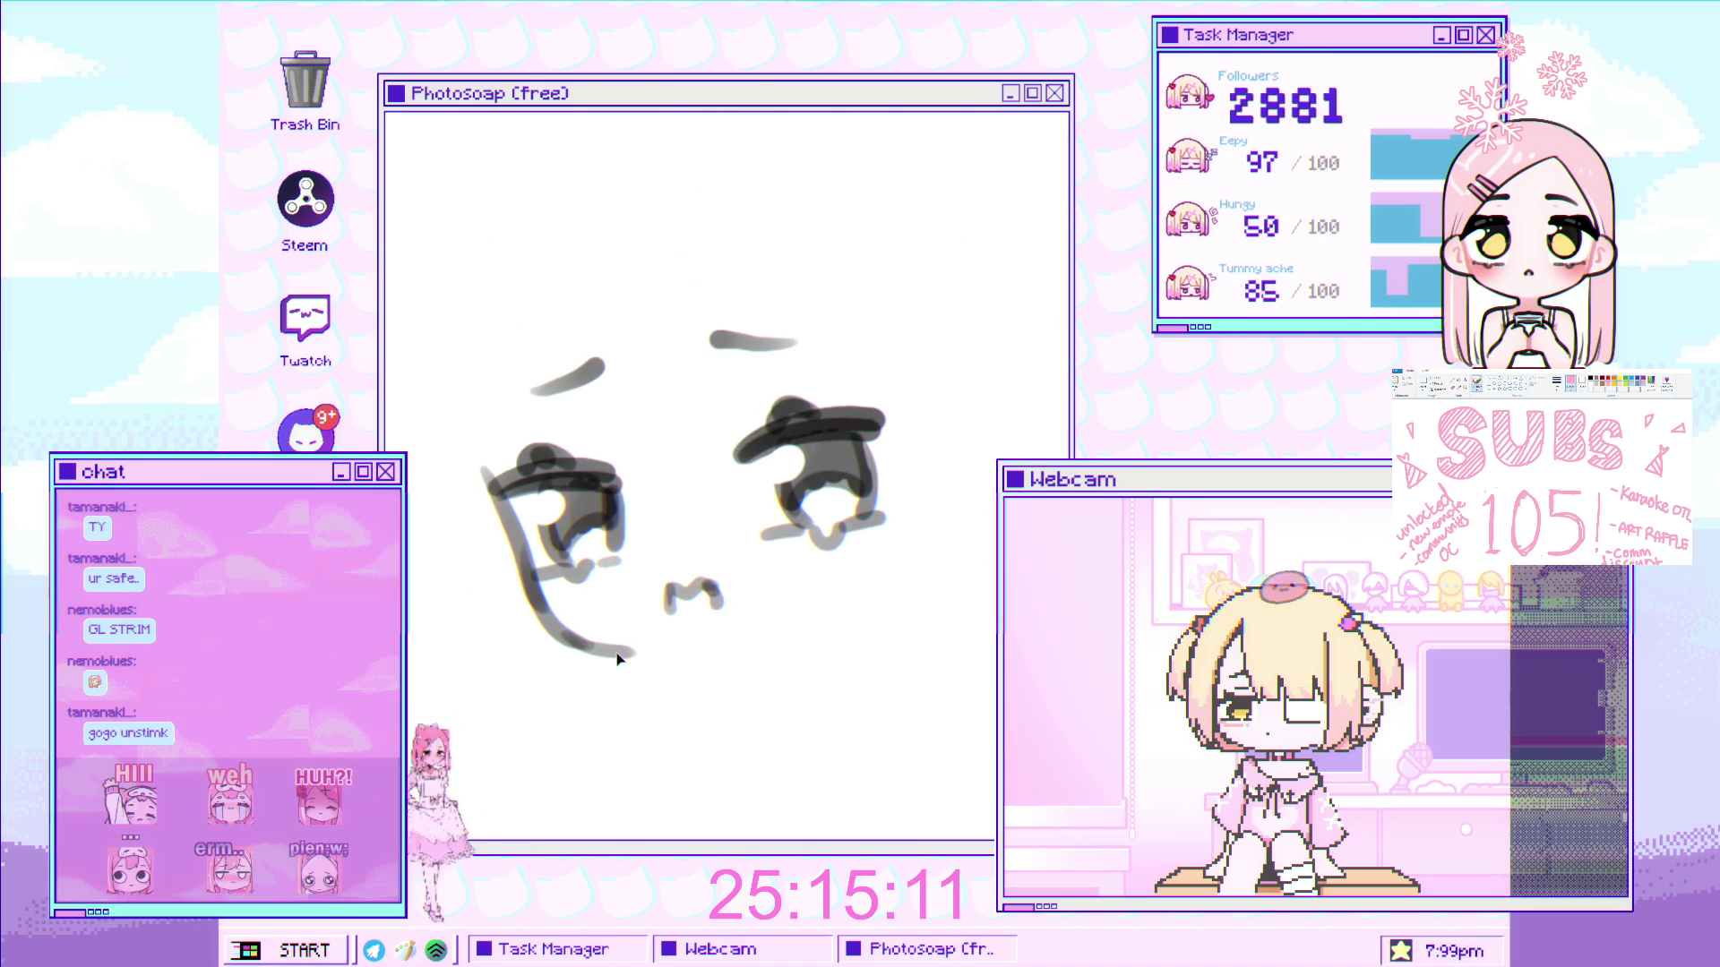
scroll(632, 677, "down", 2)
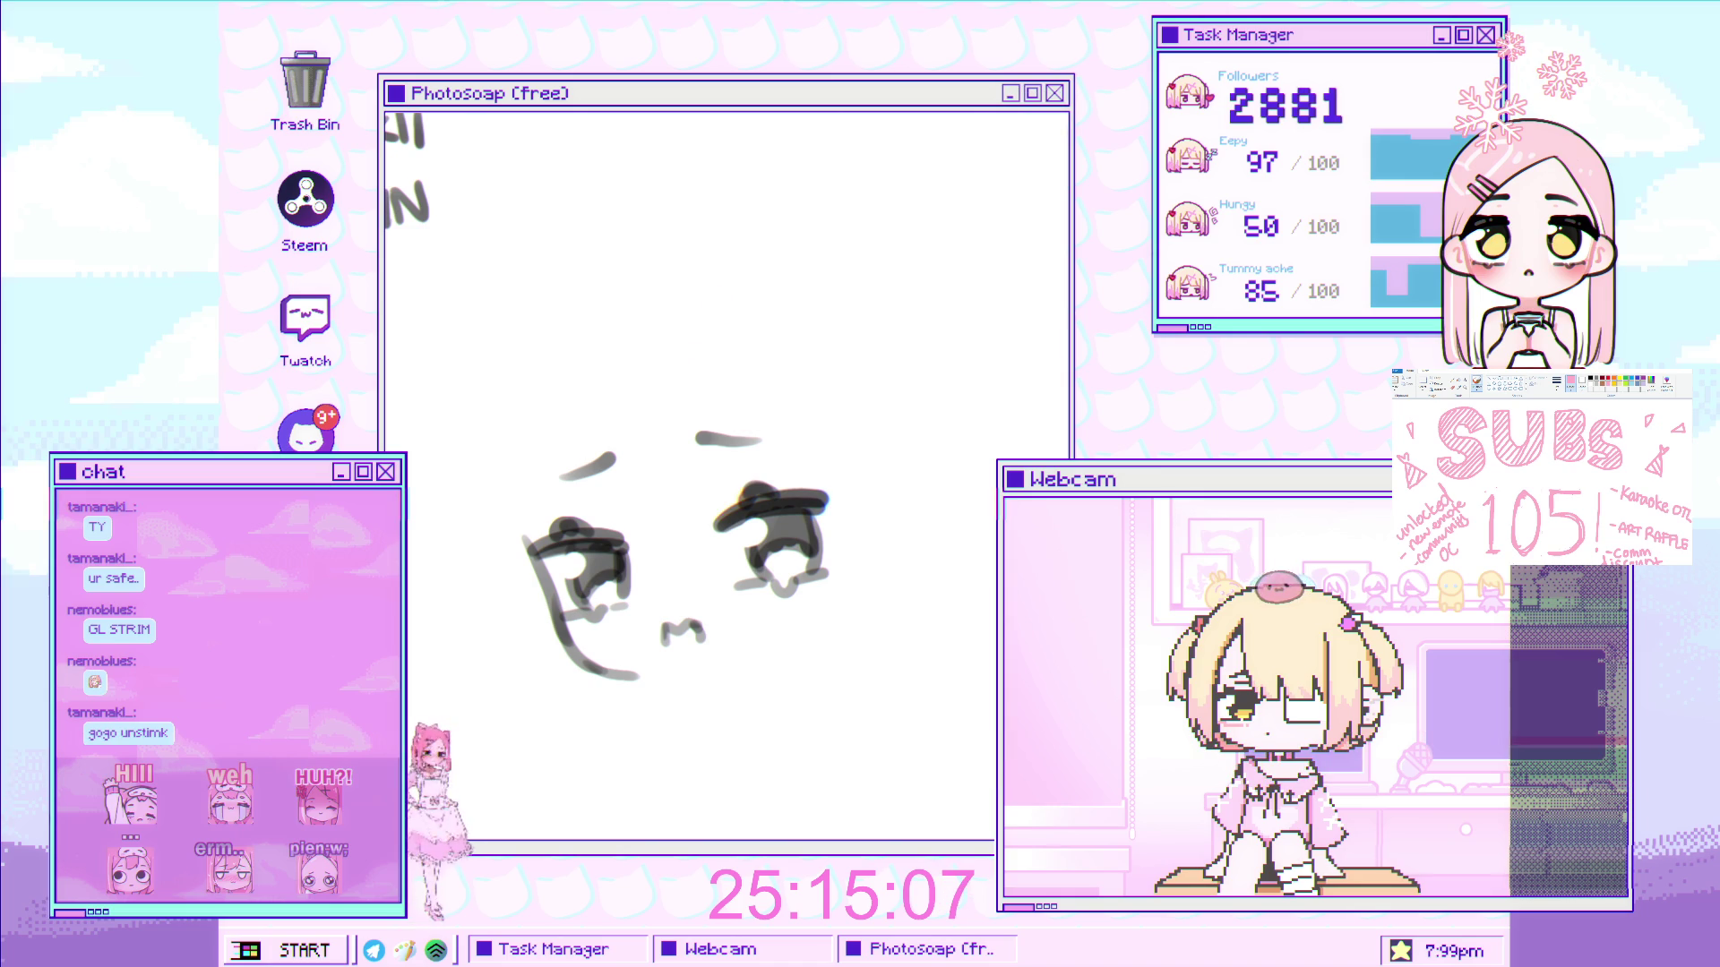
- Sketch the hairline above the face, reworking a long arc into short rising, peaked strokes
left_click_drag(517, 471, 631, 386)
key("ctrl+z")
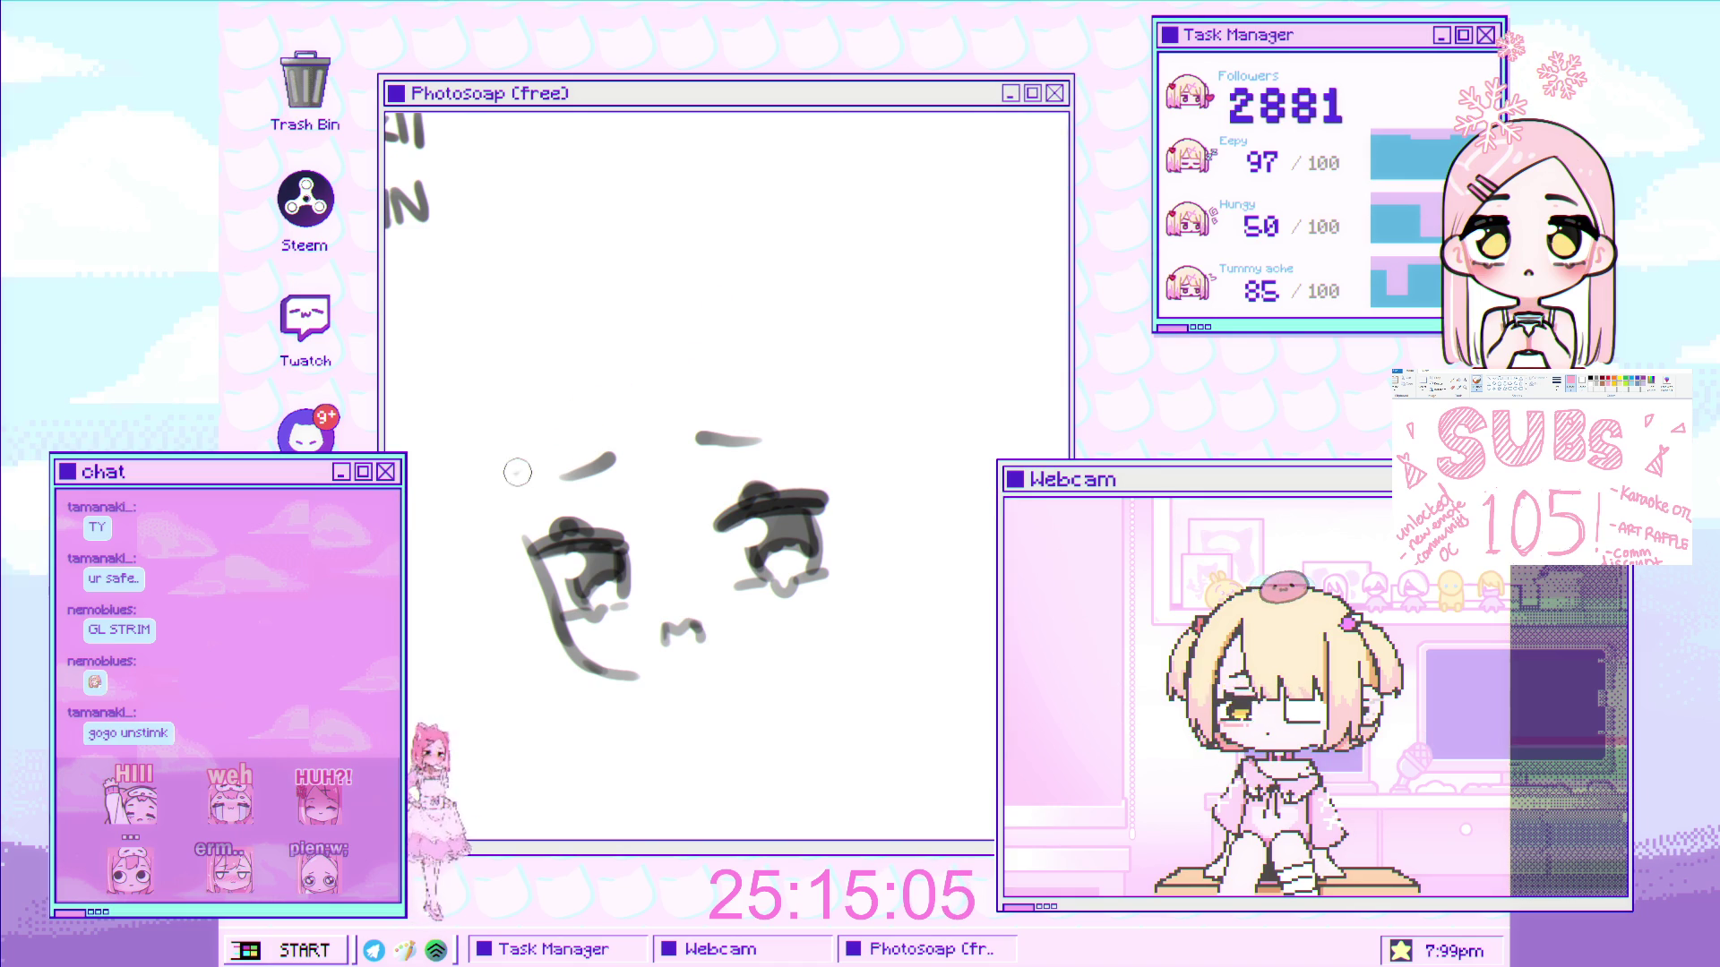
left_click_drag(511, 475, 689, 394)
key("ctrl+z")
mouse_move(508, 485)
left_mouse_down()
mouse_move(564, 443)
mouse_move(700, 410)
left_mouse_up()
key("ctrl+z")
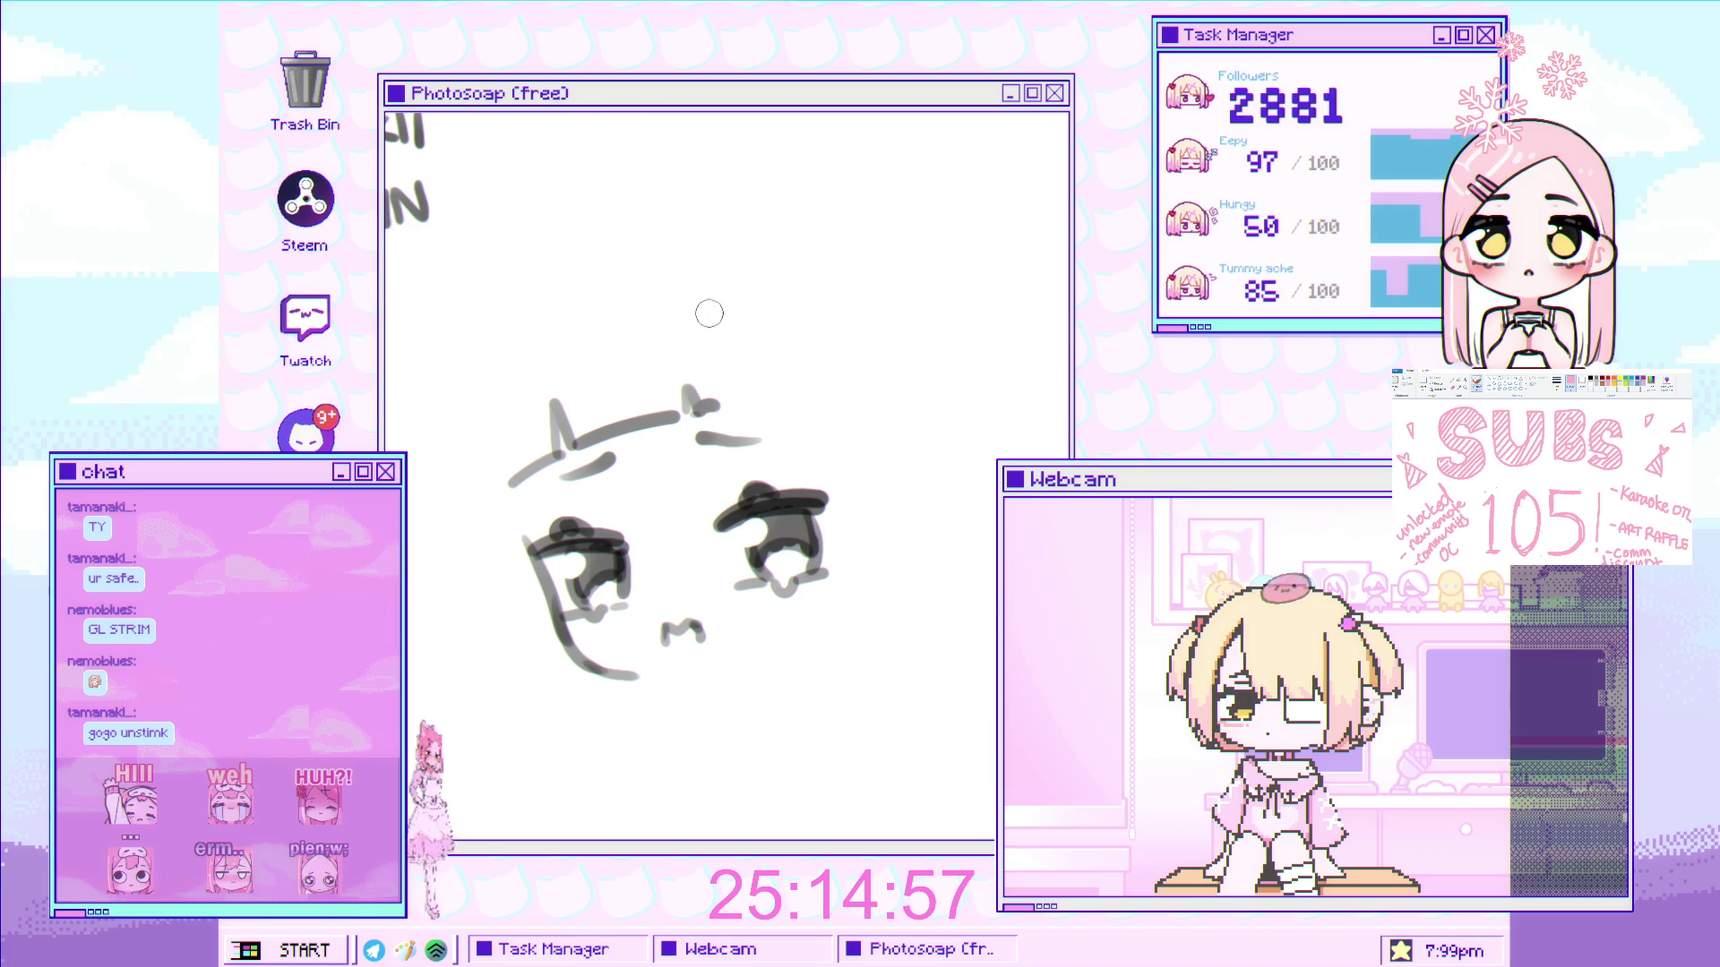
- Draw the right ear's vertical and outer diagonal lines, then select the ear strokes by colour
mouse_move(706, 304)
left_mouse_down()
mouse_move(717, 416)
mouse_move(648, 433)
mouse_move(656, 342)
left_mouse_up()
key("ctrl+z")
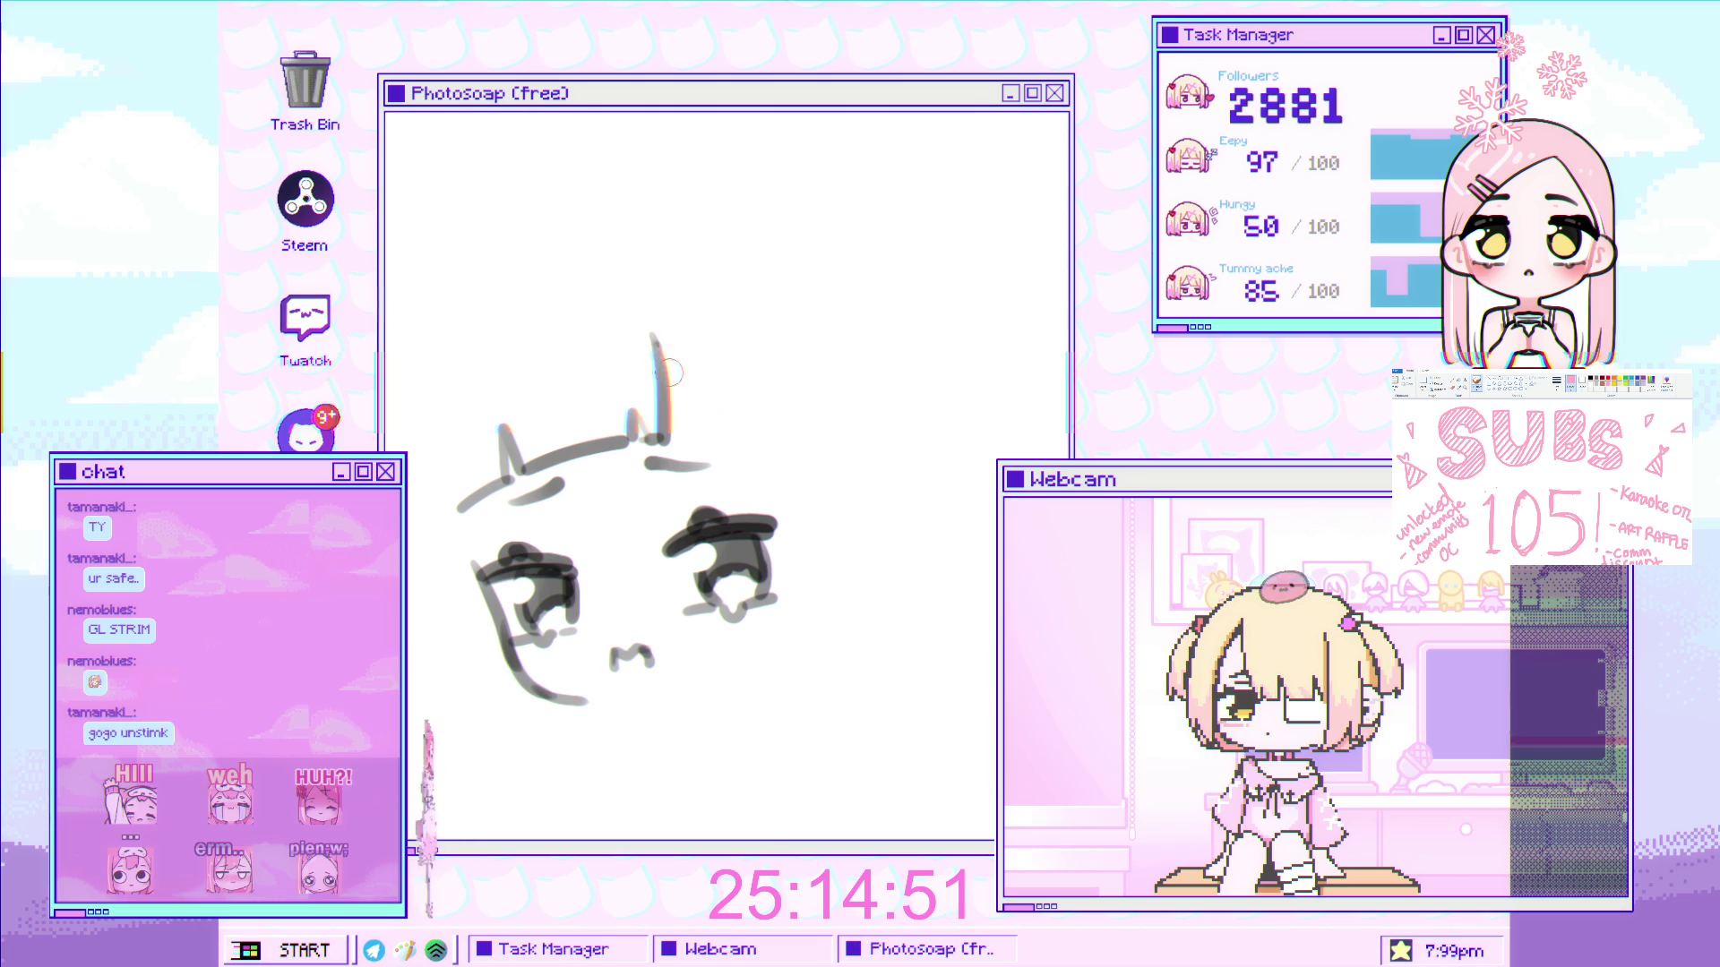
left_click_drag(707, 410, 754, 487)
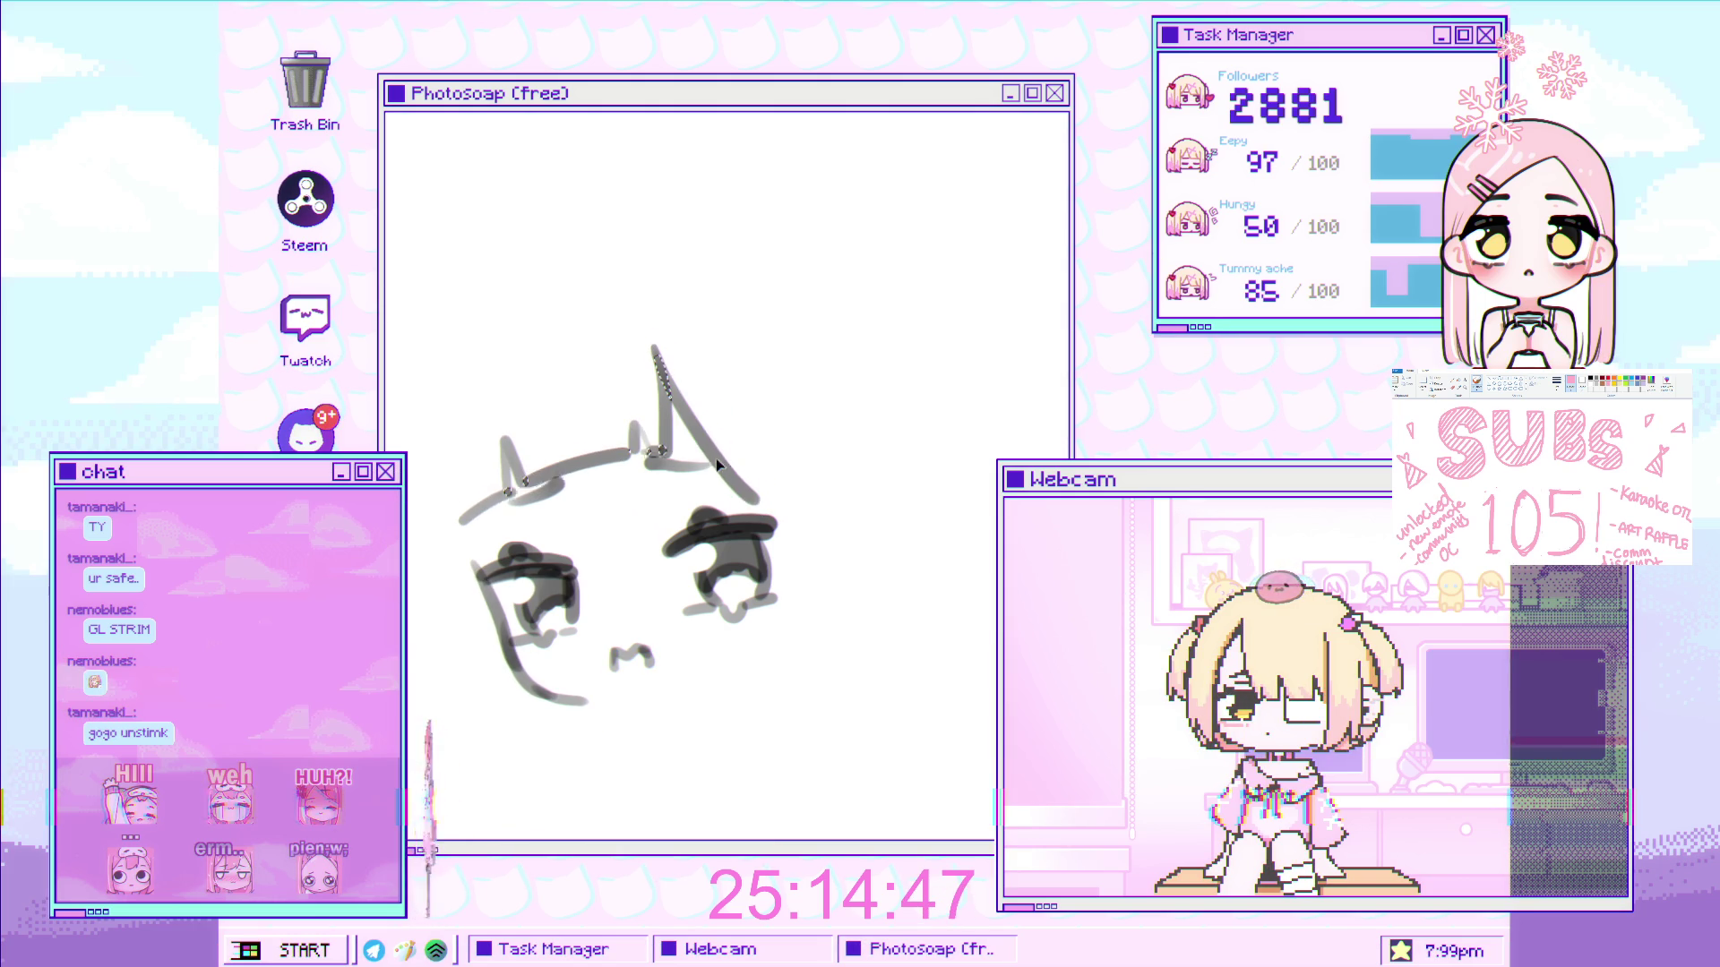
key("w")
left_click(712, 355)
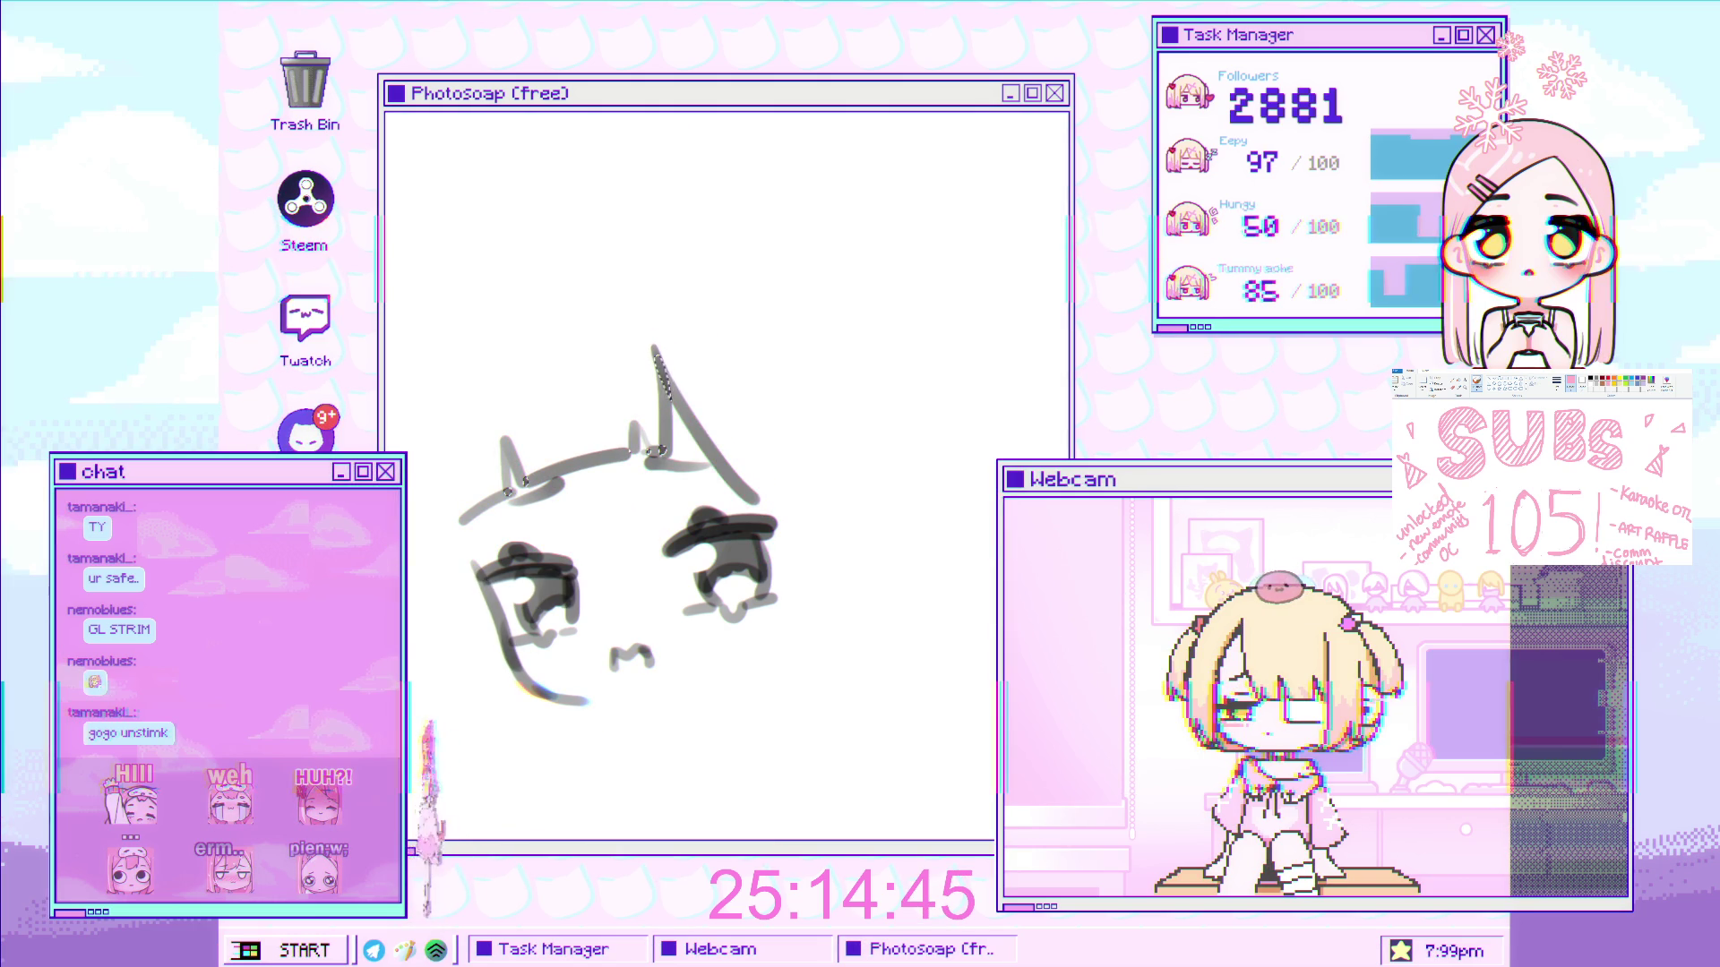
scroll(717, 391, "up", 2)
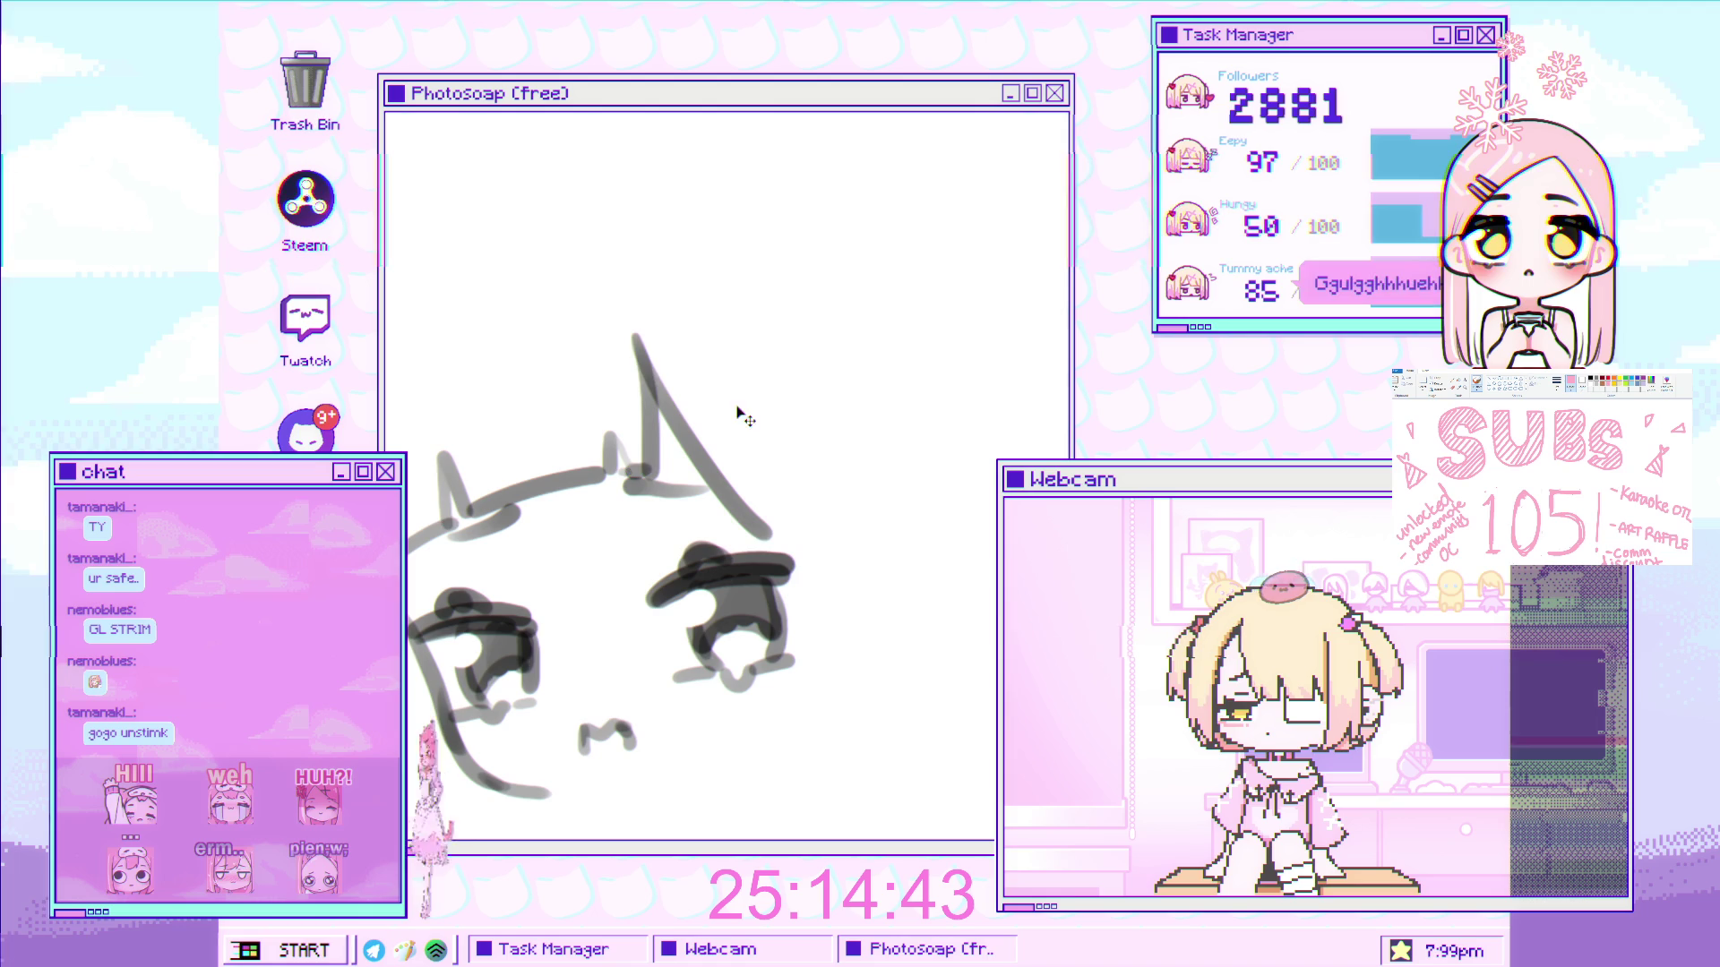
scroll(719, 412, "down", 1)
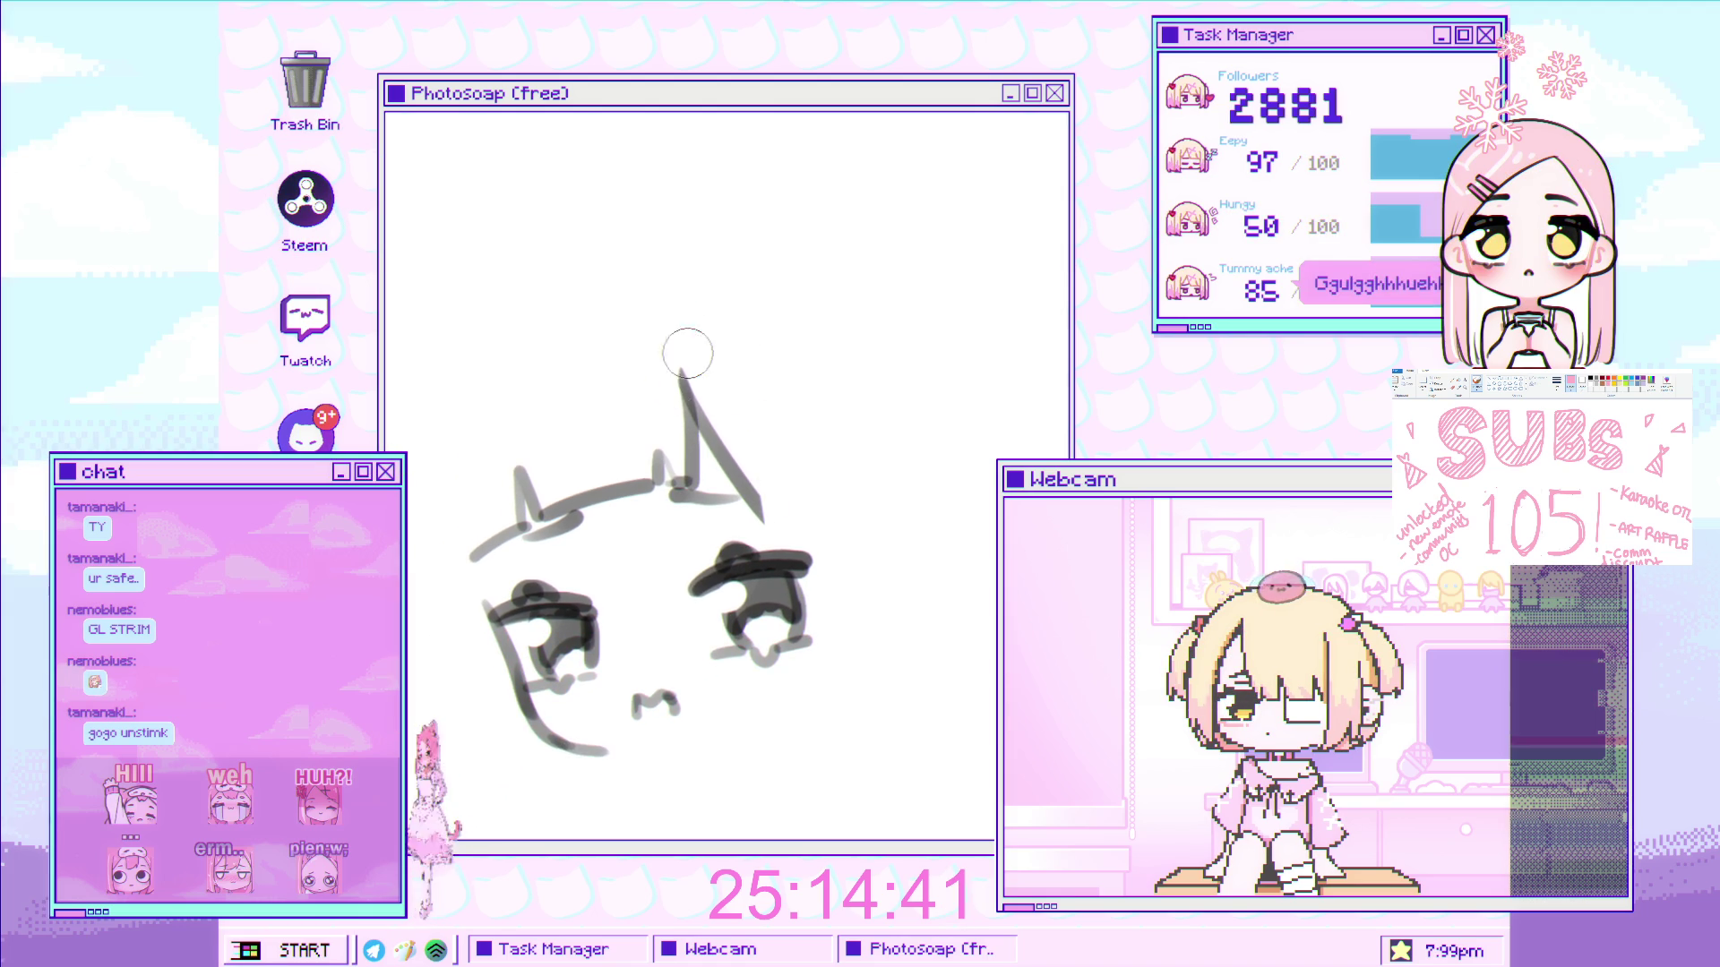
- Erase and restore the right ear's diagonal stroke, then shift the ear strokes upward
mouse_move(685, 368)
left_mouse_down()
mouse_move(764, 511)
mouse_move(714, 487)
left_mouse_up()
left_click_drag(697, 399, 695, 479)
left_click_drag(695, 387, 698, 483)
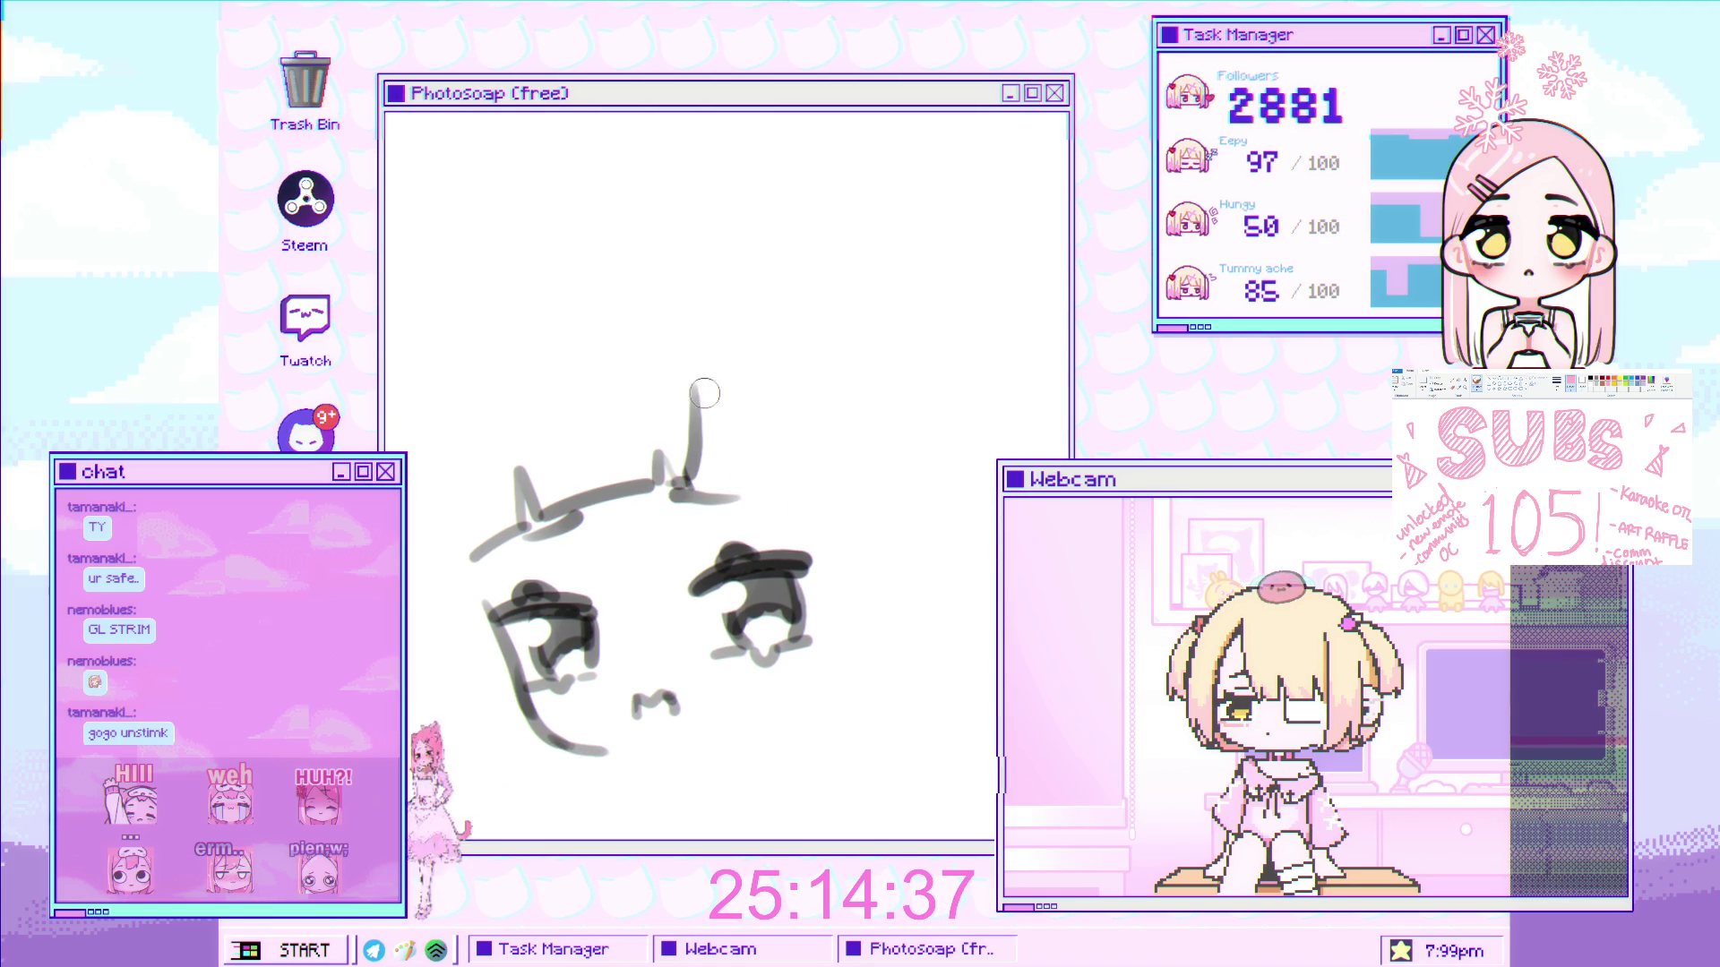
key("ctrl+z")
key("ctrl+z")
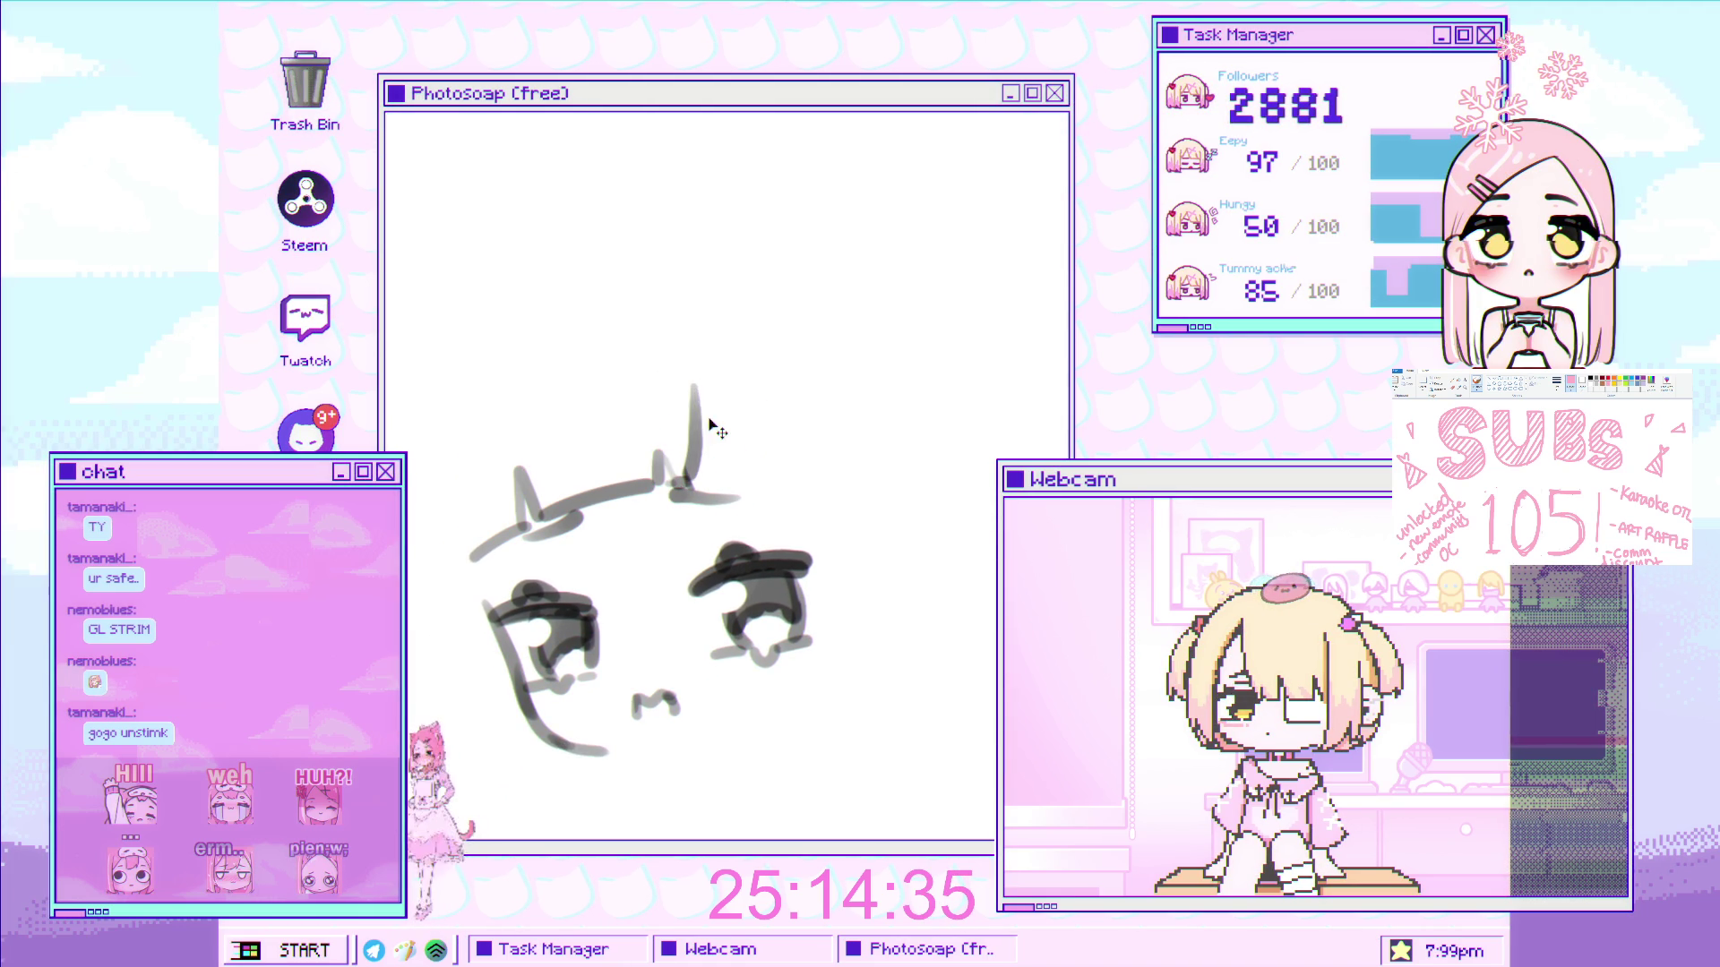
key("ctrl+shift+z")
scroll(757, 484, "down", 1)
left_click_drag(757, 483, 748, 475)
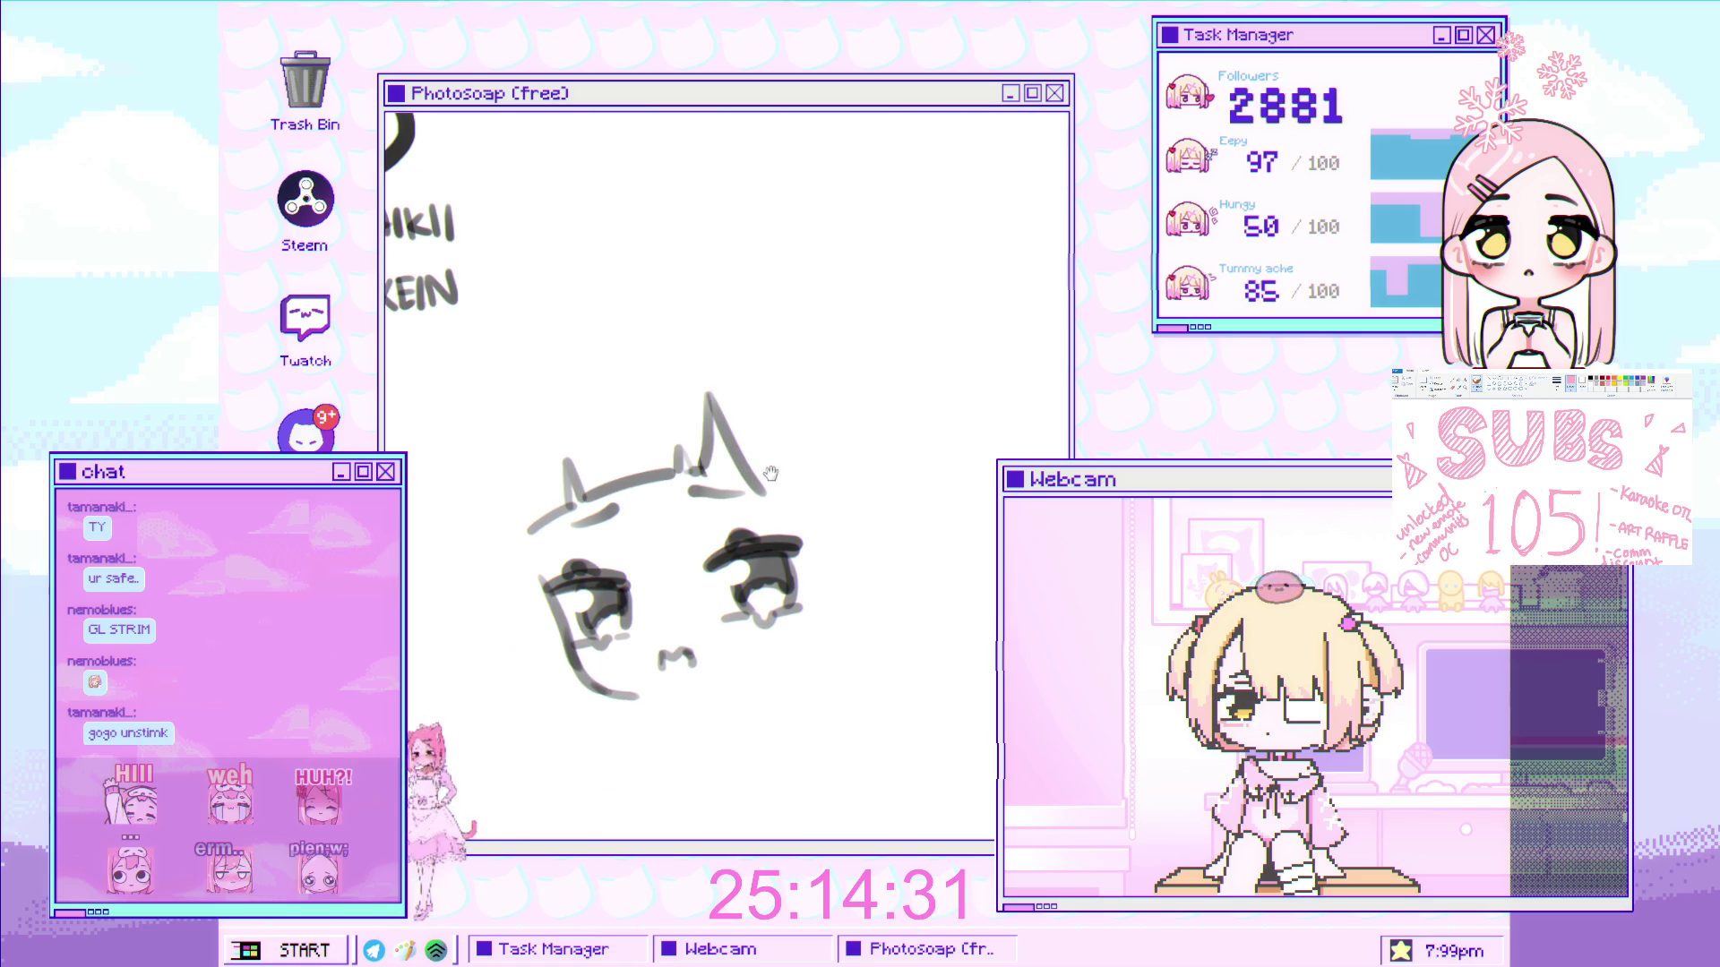
- Recentre the sketch, redraw the left cheek outline, and make the brush smaller
scroll(764, 465, "up", 1)
scroll(729, 165, "down", 1)
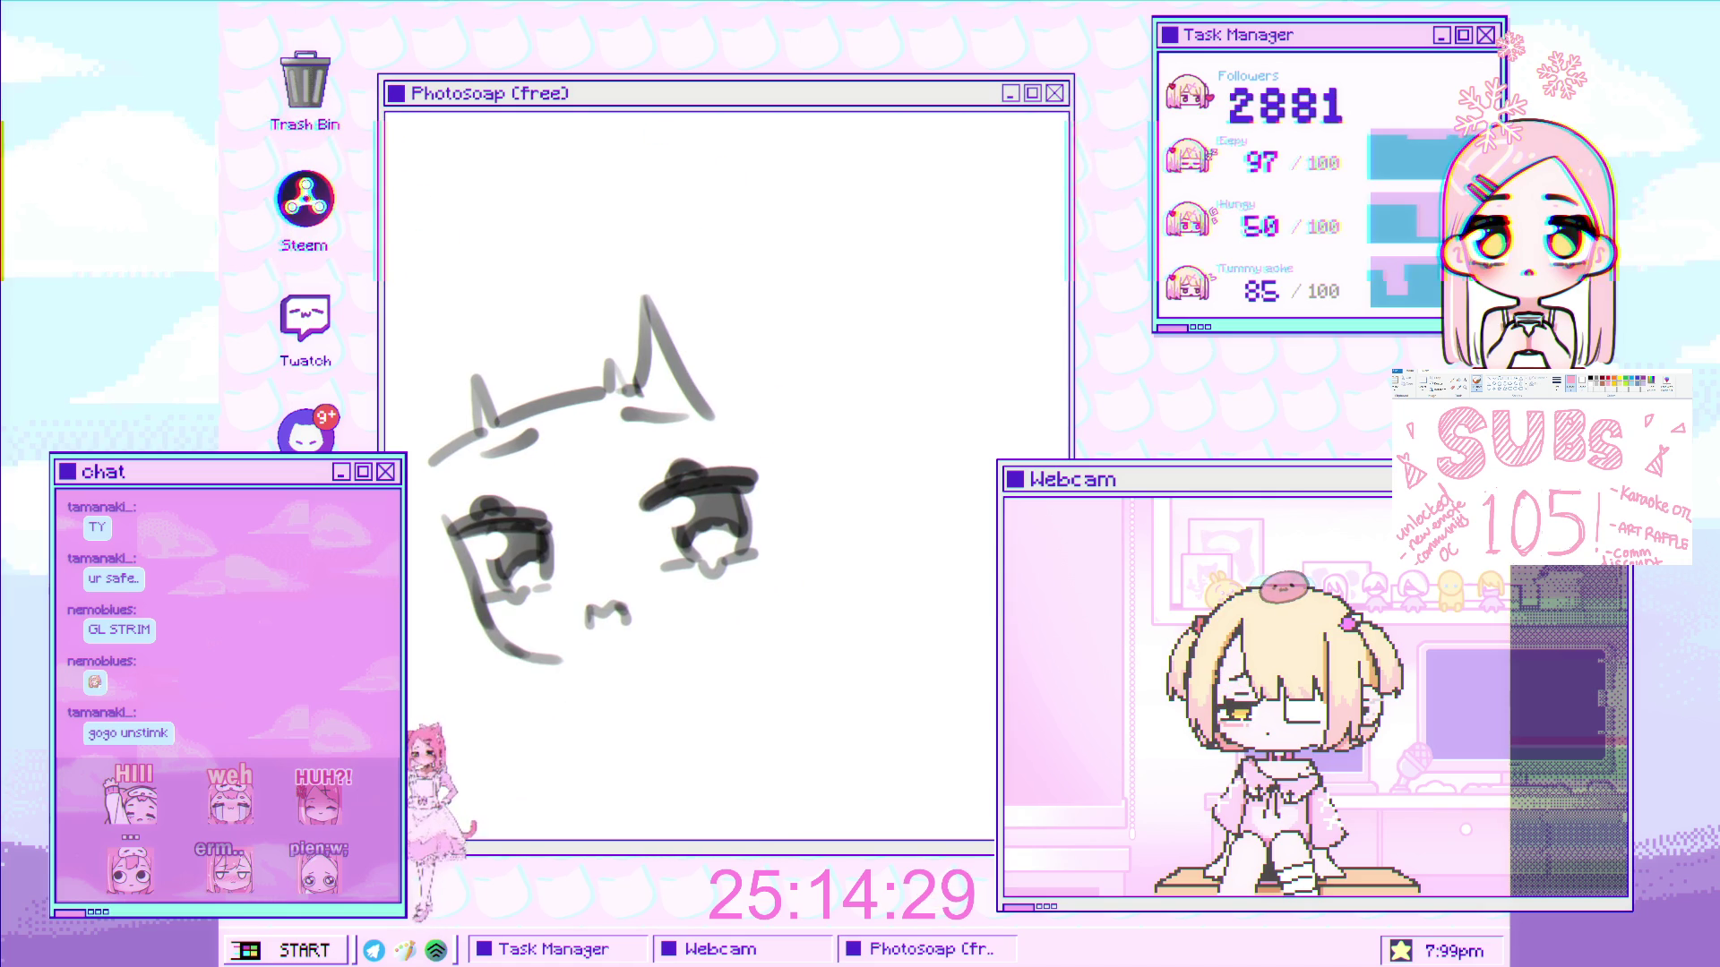
key("ctrl+z")
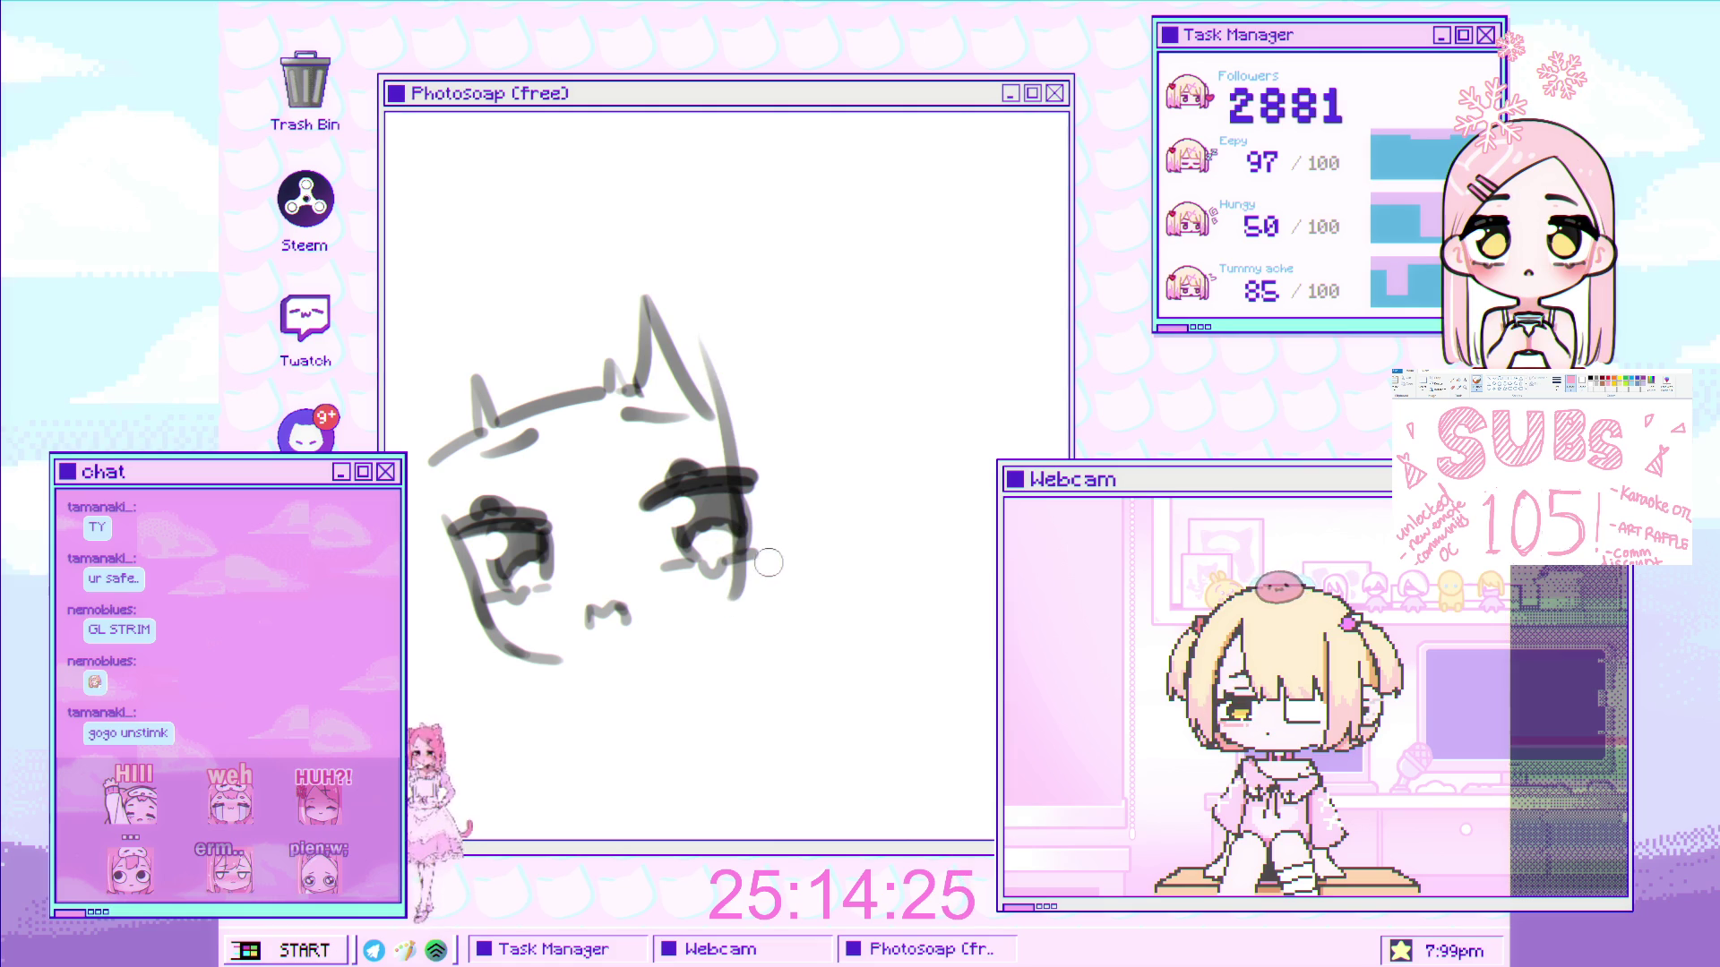
left_click_drag(743, 368, 721, 360)
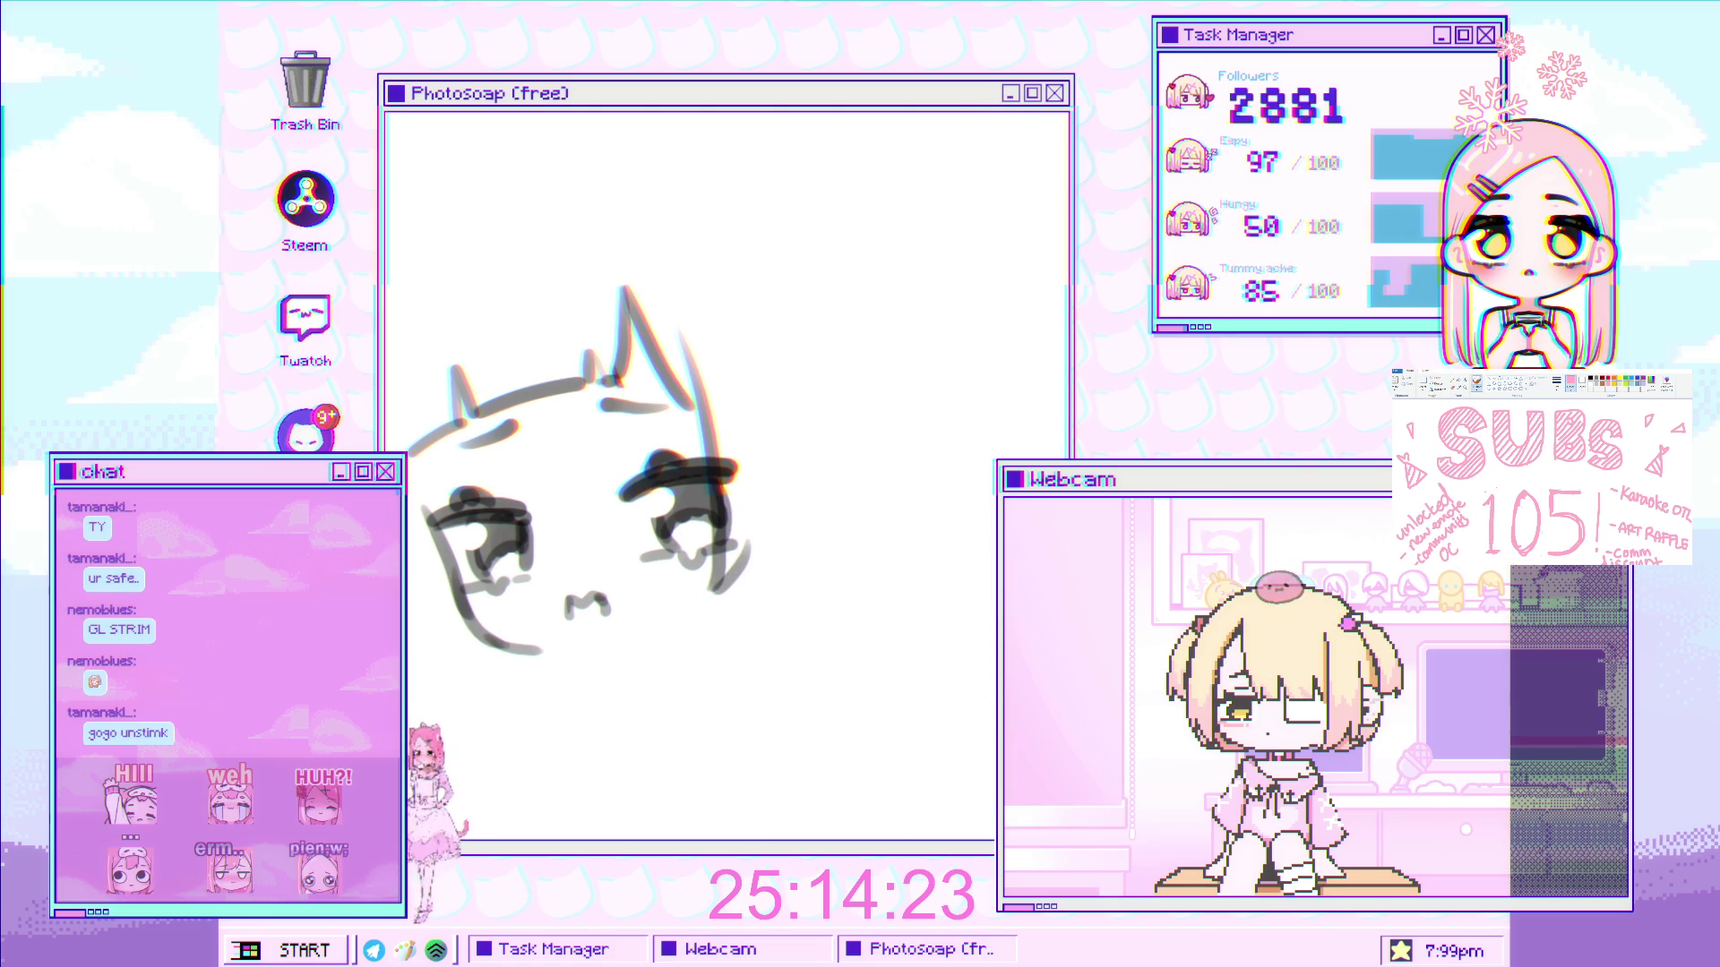
left_click_drag(418, 380, 441, 627)
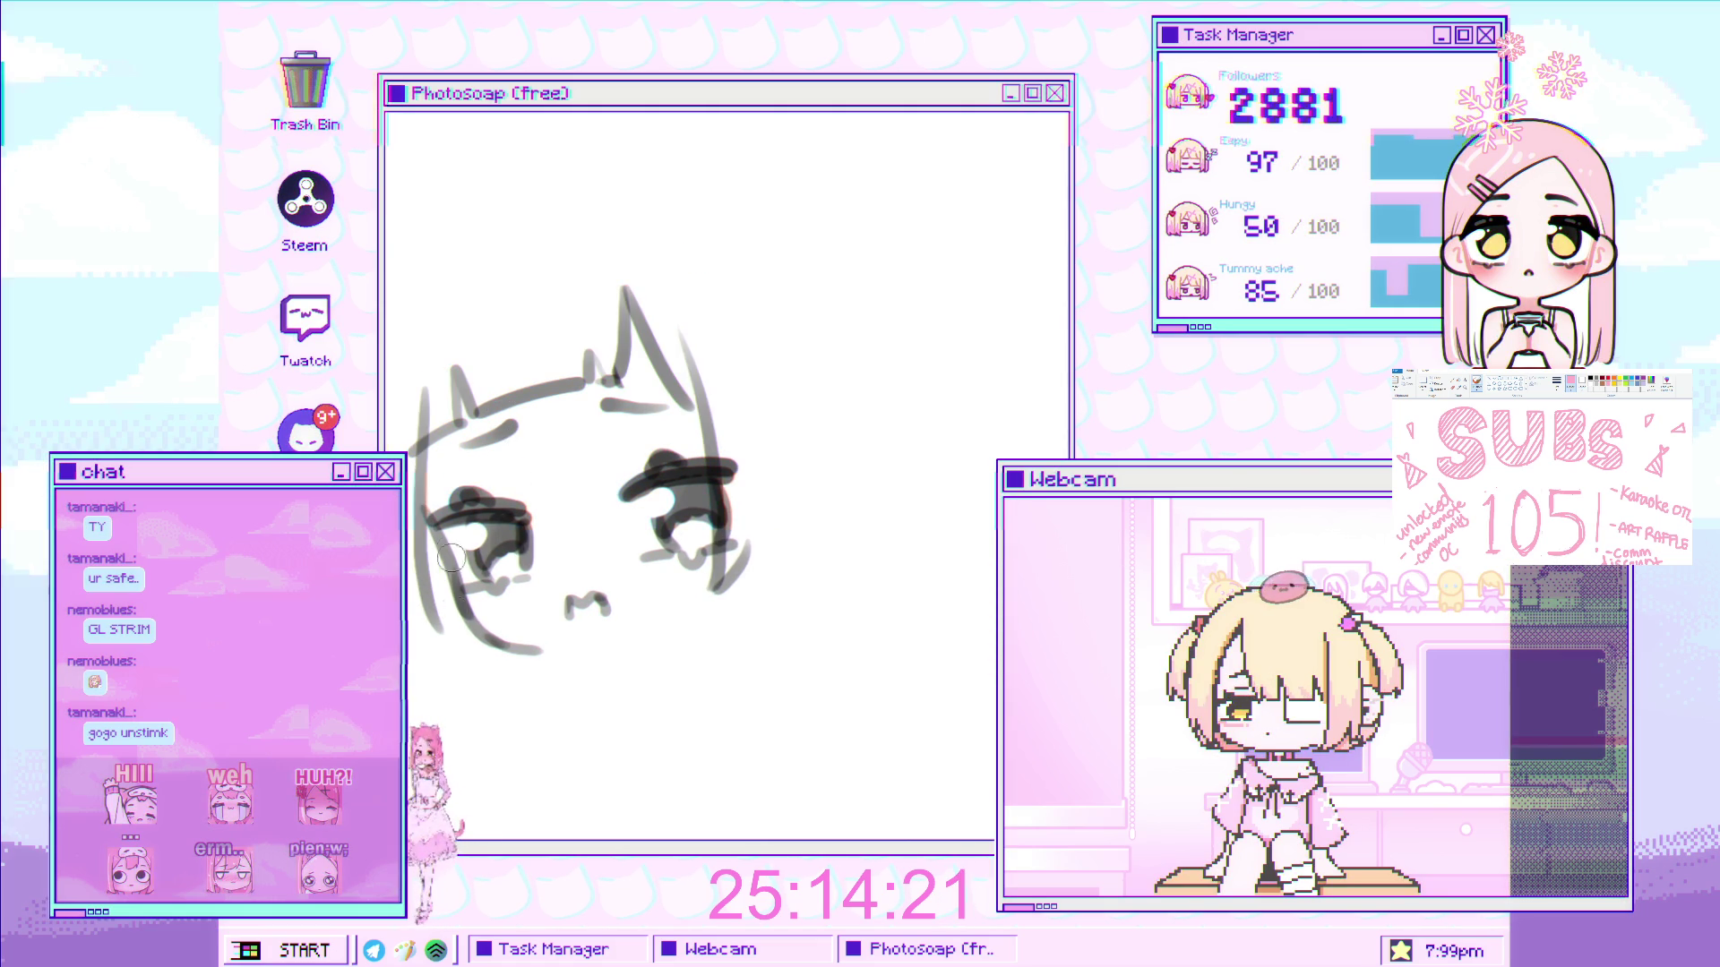
key("bracketleft")
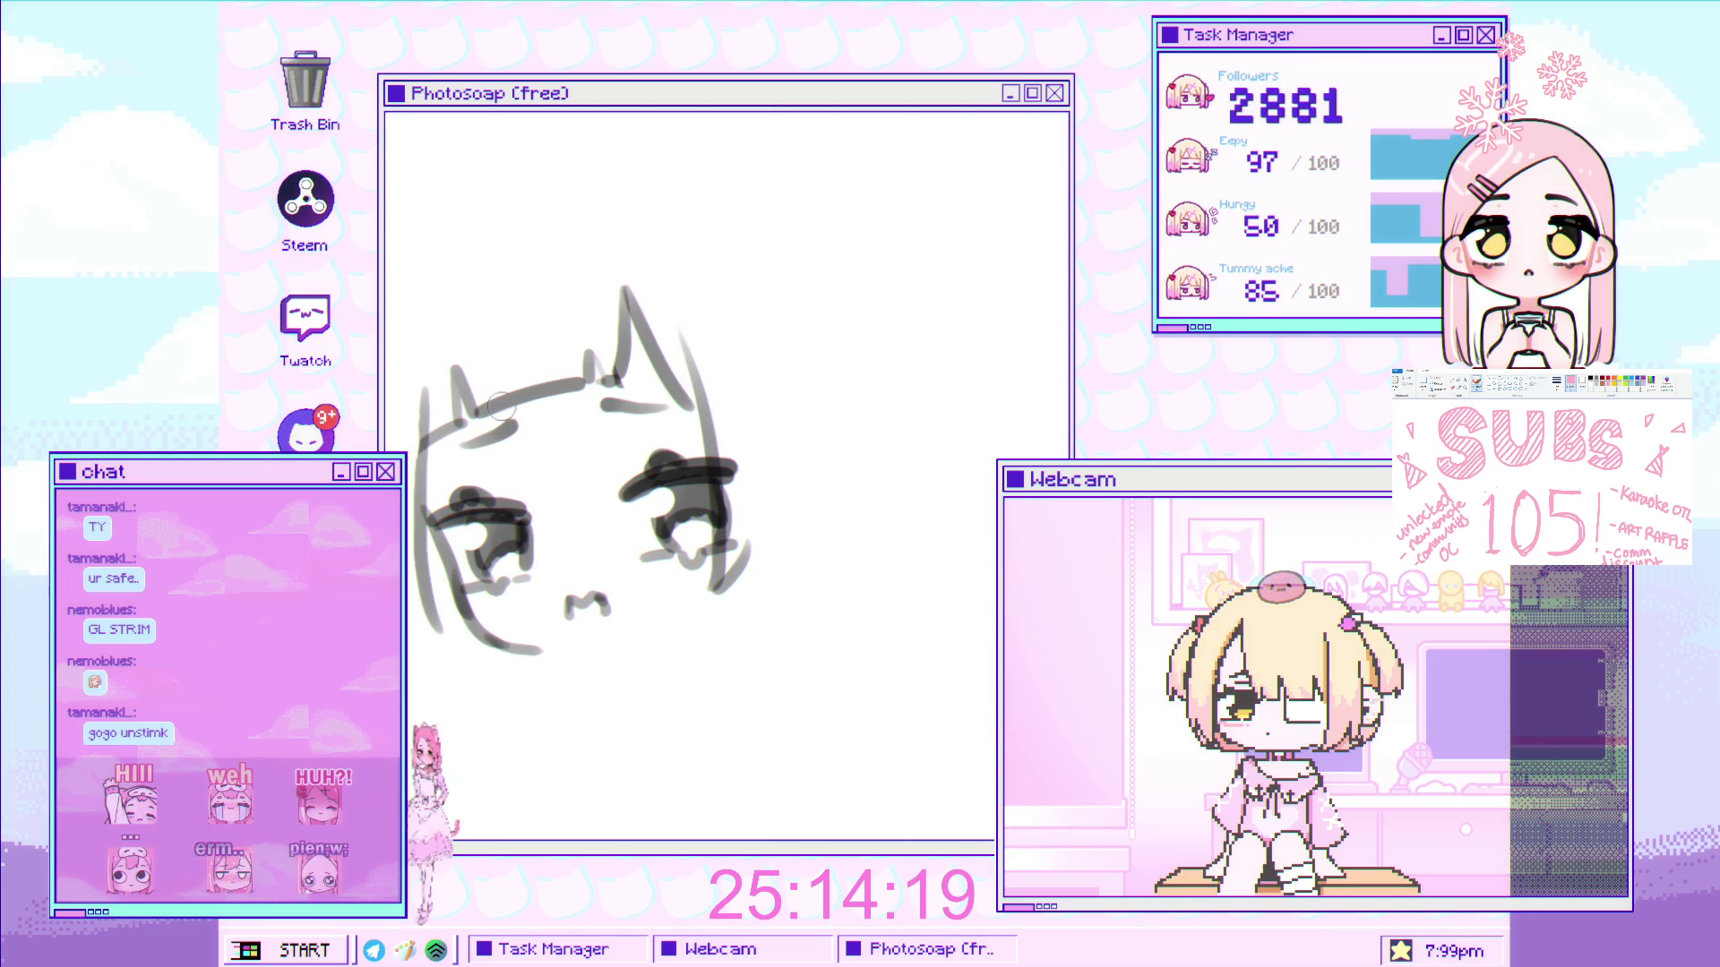
- Draw a long hair strand sweeping down the left side of the face
scroll(452, 467, "up", 1)
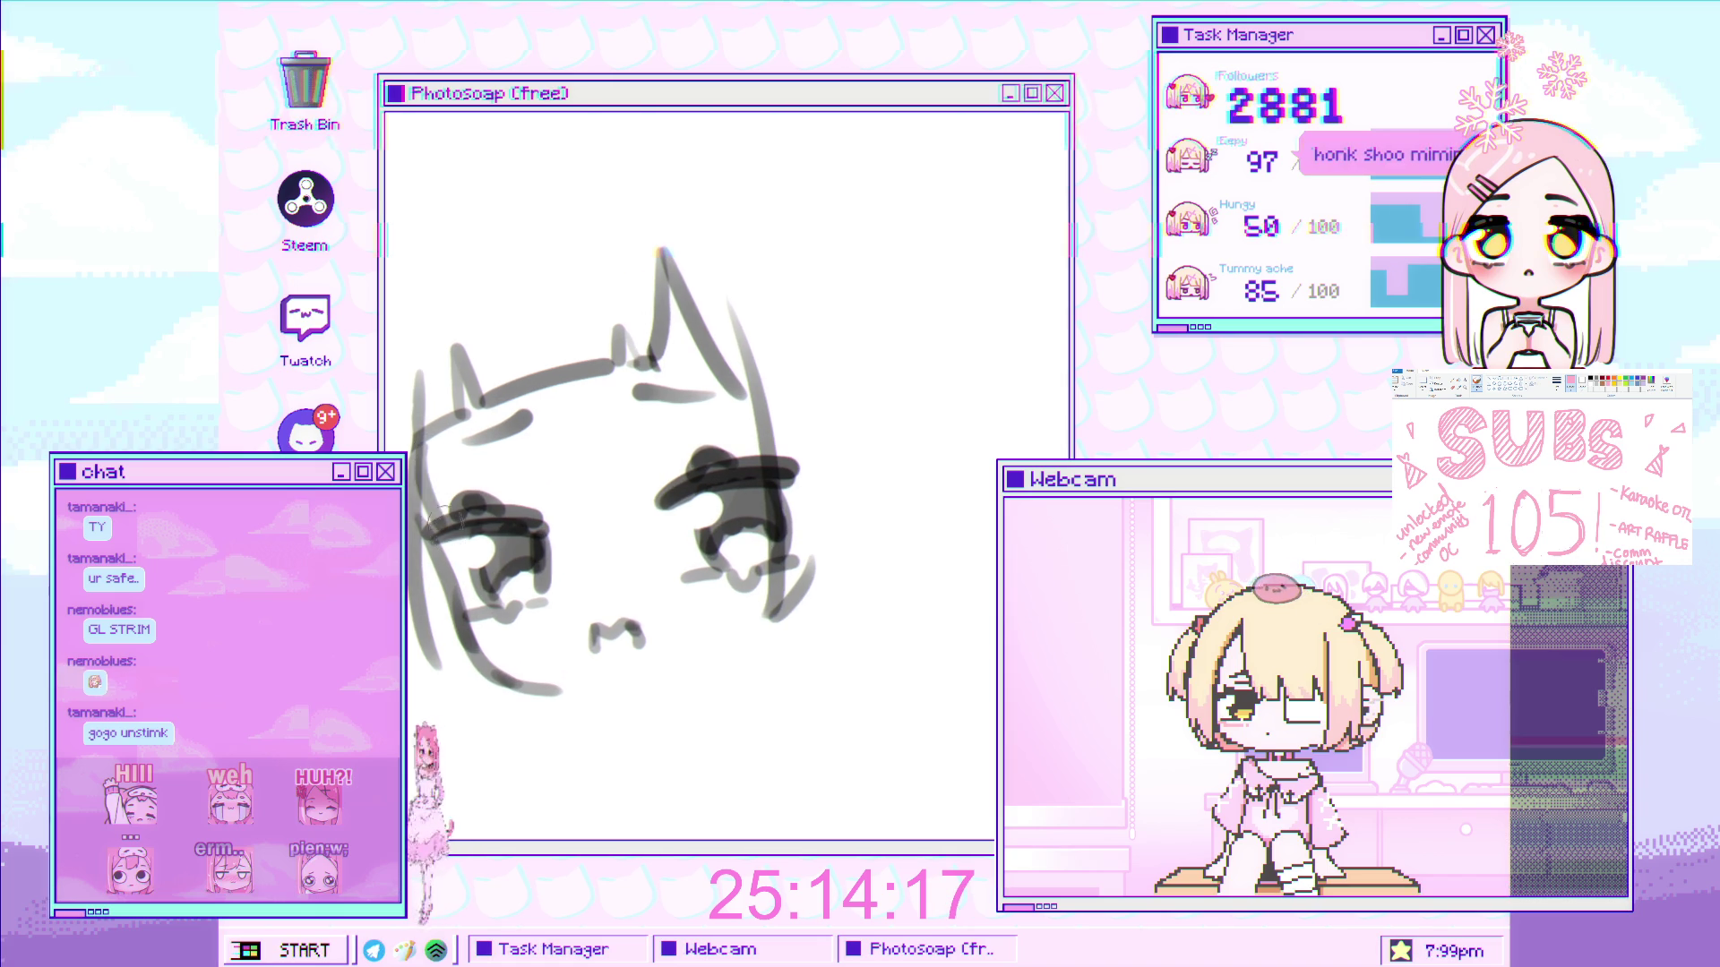
scroll(439, 511, "down", 2)
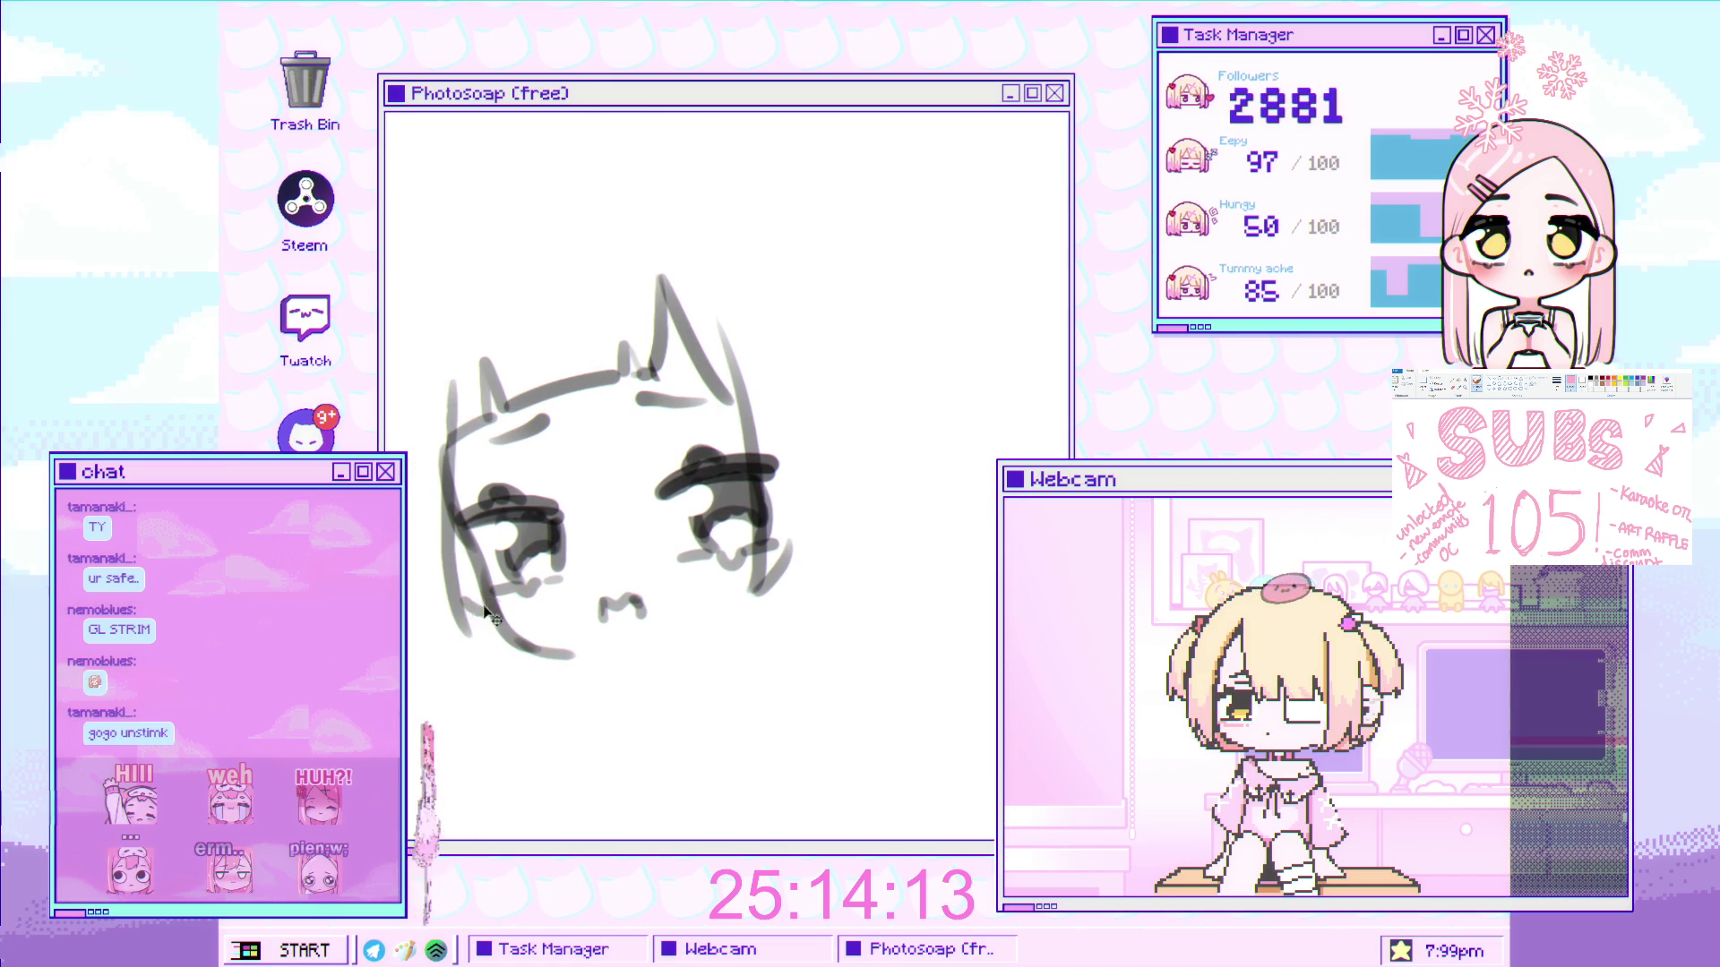
scroll(486, 610, "down", 1)
scroll(576, 227, "up", 1)
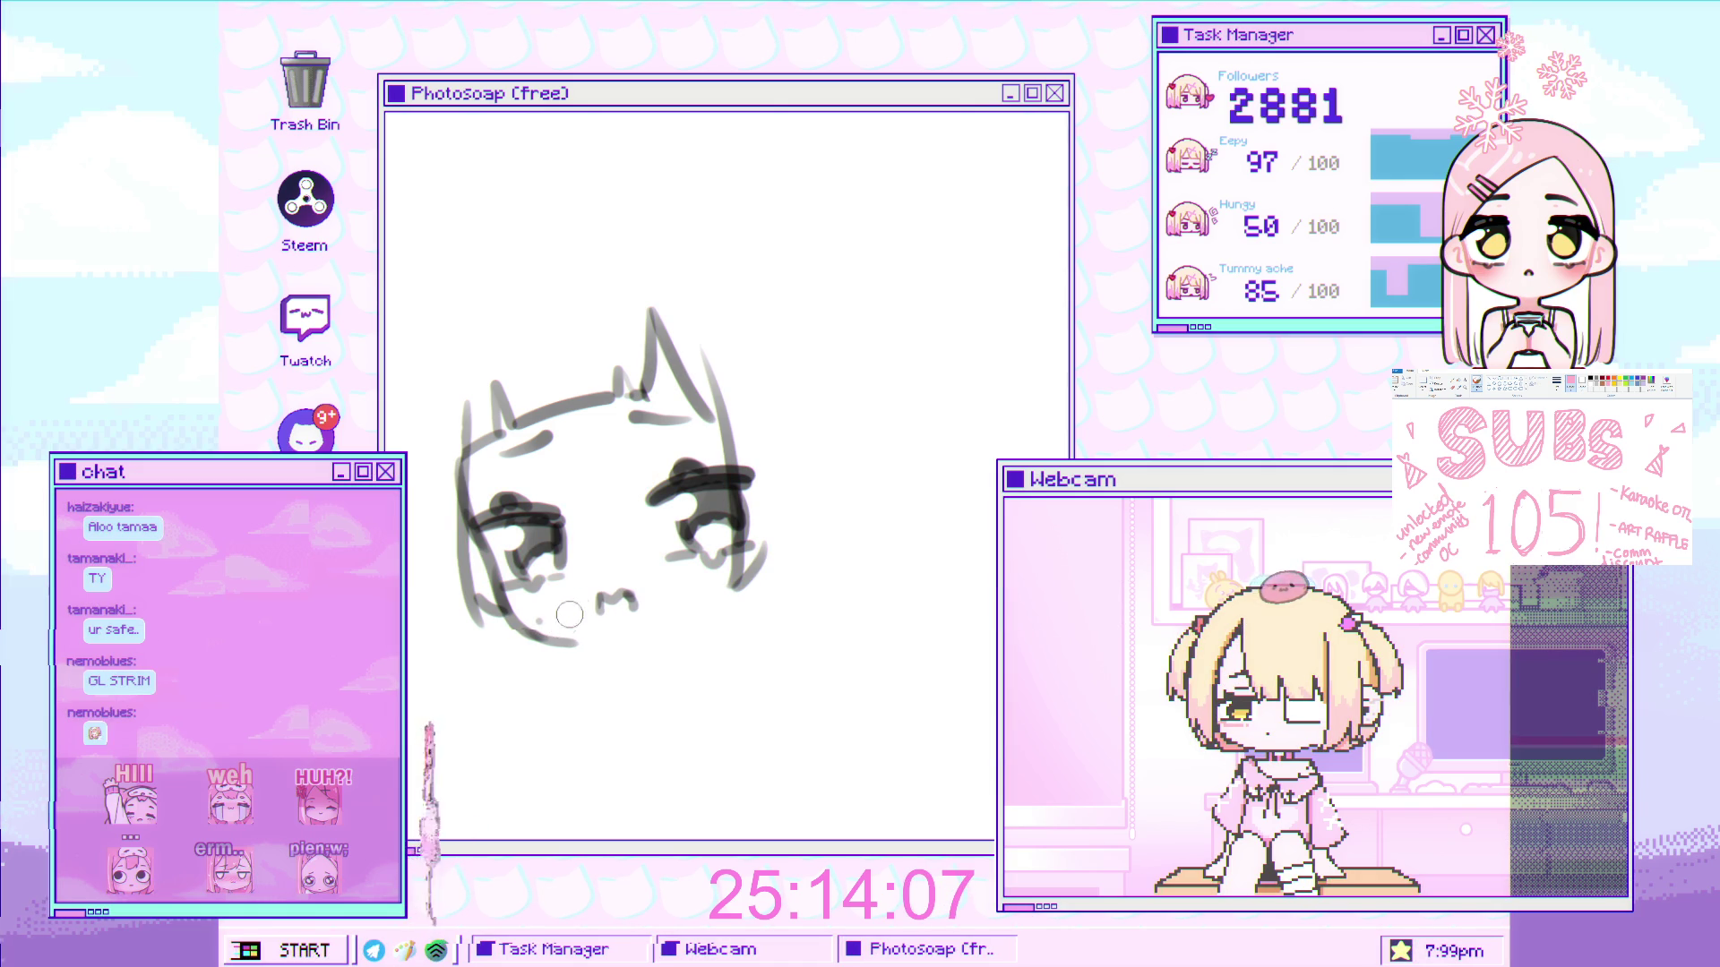
scroll(565, 619, "down", 1)
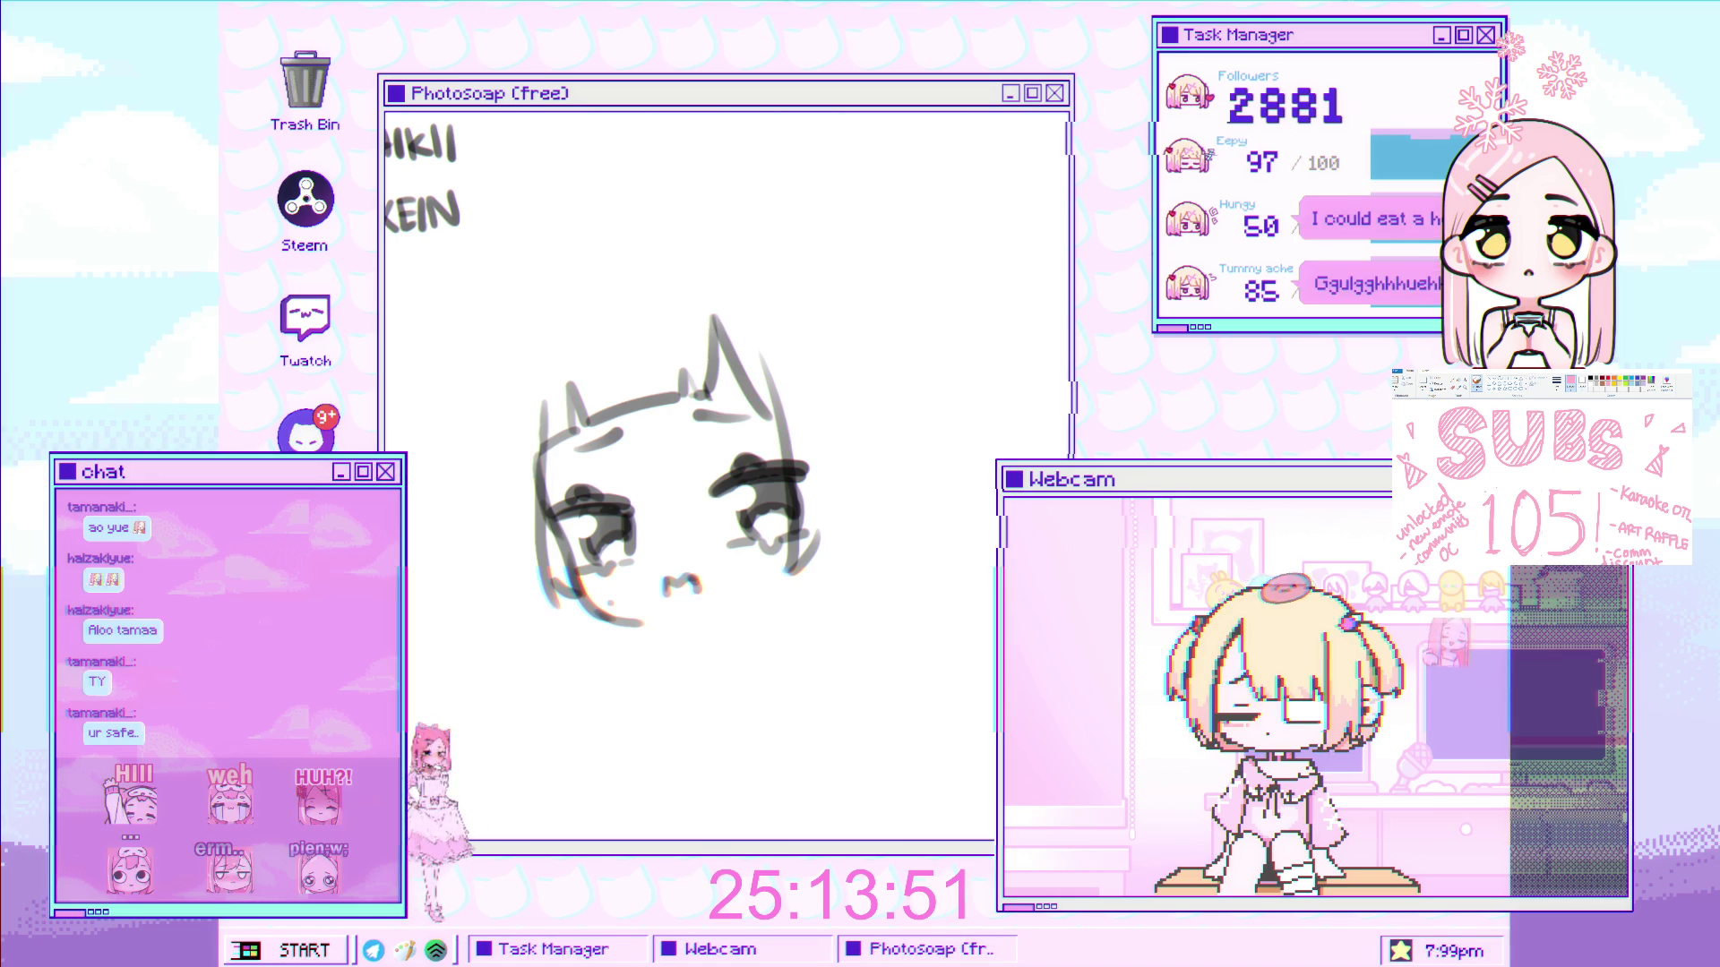
scroll(773, 544, "down", 3)
scroll(773, 544, "up", 5)
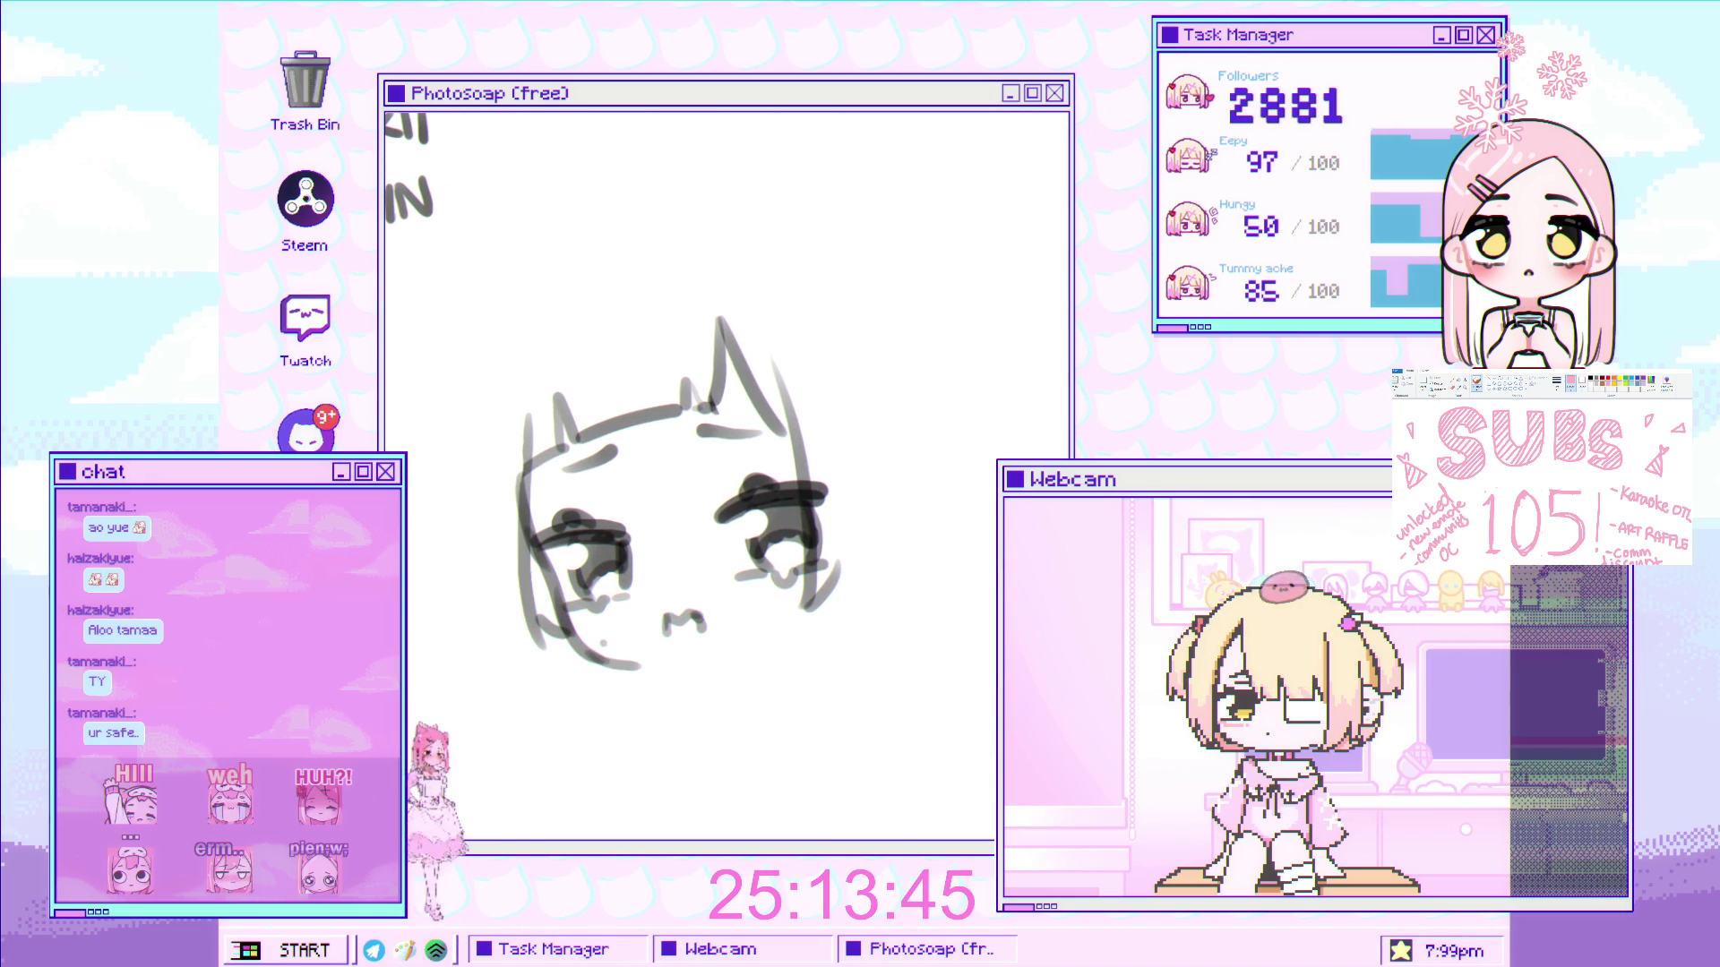
left_click_drag(733, 491, 759, 465)
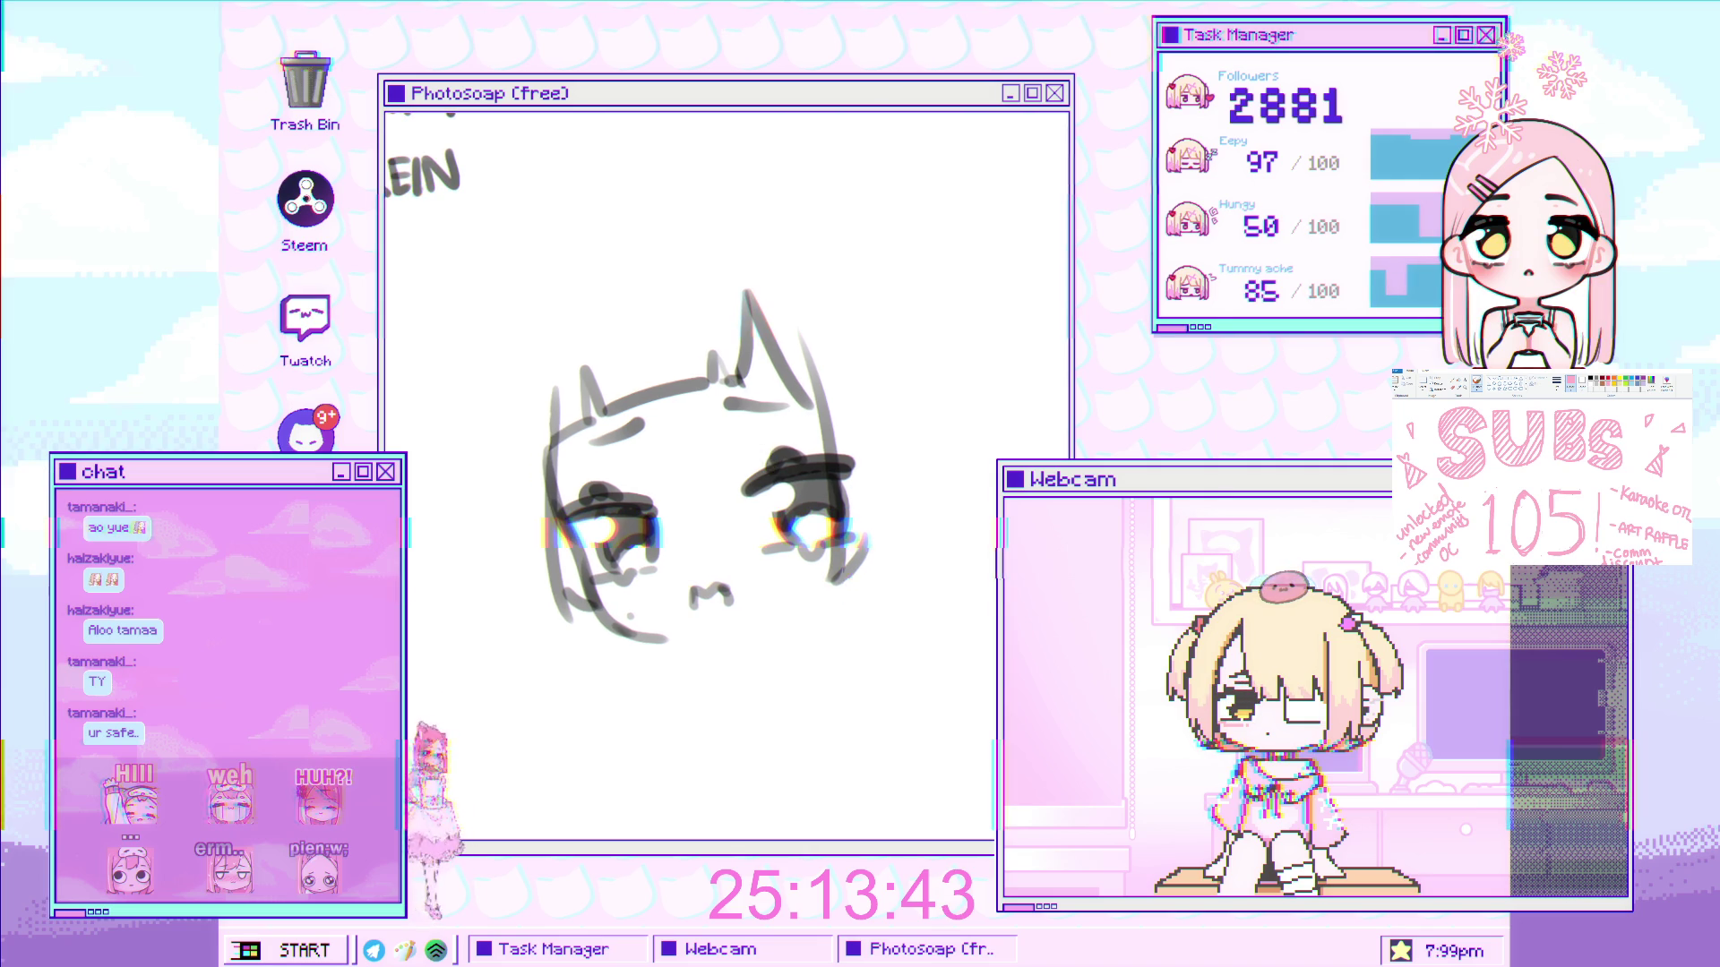
left_click_drag(512, 371, 494, 634)
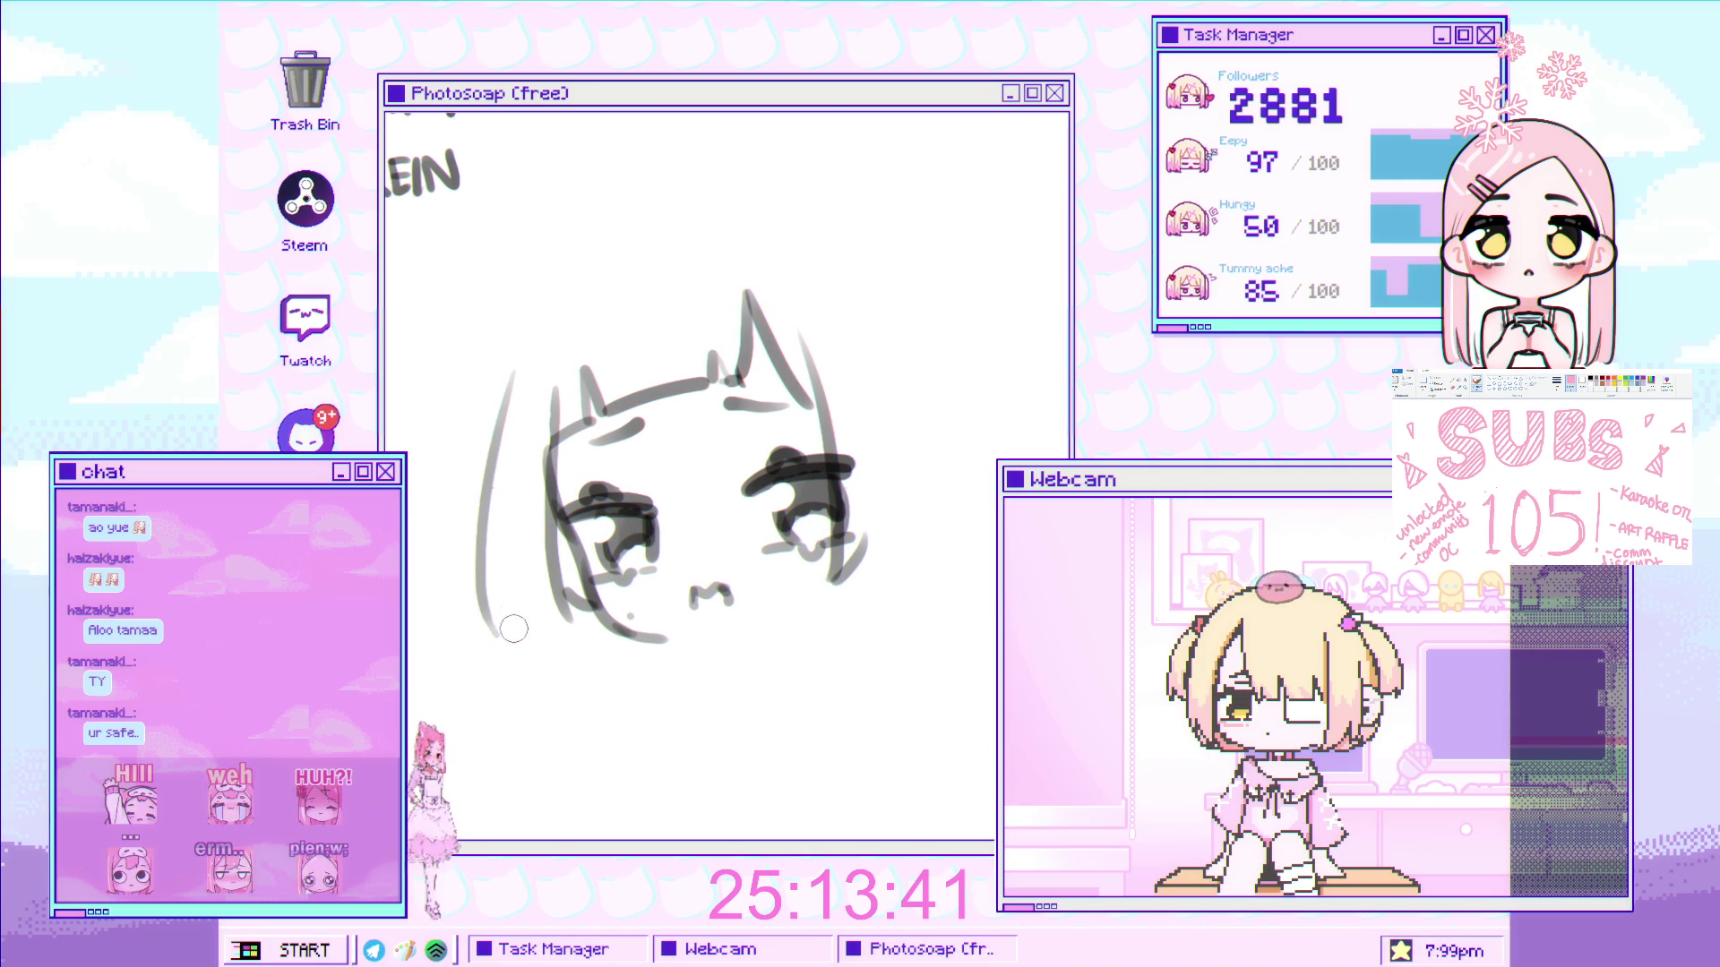
left_click_drag(589, 416, 519, 439)
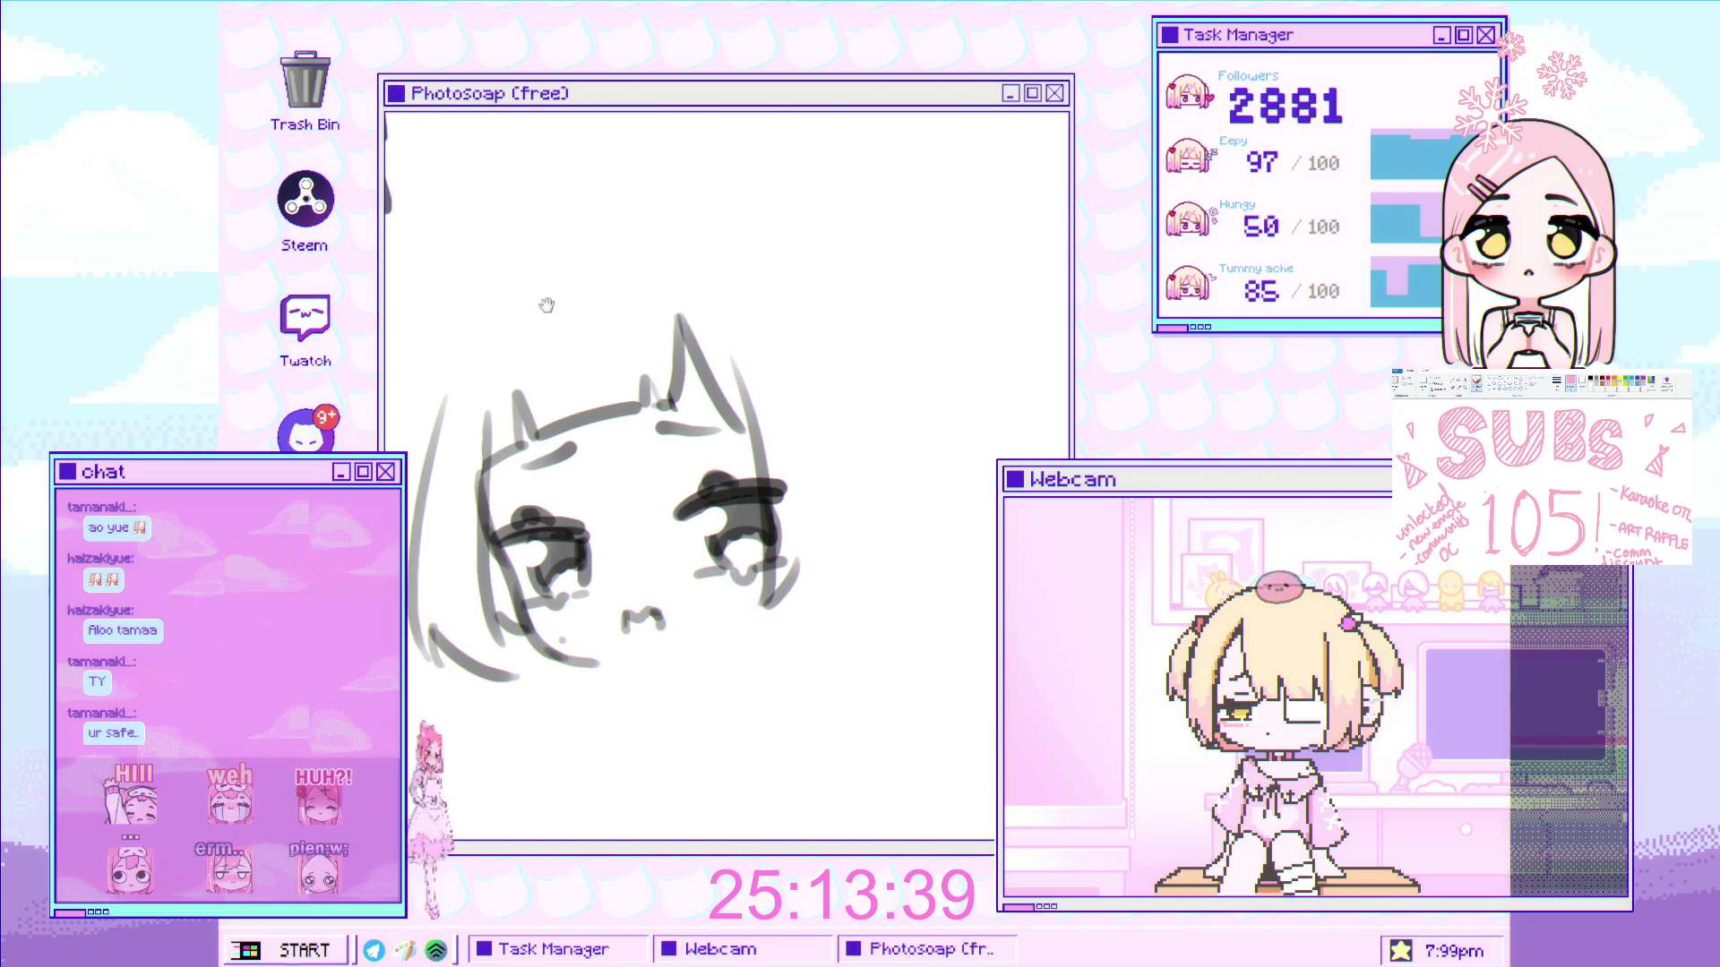
- Draw the long right-side hair strand, retrying it several times to complete the bob outline
key("ctrl+z")
left_click_drag(831, 333, 861, 580)
key("ctrl+z")
key("ctrl+z")
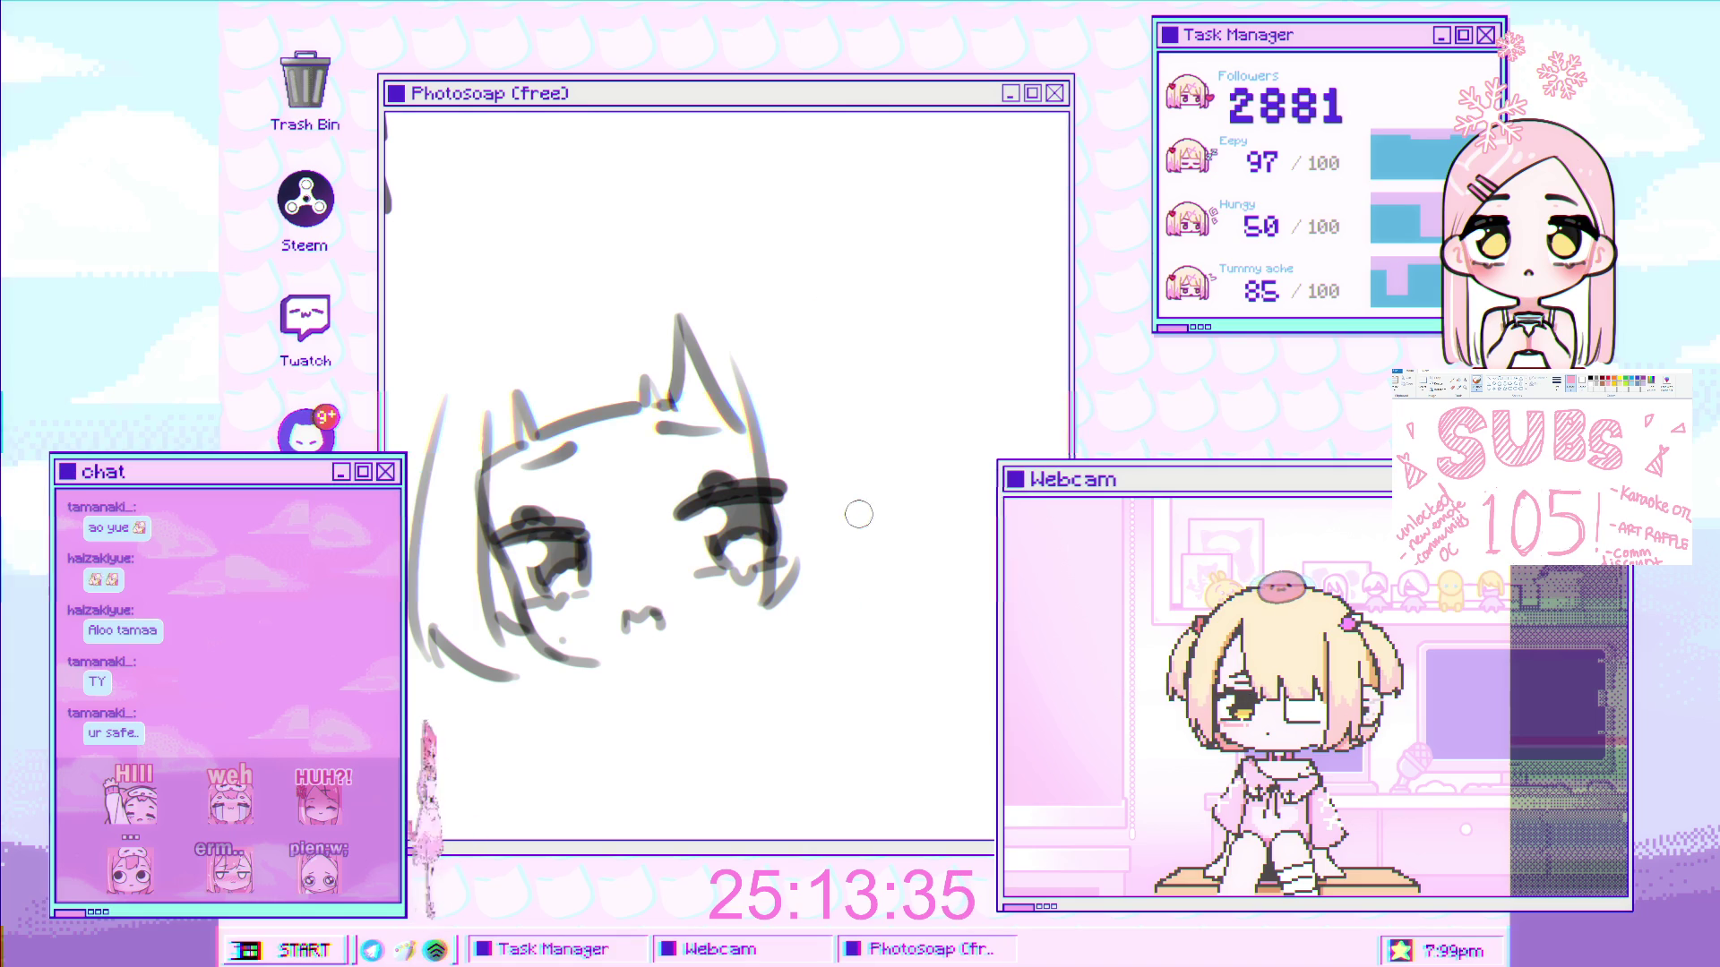
mouse_move(783, 324)
left_mouse_down()
mouse_move(831, 394)
mouse_move(852, 538)
mouse_move(875, 522)
mouse_move(861, 591)
left_mouse_up()
key("ctrl+z")
key("ctrl+z")
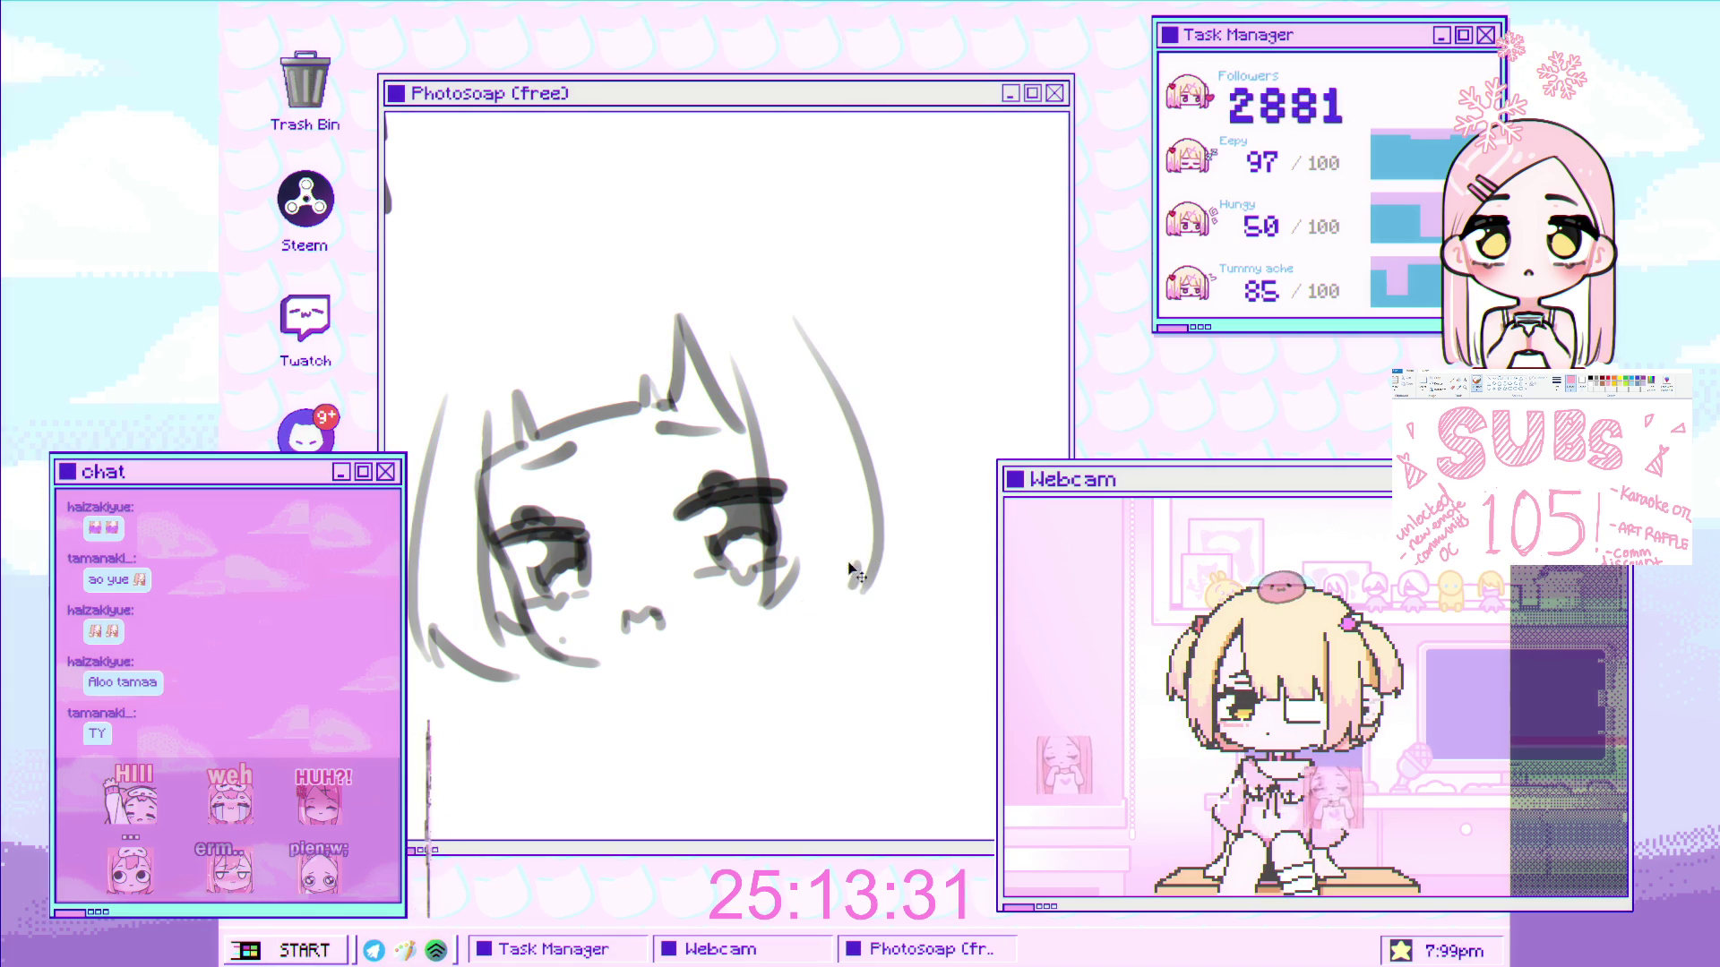
scroll(831, 463, "down", 2)
scroll(831, 463, "up", 1)
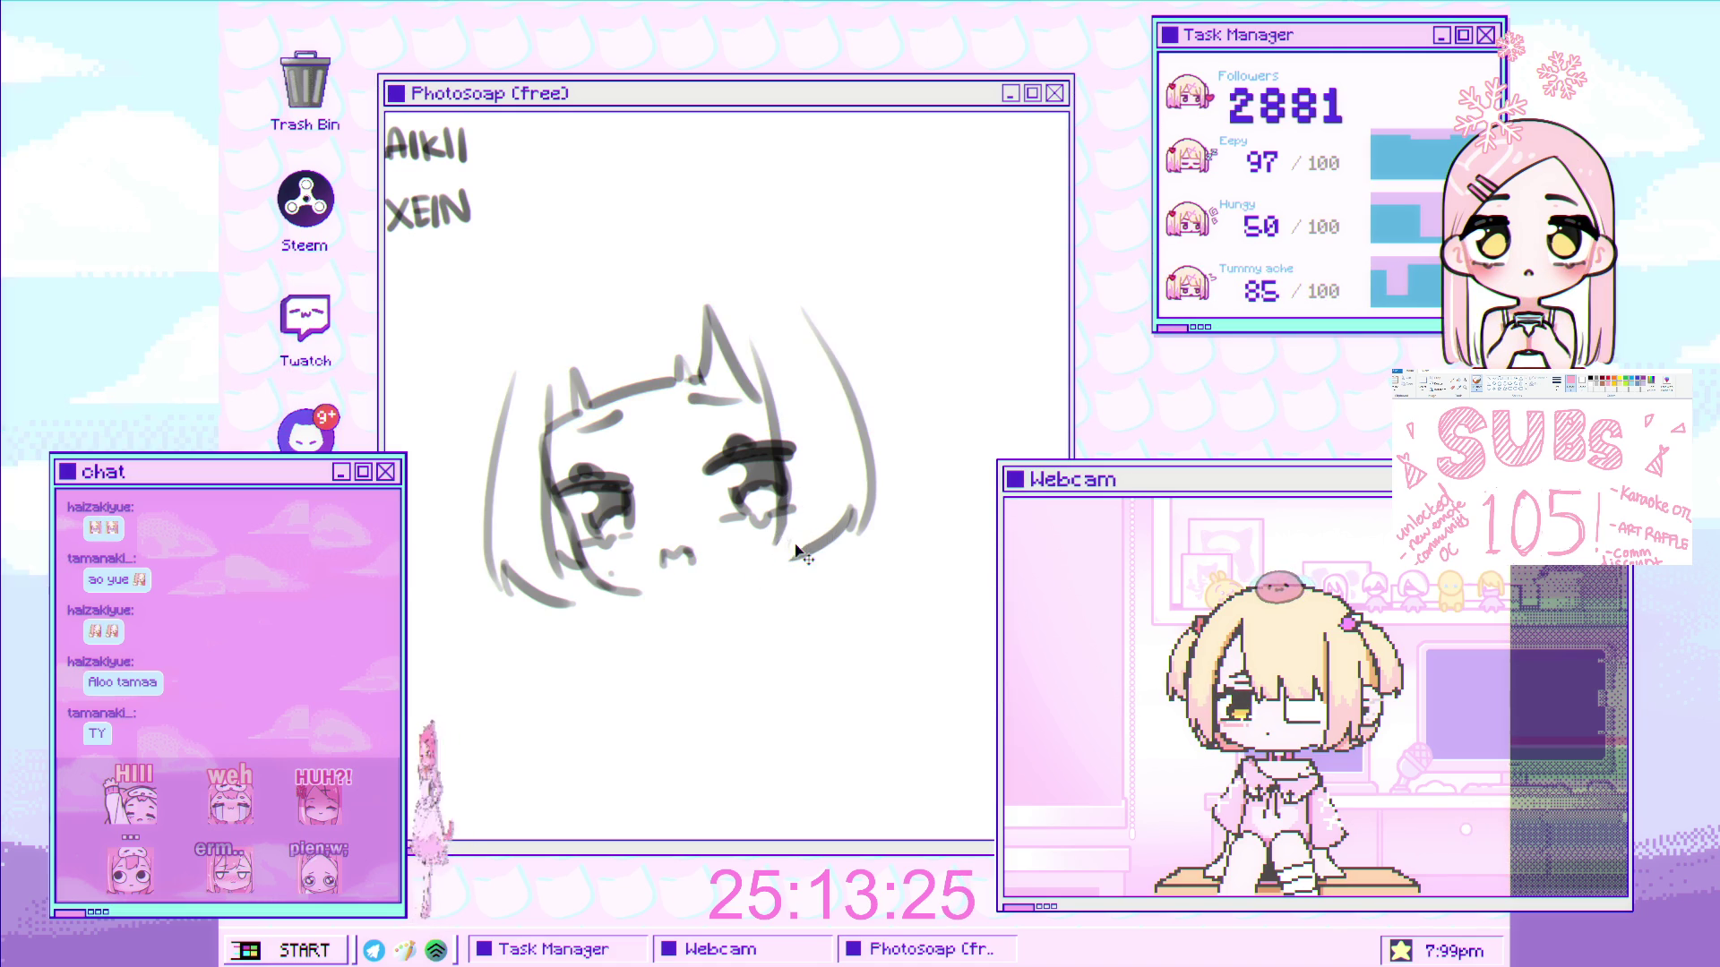
scroll(789, 548, "down", 3)
scroll(802, 217, "up", 3)
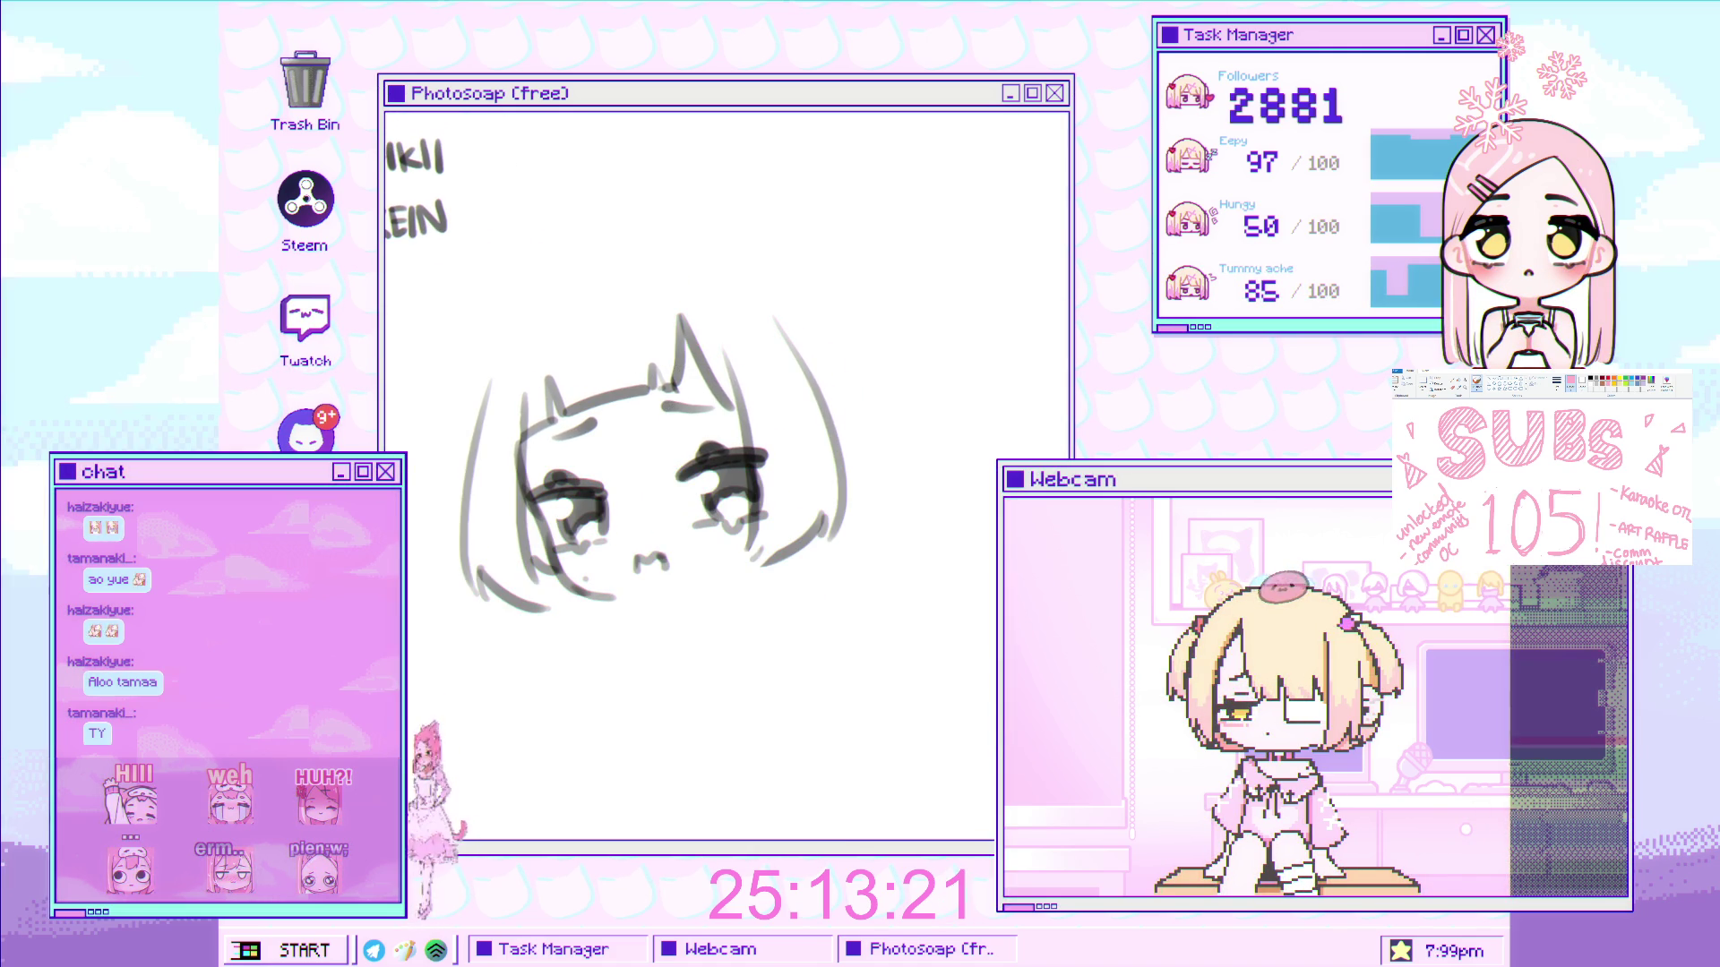
scroll(582, 416, "up", 2)
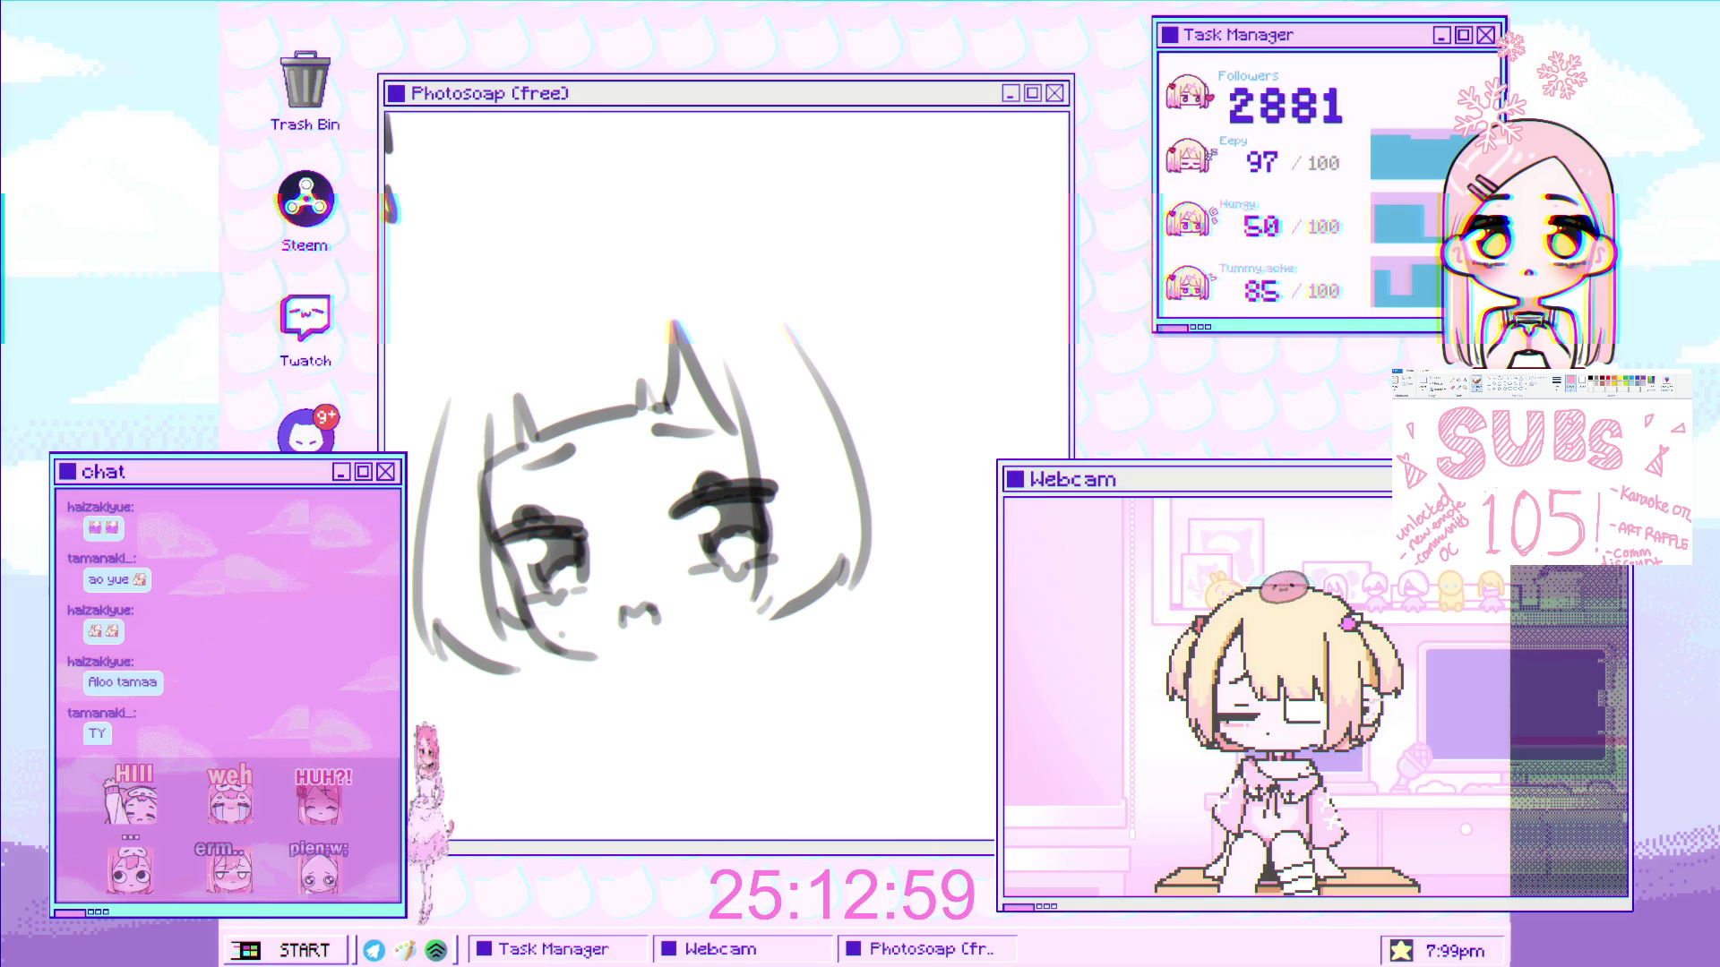
left_click(603, 341)
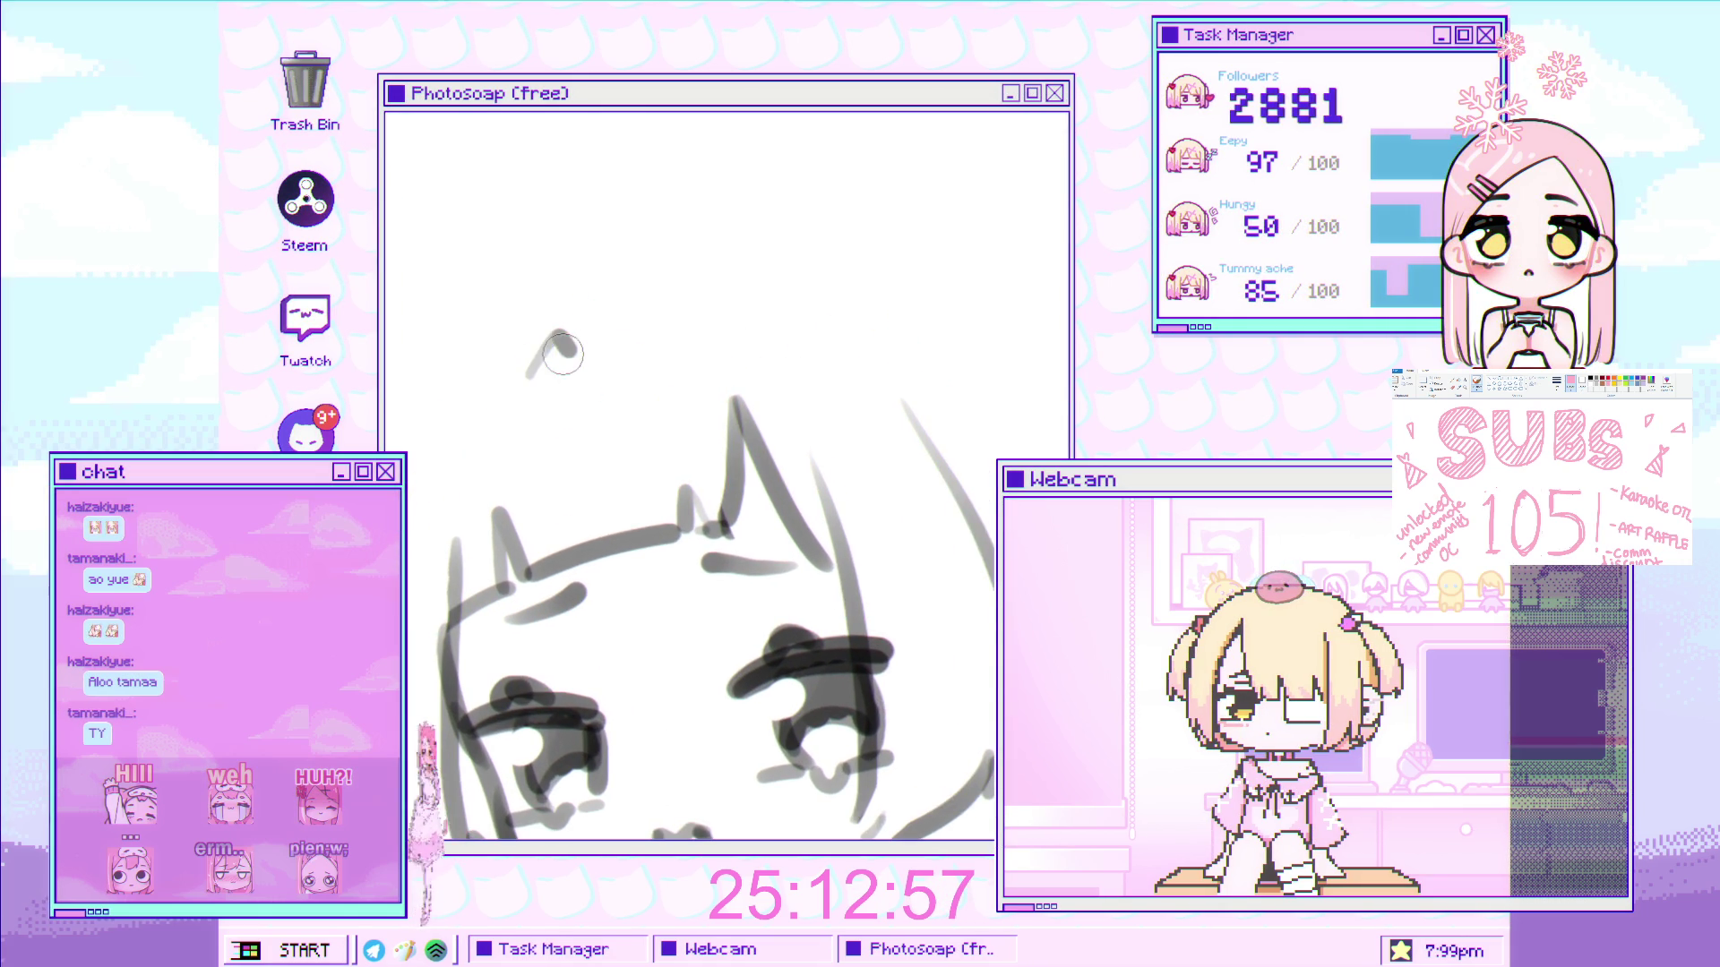
- Replace the curved stroke above the head with a straighter one, and discard a trial top-left arc
key("ctrl+z")
left_click_drag(600, 345, 674, 346)
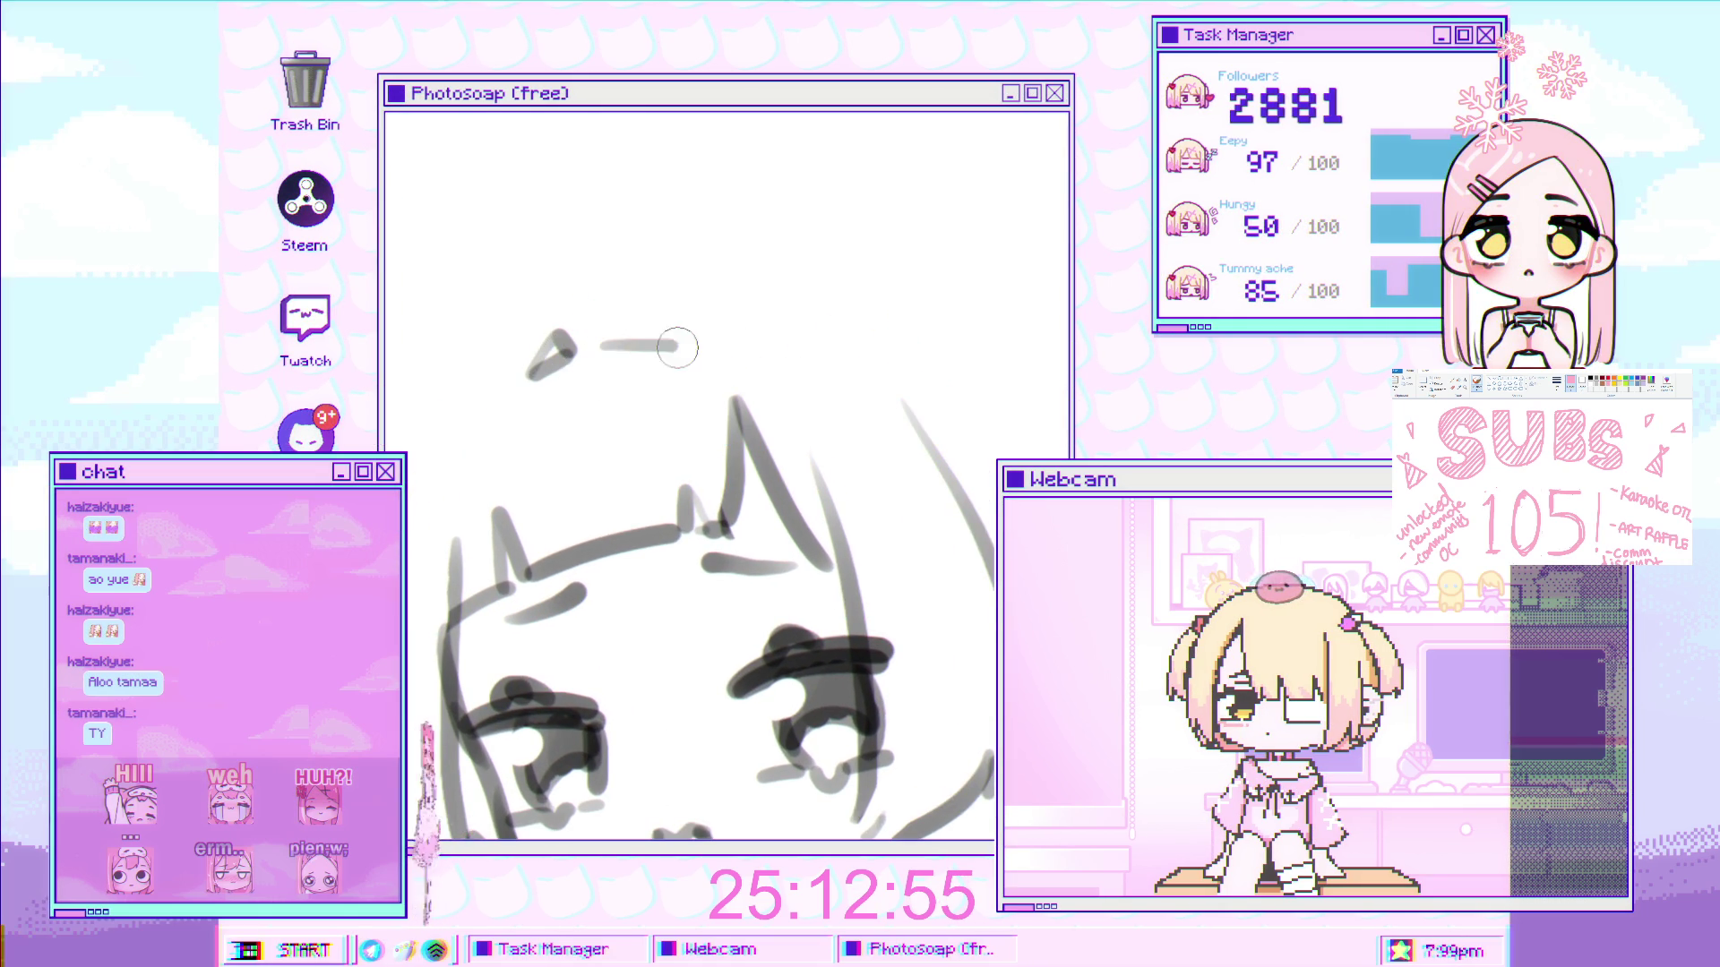
scroll(681, 349, "down", 3)
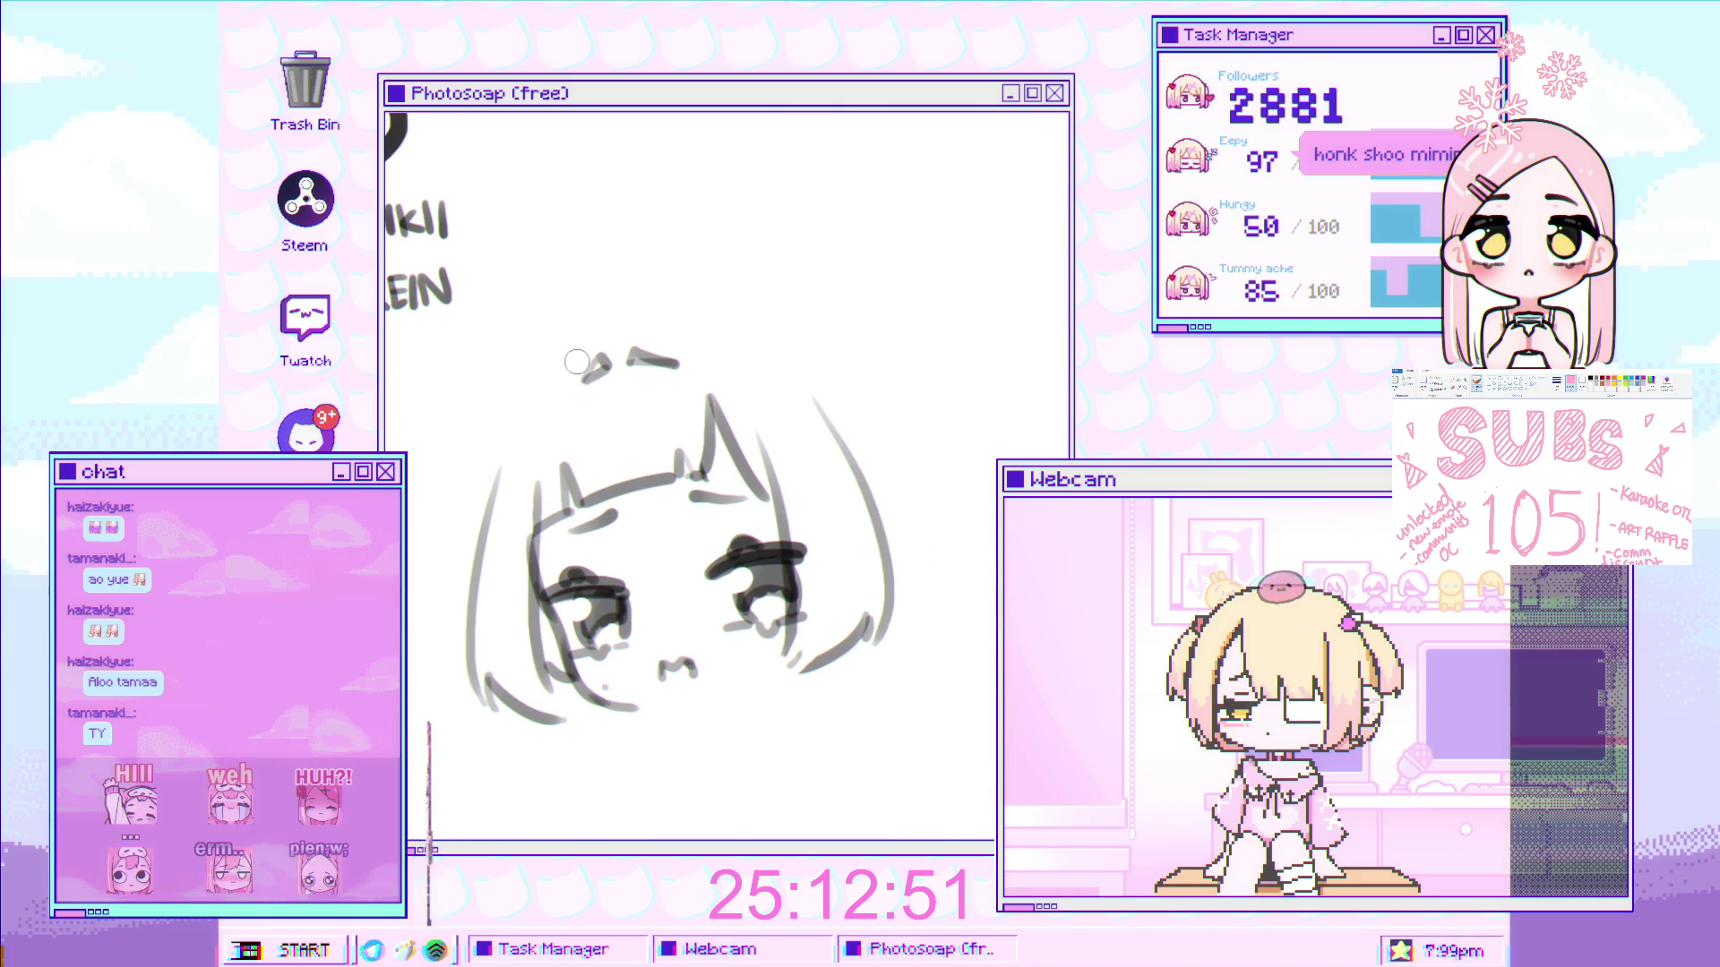
left_click_drag(578, 341, 493, 448)
key("ctrl+z")
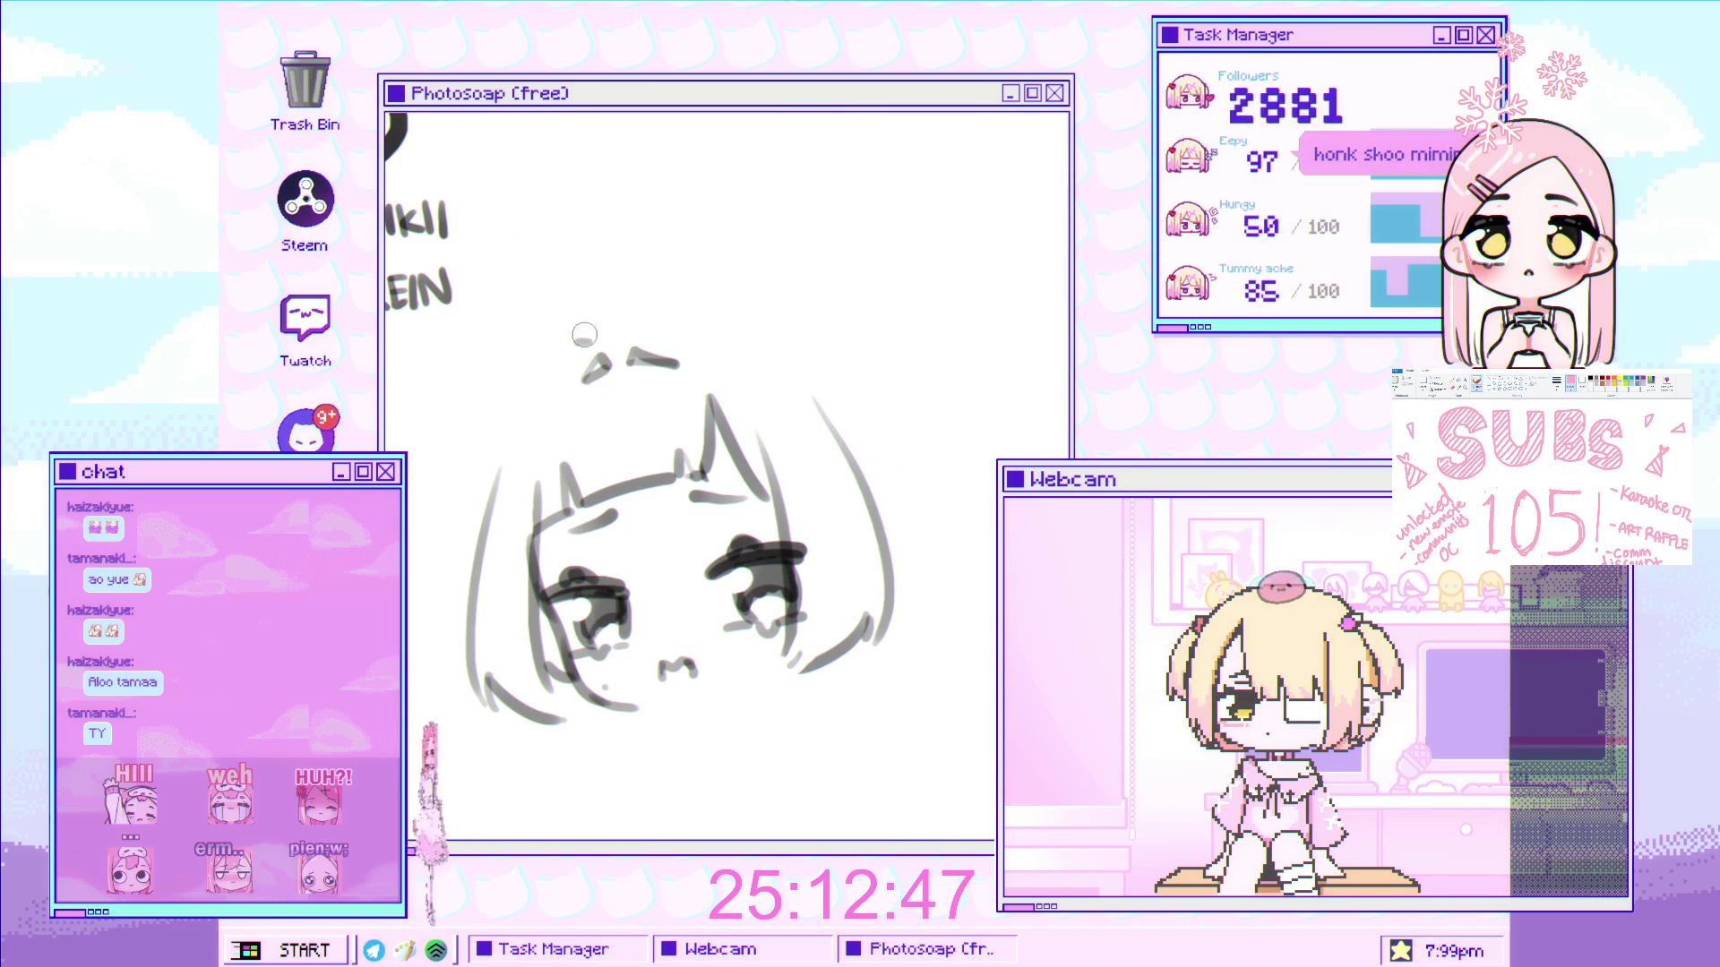
- Erase the dark hook stroke on the left side of the hair
scroll(583, 334, "down", 3)
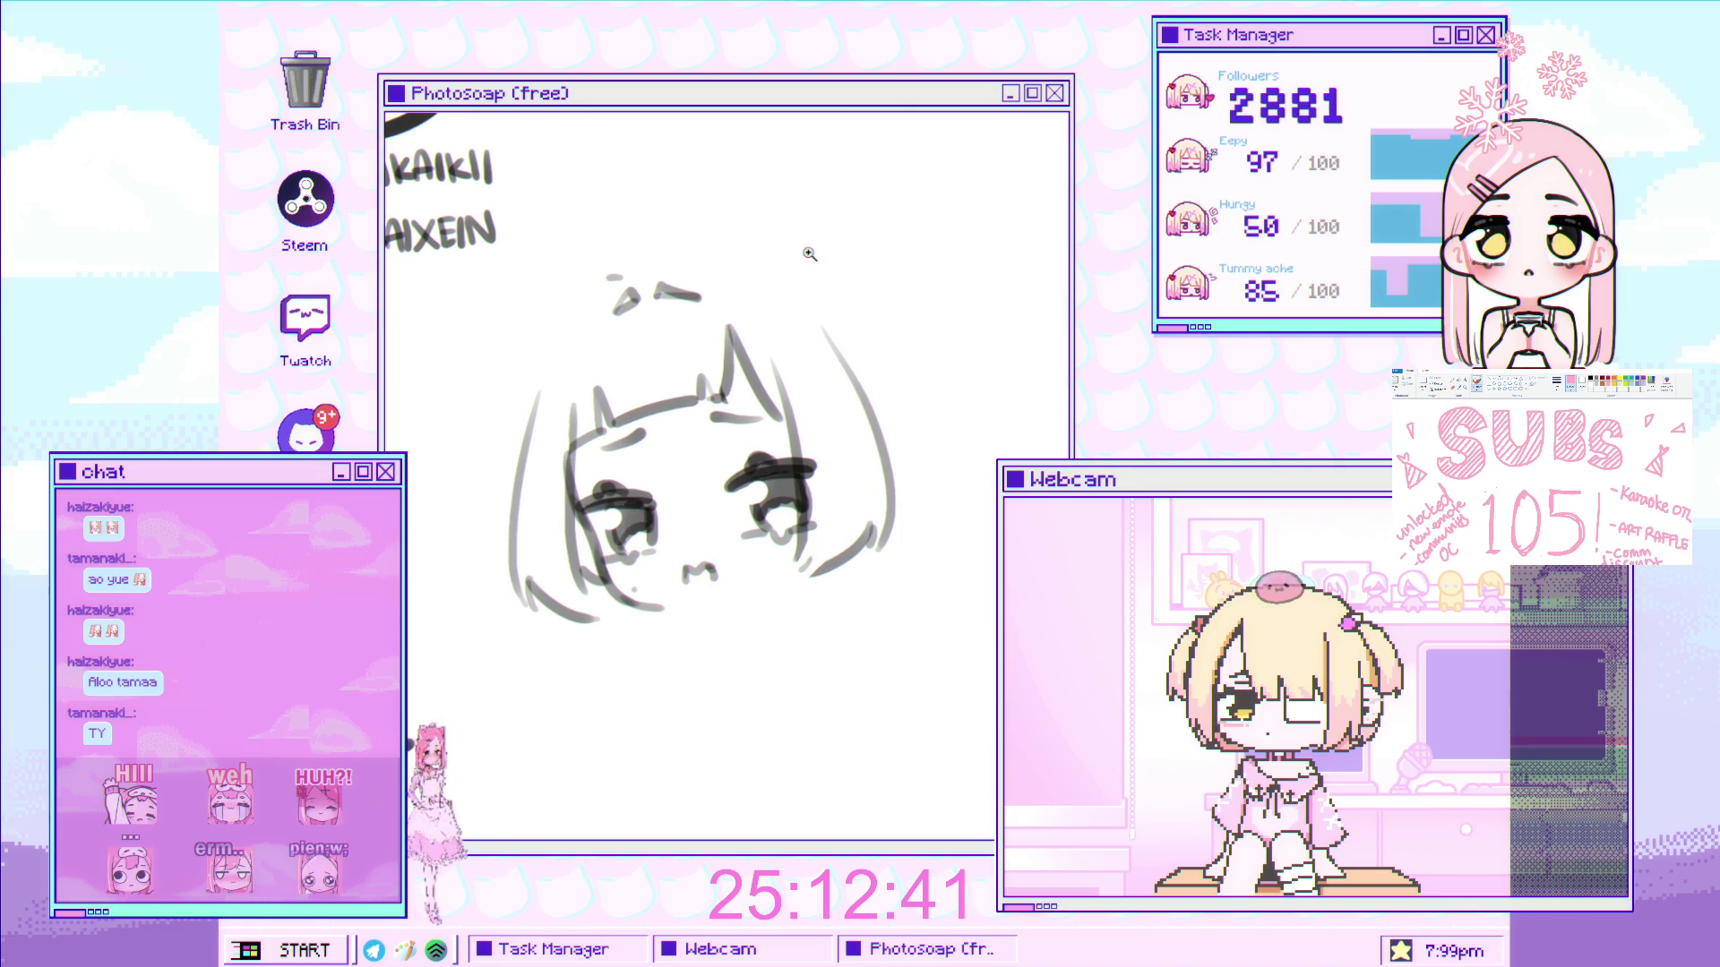
scroll(770, 363, "up", 5)
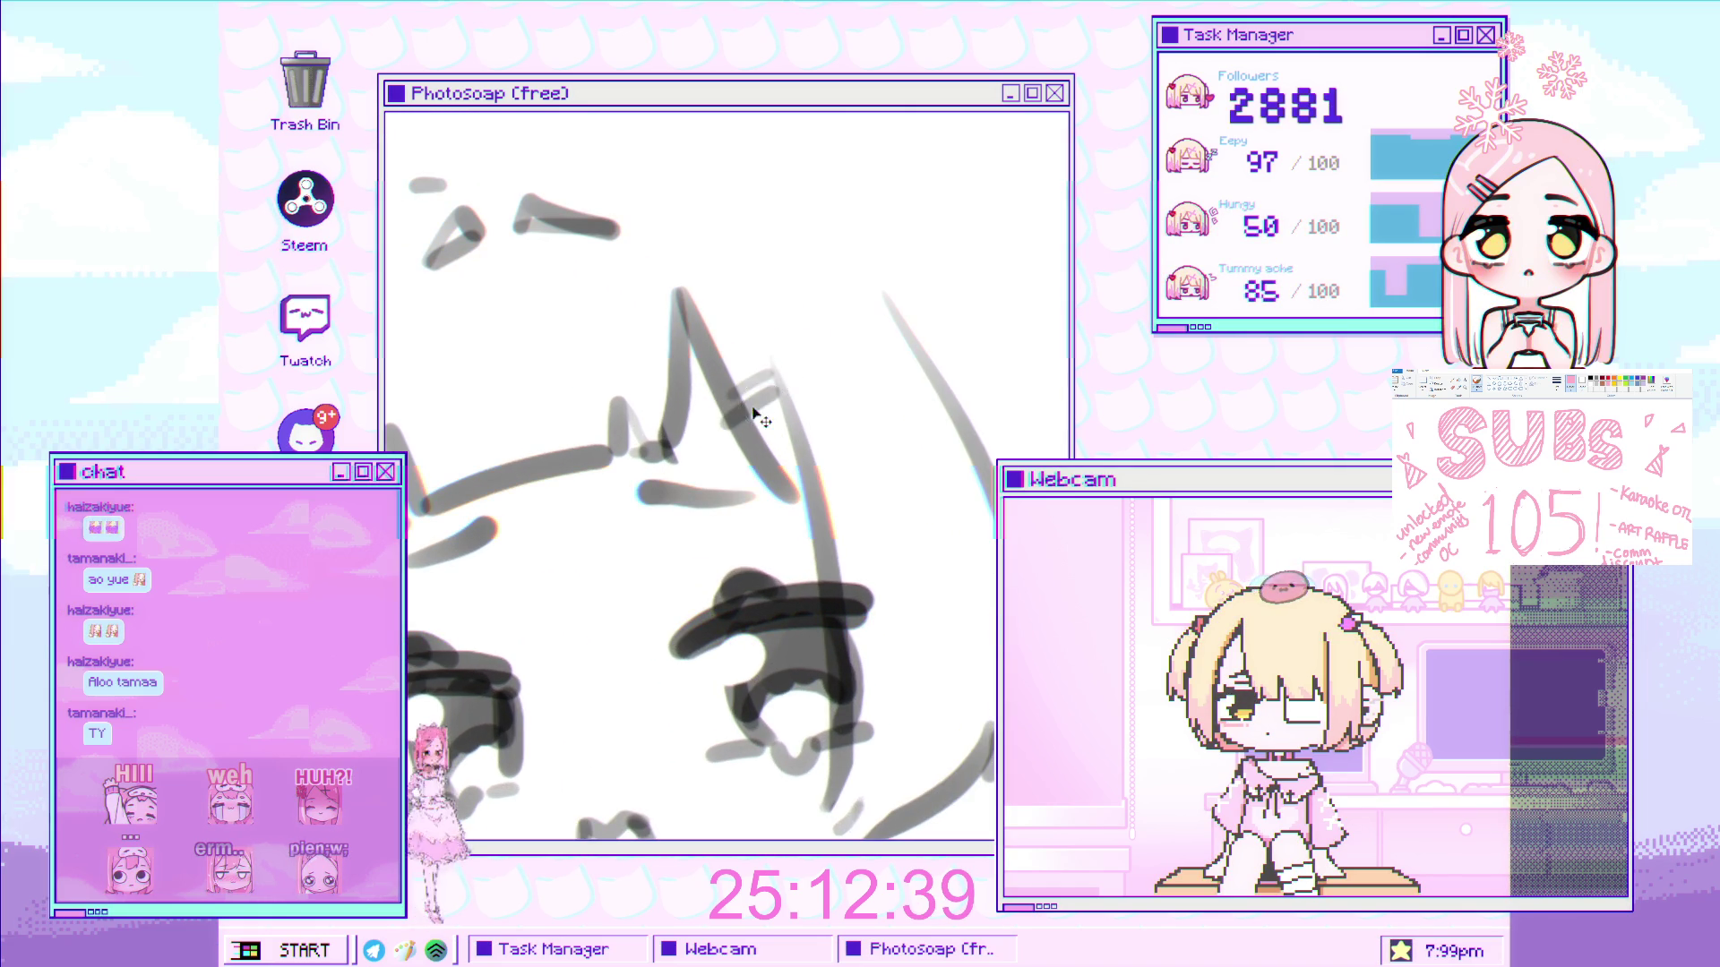
scroll(815, 445, "down", 5)
scroll(580, 465, "up", 3)
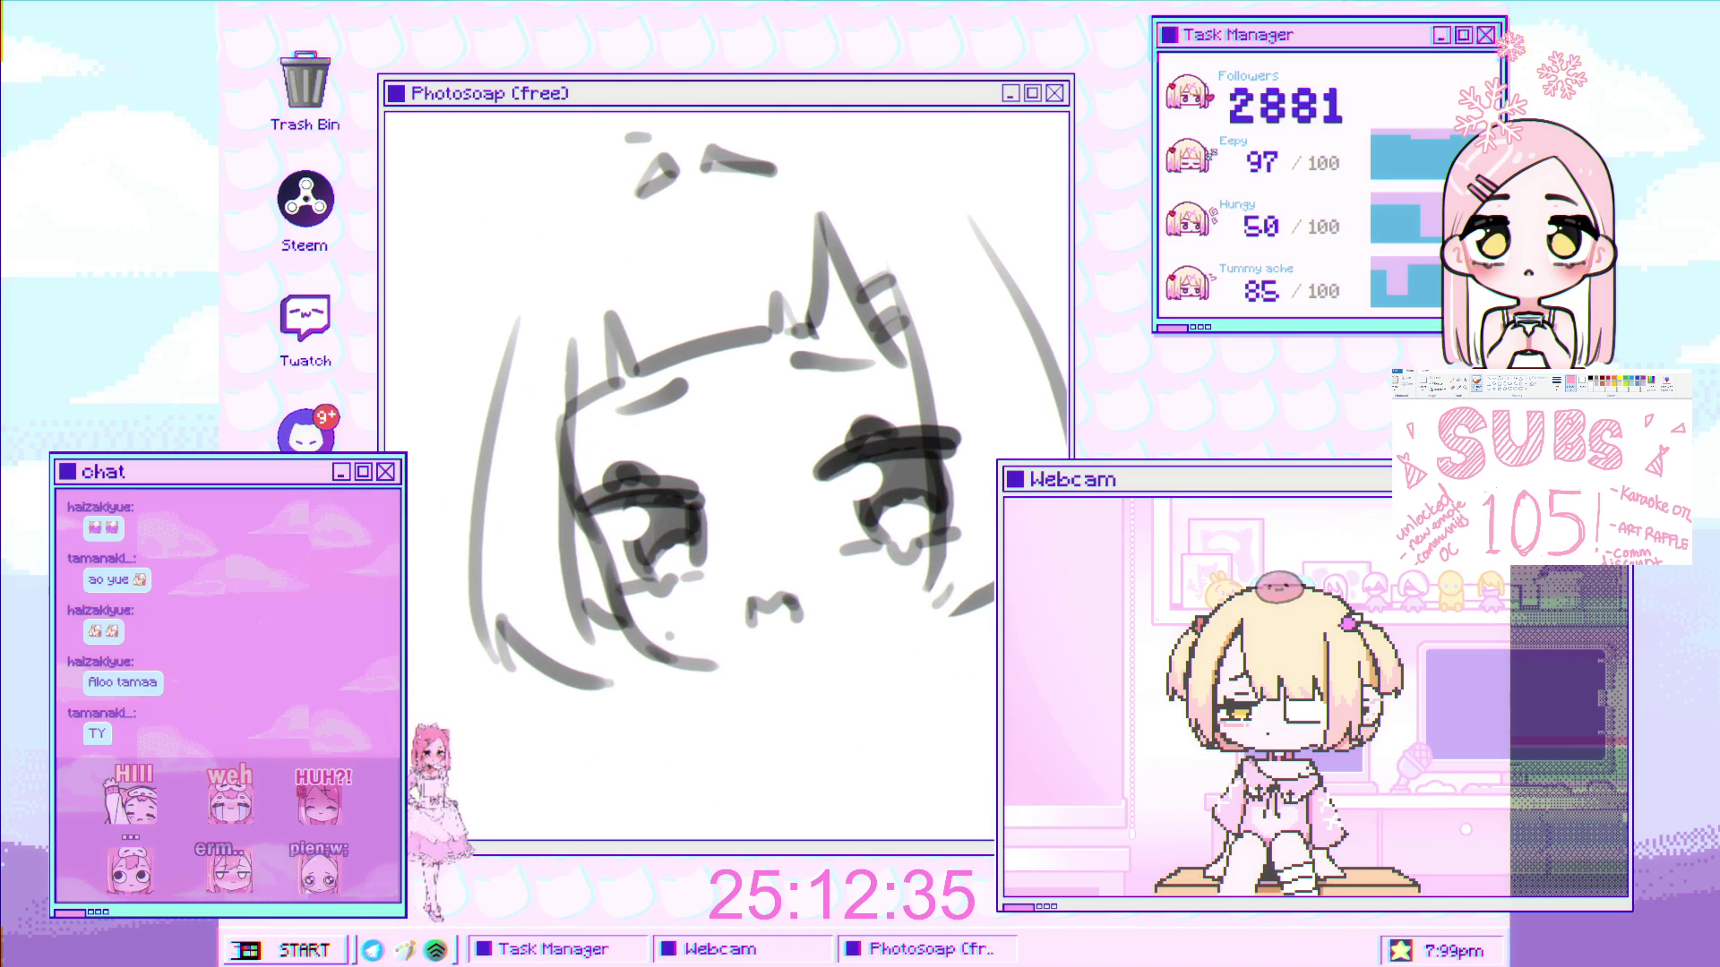
scroll(505, 423, "up", 1)
mouse_move(554, 409)
left_mouse_down()
mouse_move(505, 434)
mouse_move(562, 392)
mouse_move(557, 460)
mouse_move(498, 529)
mouse_move(549, 507)
left_mouse_up()
key("ctrl+z")
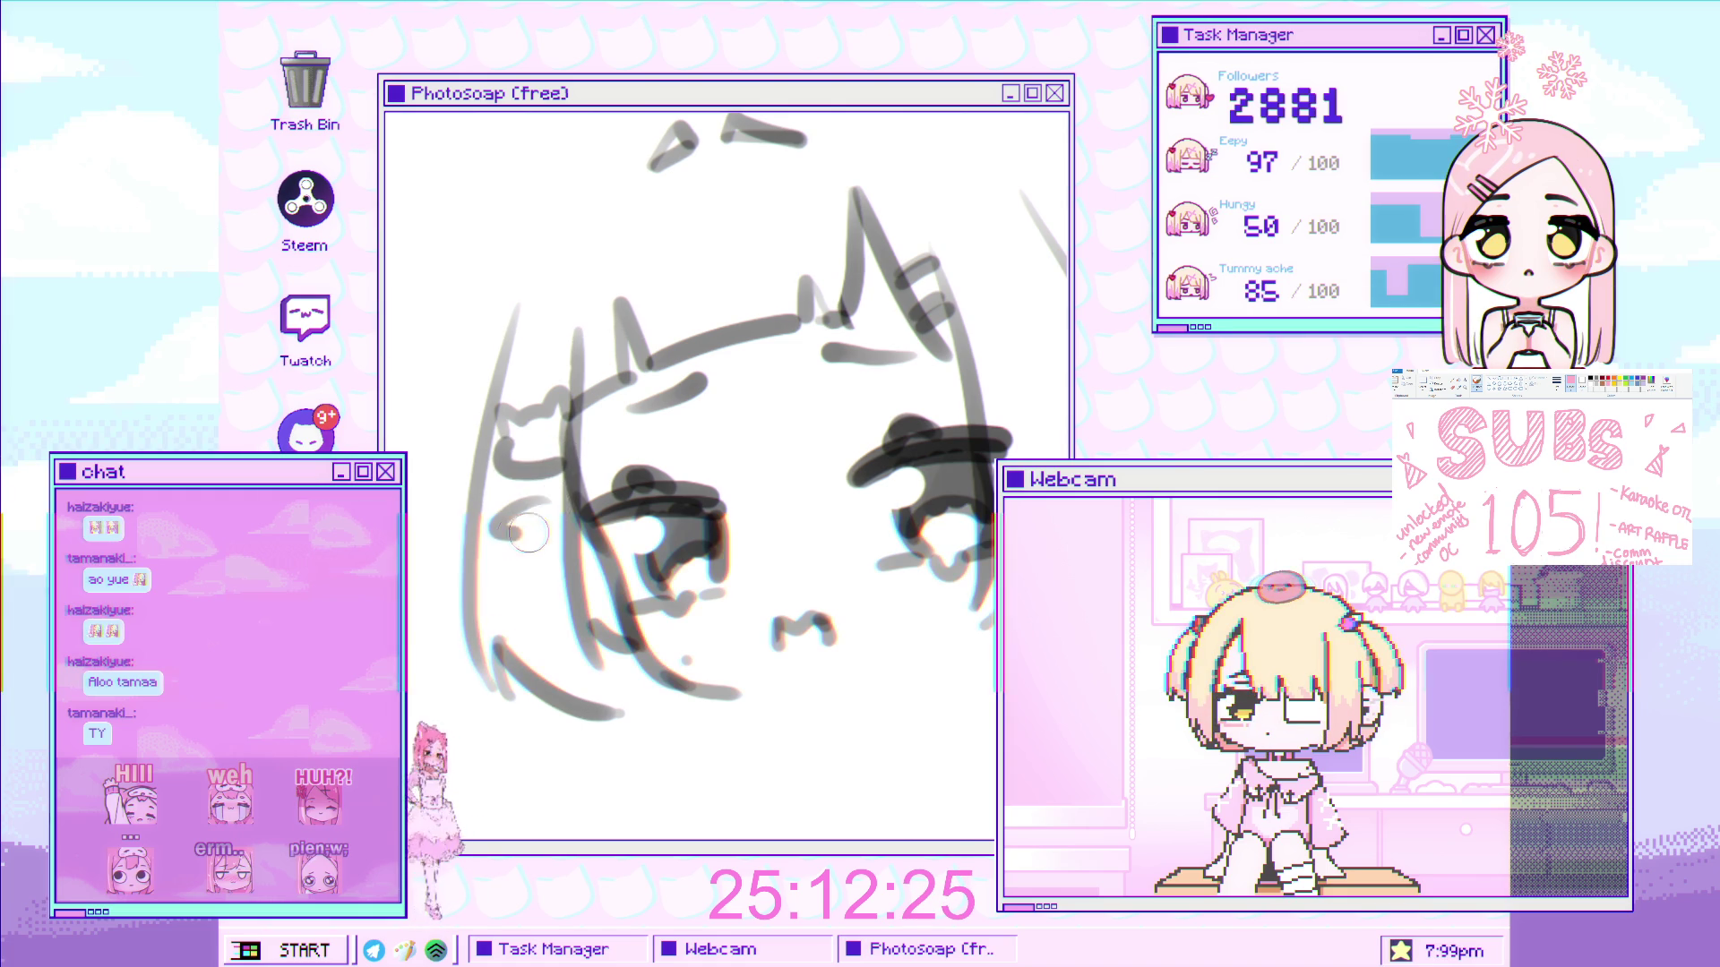
scroll(550, 511, "down", 3)
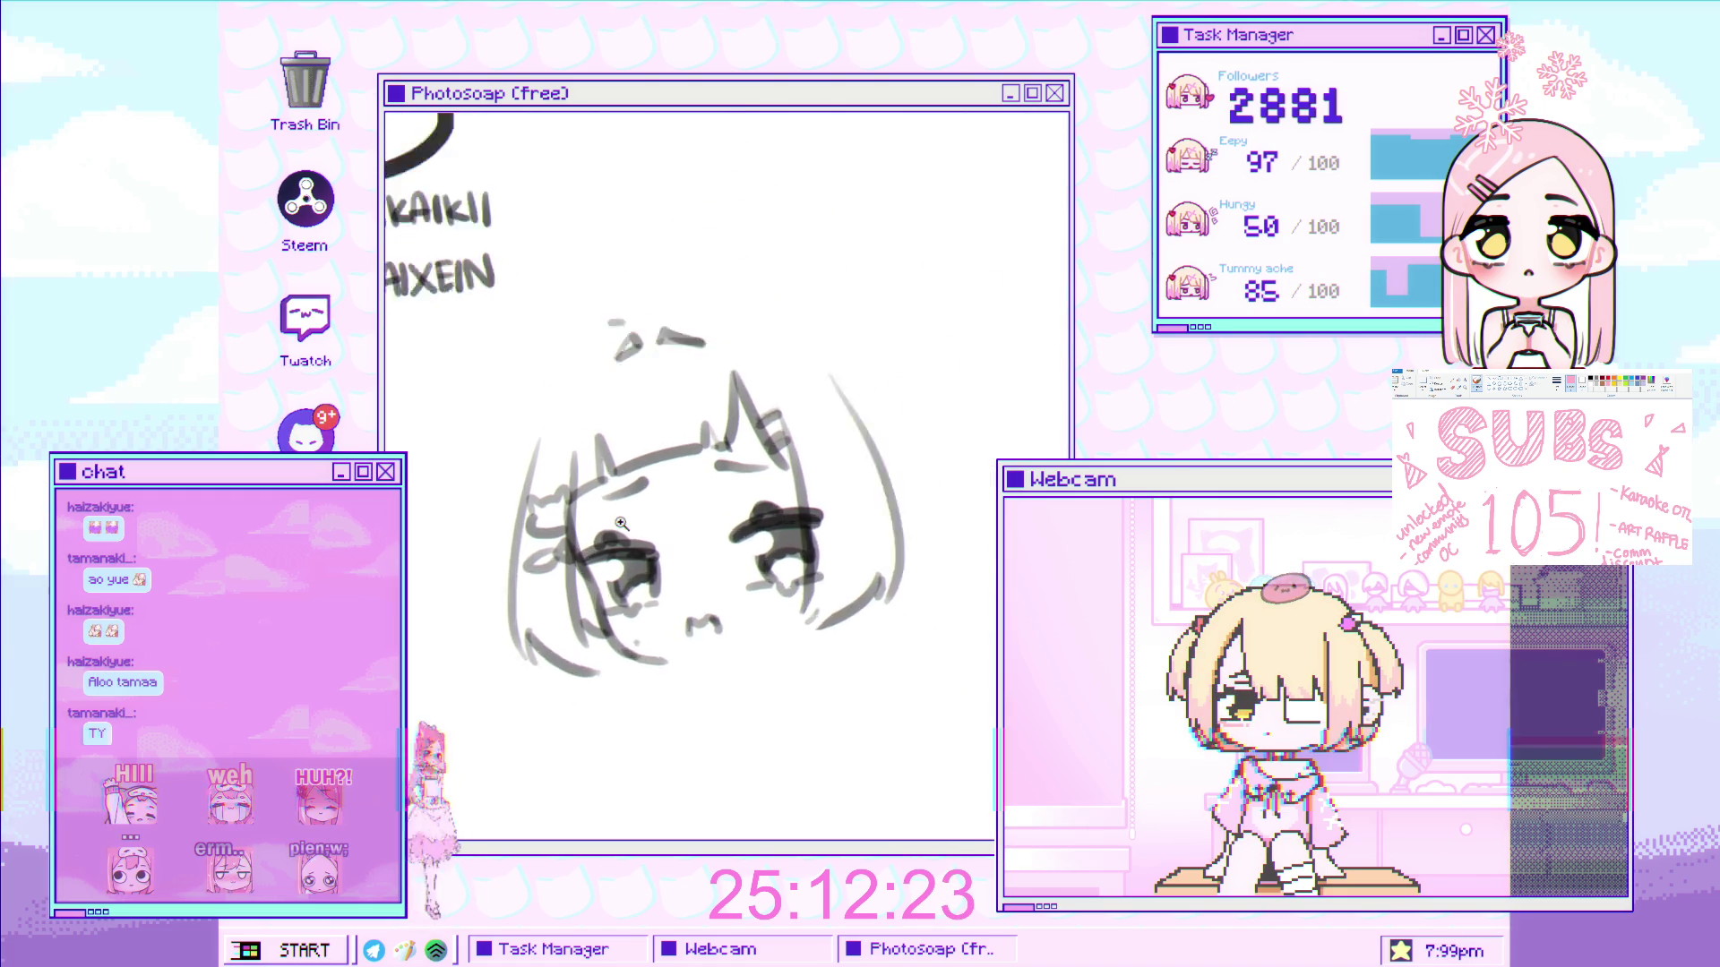
scroll(498, 556, "up", 3)
- Draw a new curved stroke on the left hair in its place
left_click_drag(498, 557, 538, 562)
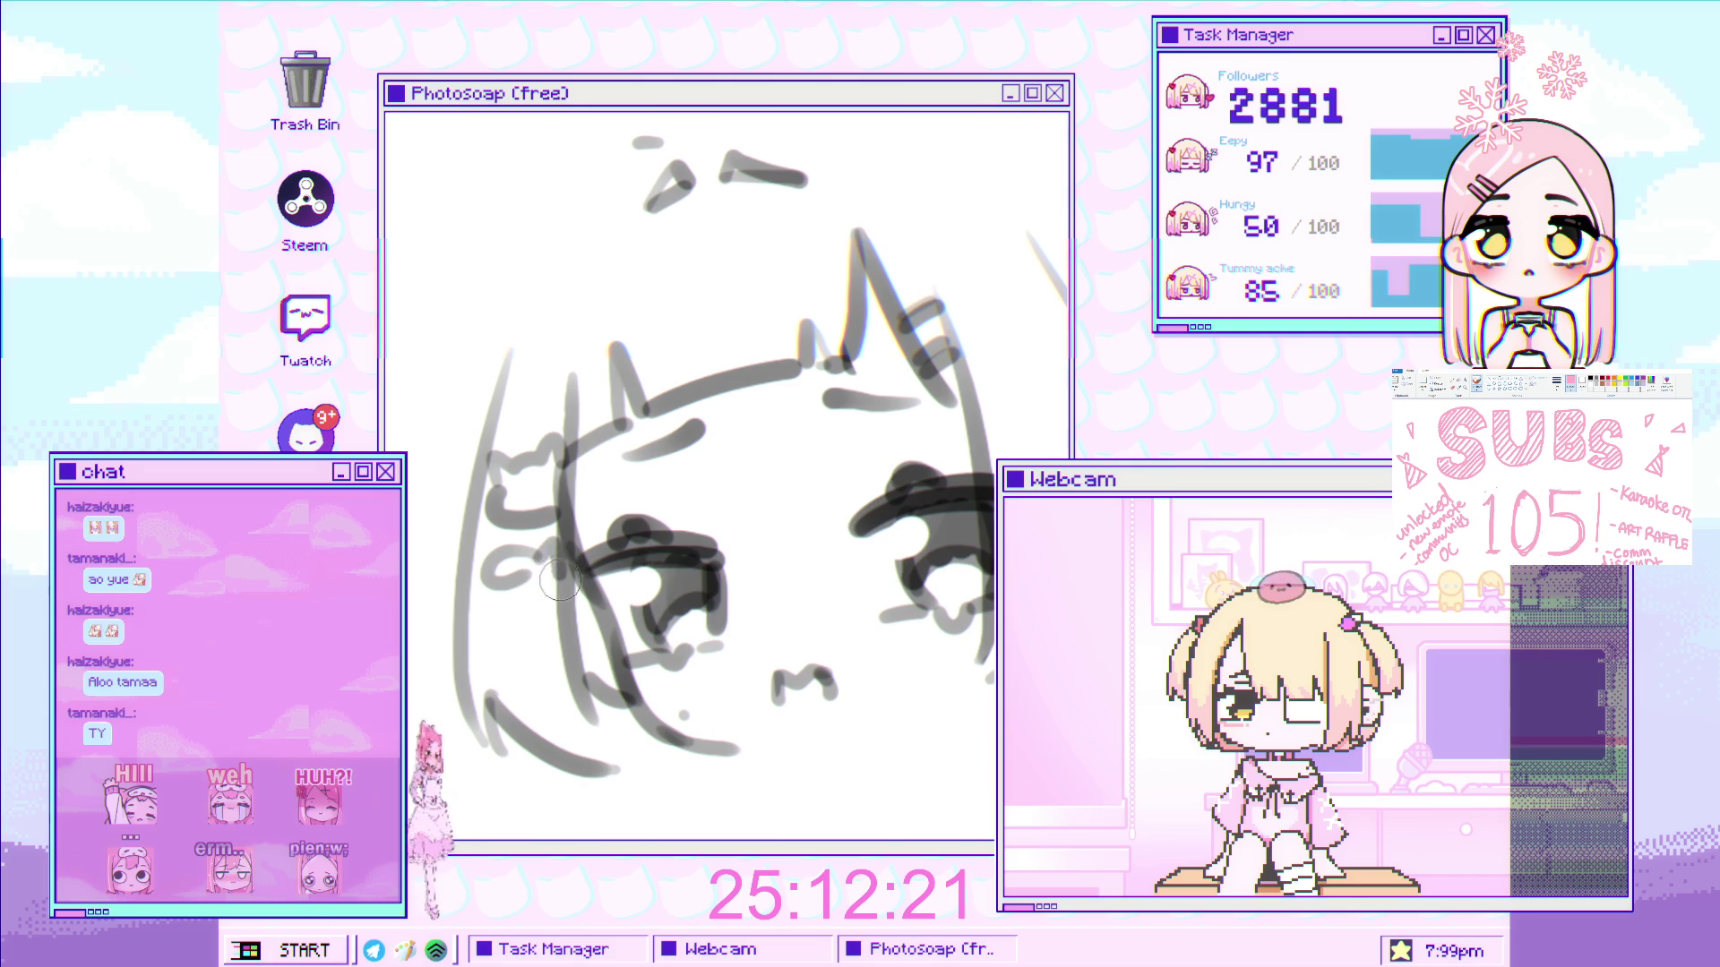
scroll(559, 573, "down", 3)
scroll(701, 419, "up", 2)
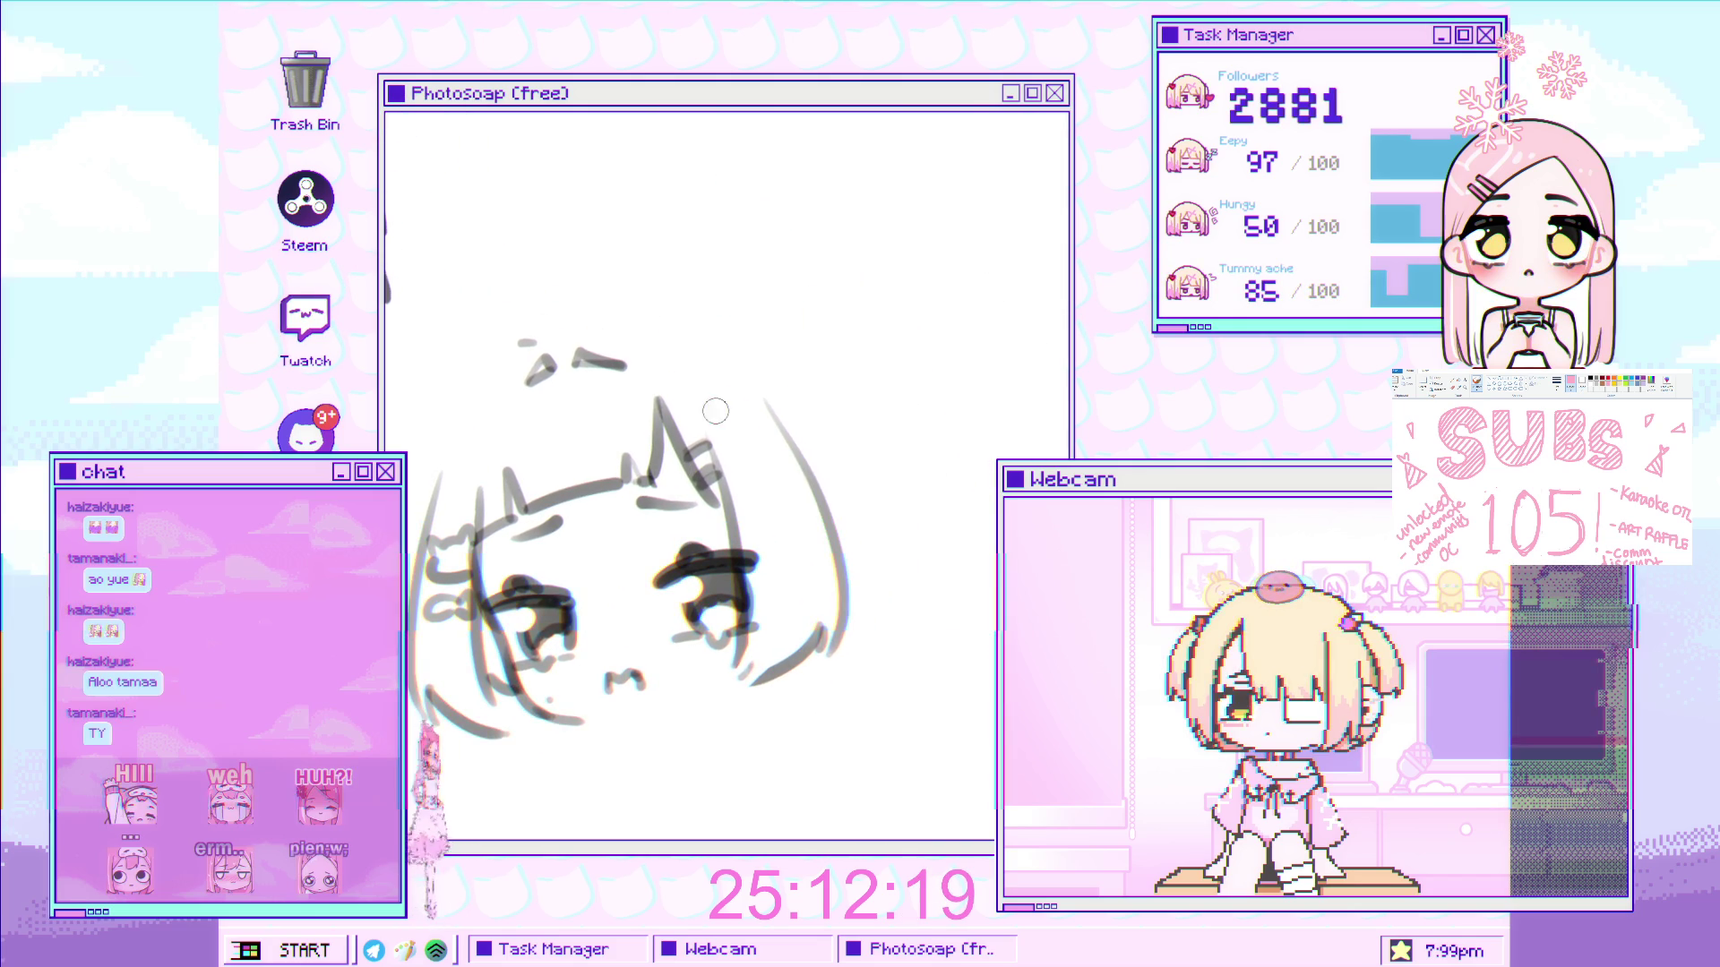
scroll(609, 354, "up", 1)
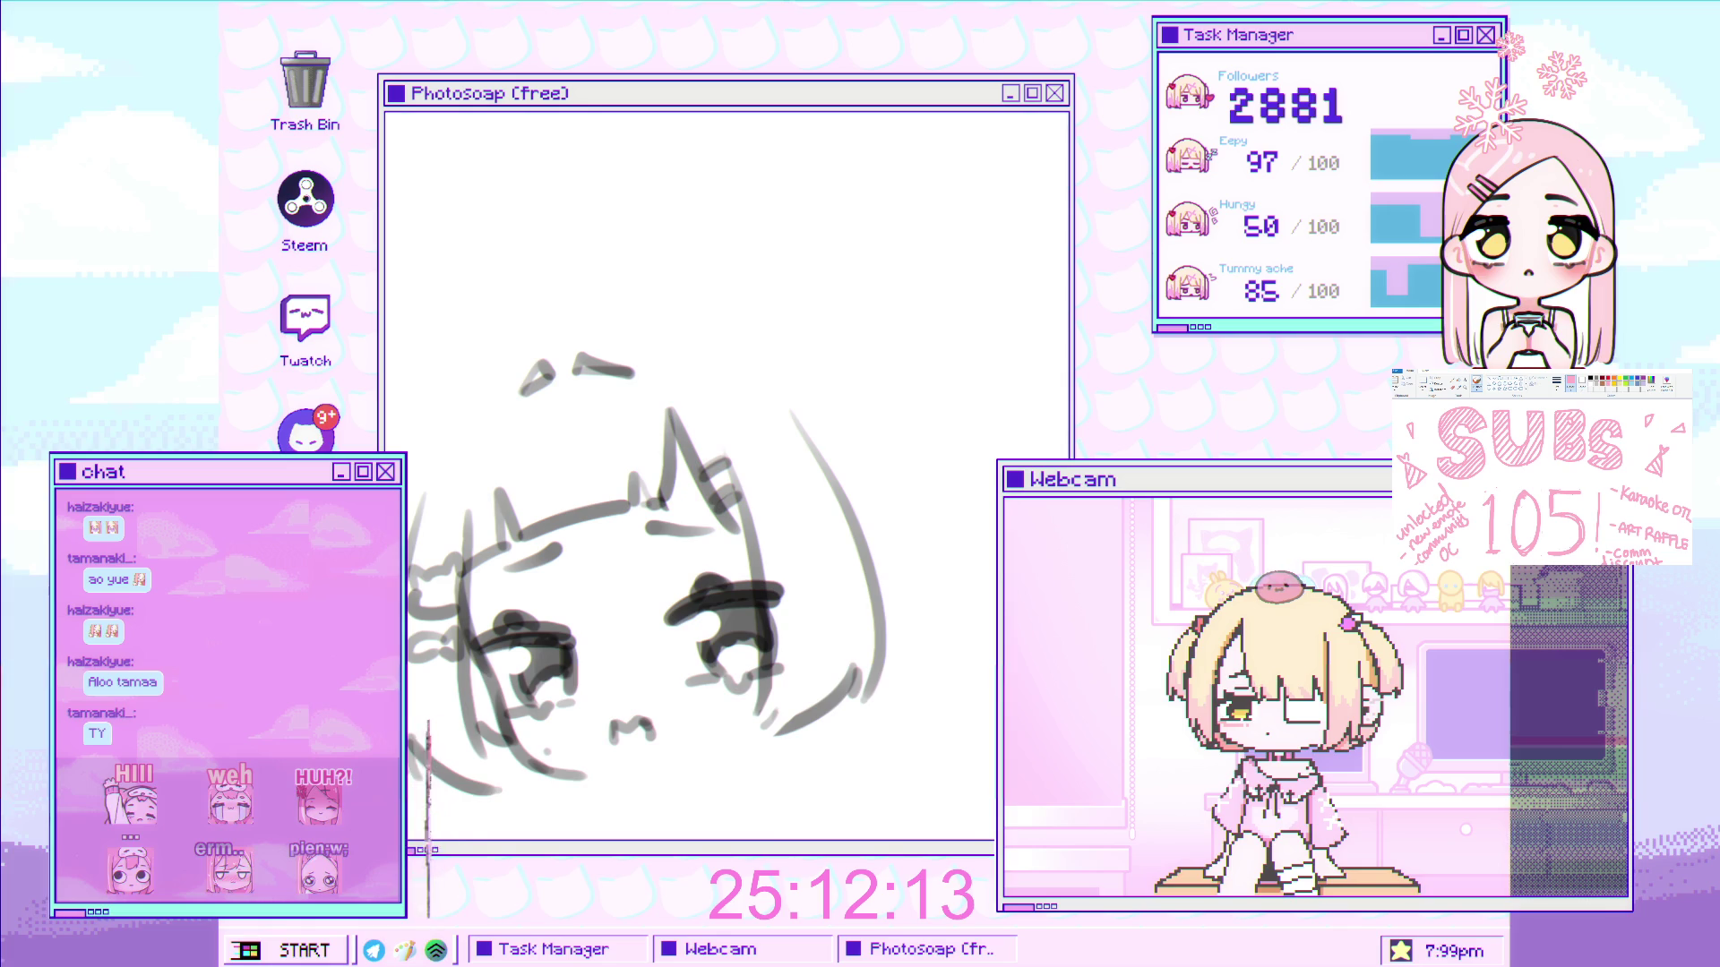
left_click_drag(573, 370, 587, 408)
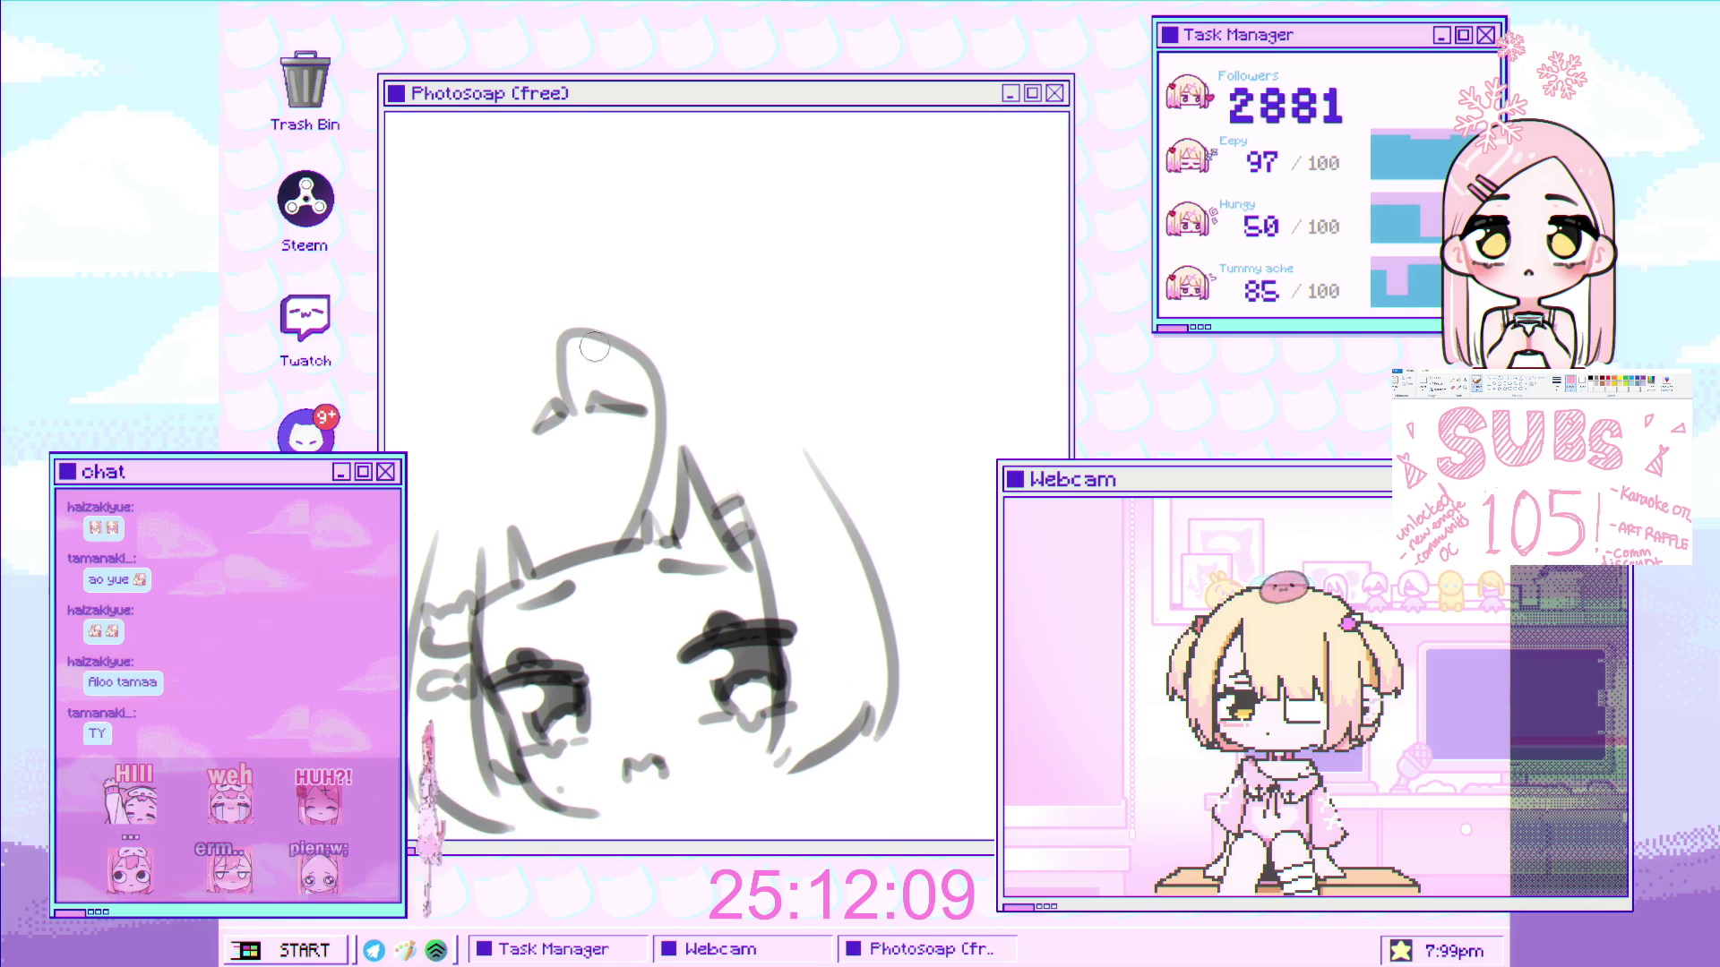
- Draw curves over the head and from the ear tip down the left side, then undo them
mouse_move(645, 454)
left_mouse_down()
mouse_move(609, 371)
mouse_move(667, 488)
left_mouse_up()
key("ctrl+z")
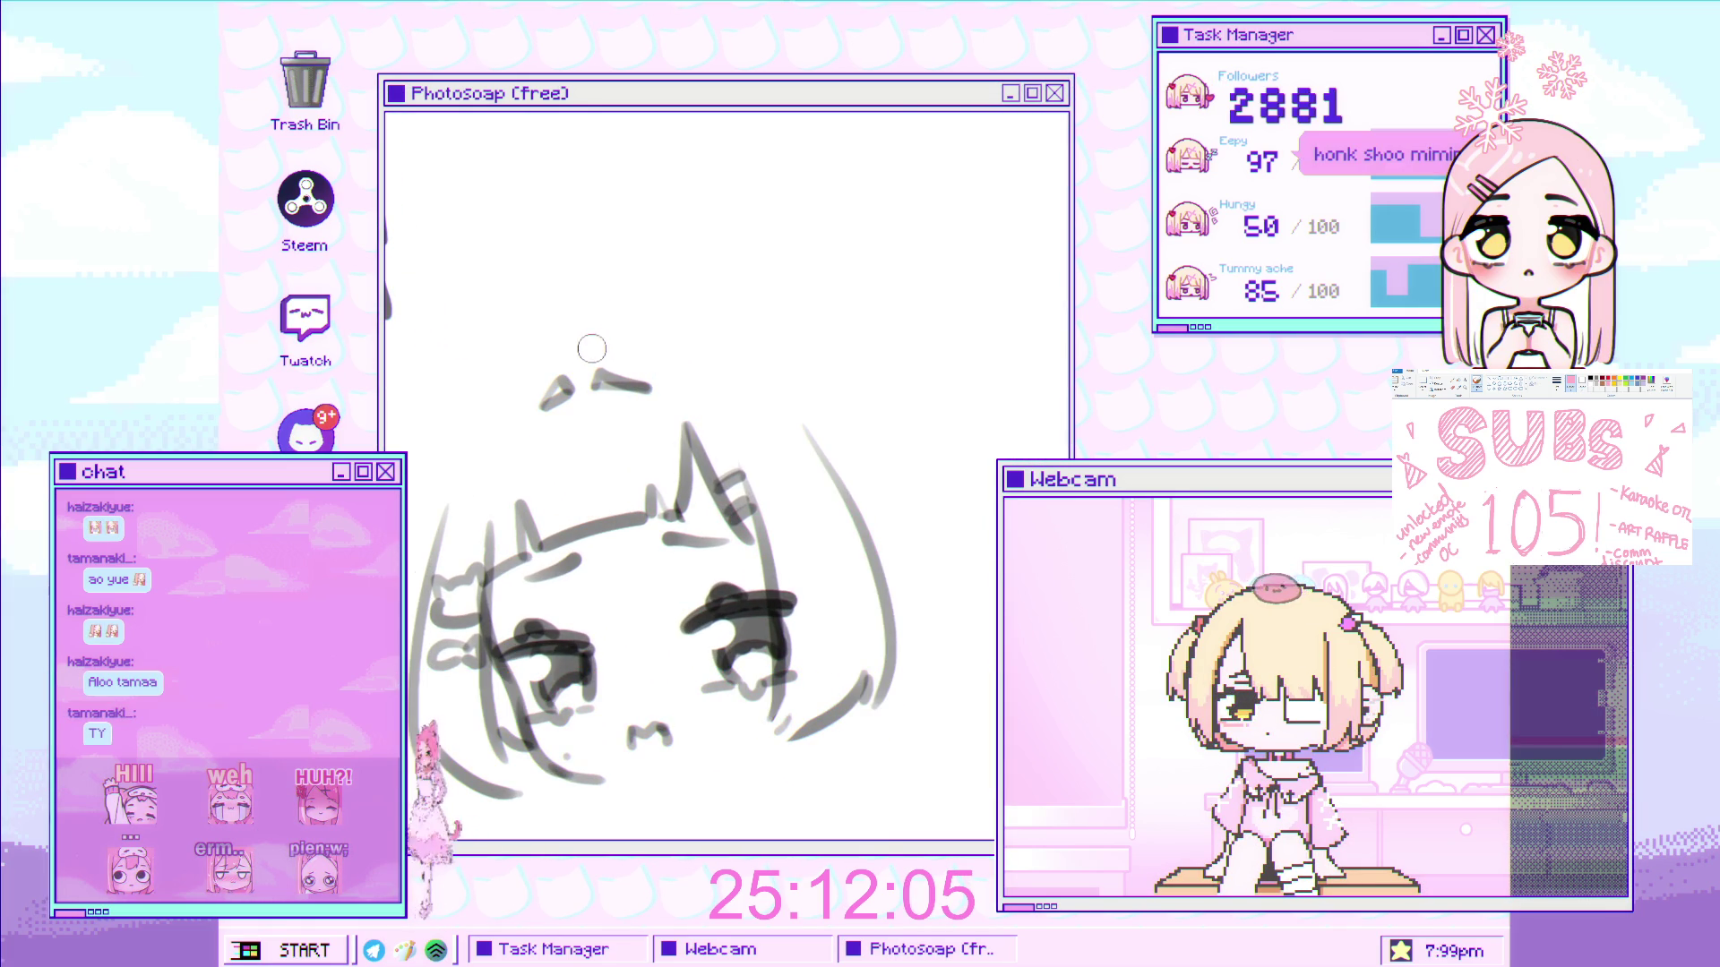
left_click_drag(587, 354, 484, 474)
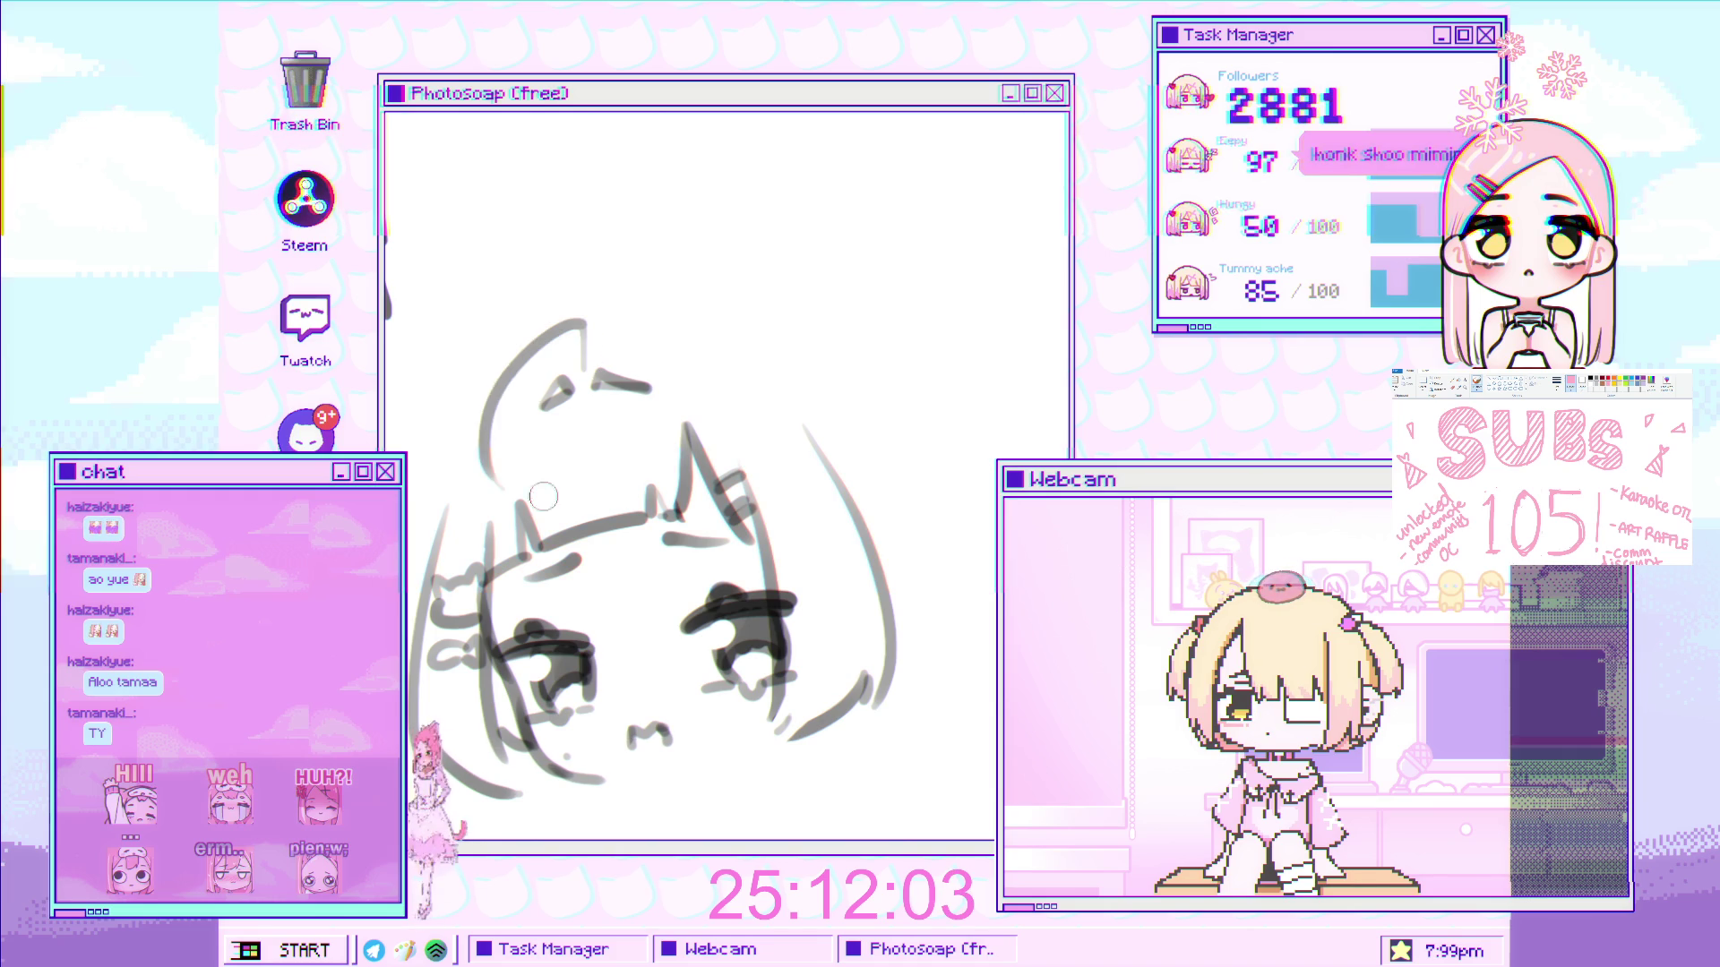
left_click_drag(570, 311, 503, 537)
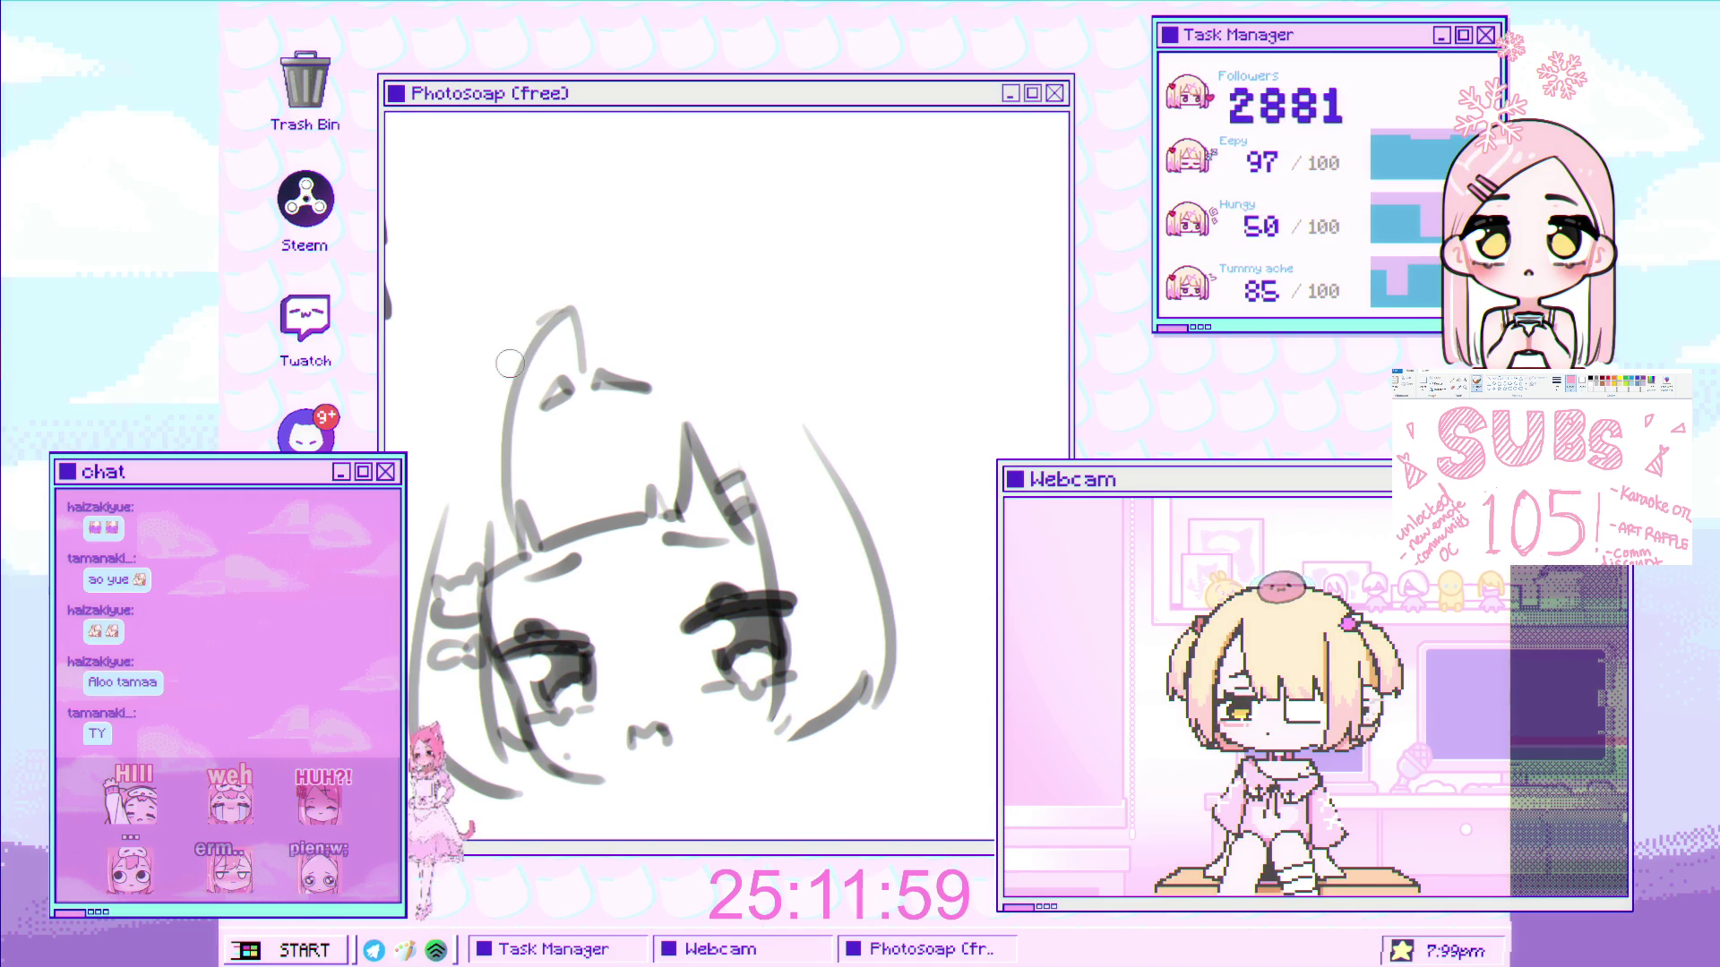
scroll(587, 381, "down", 1)
scroll(586, 381, "up", 1)
key("ctrl+z")
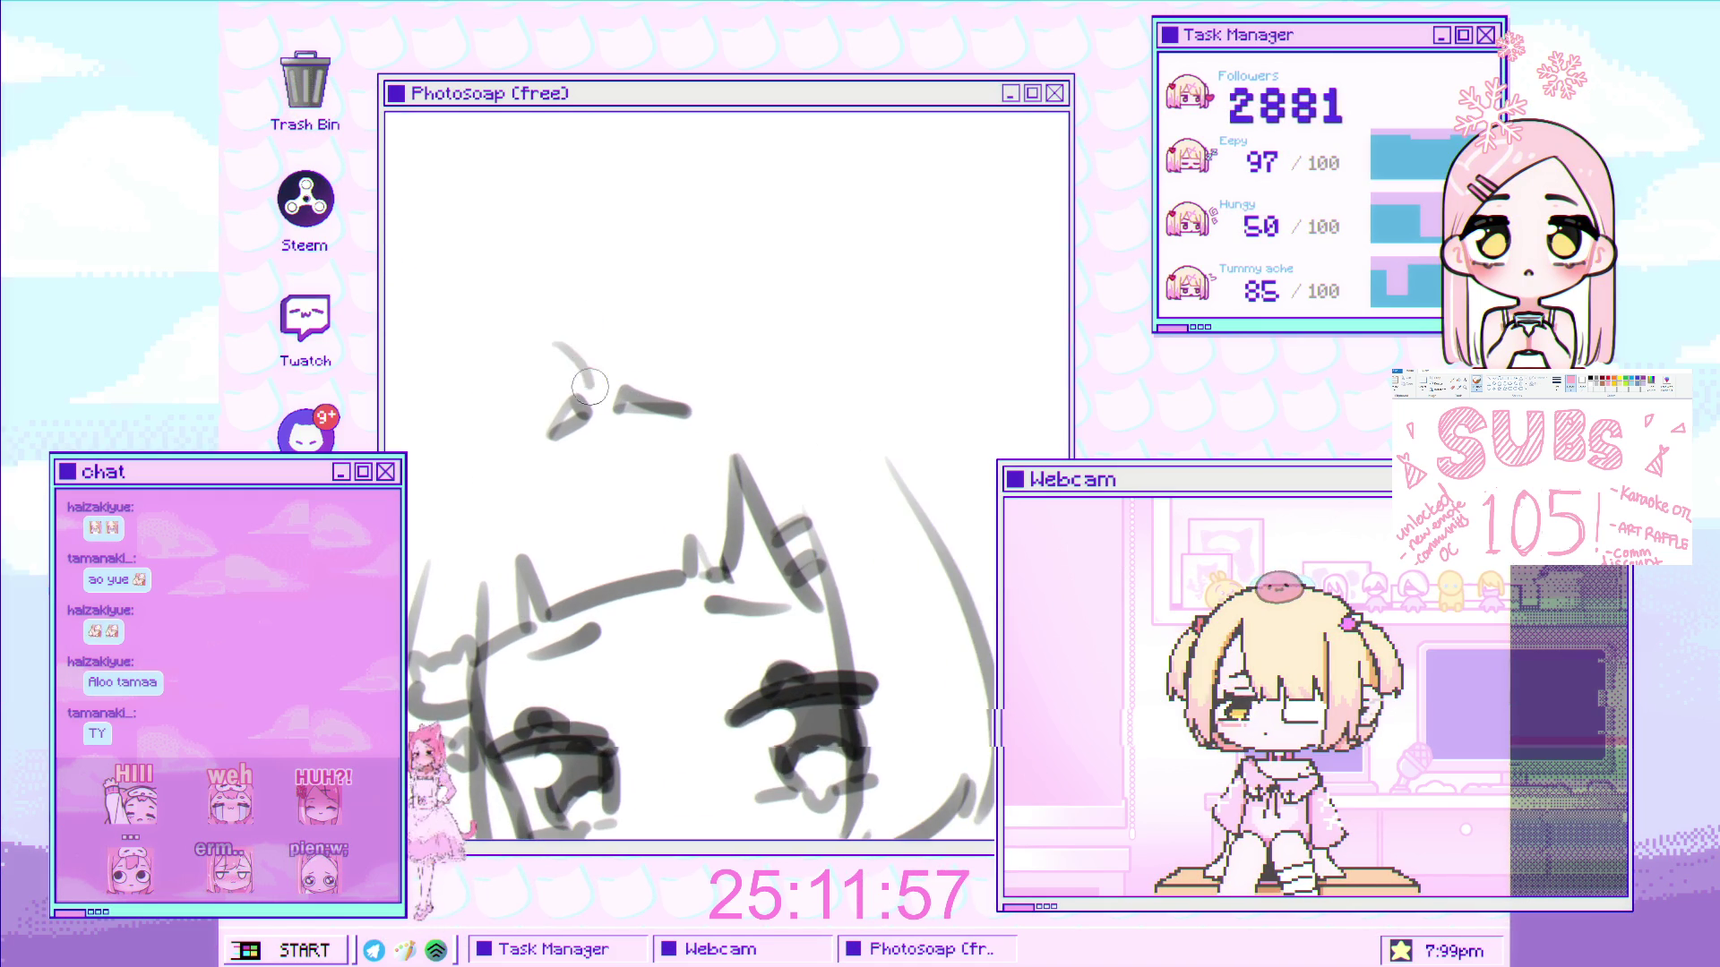
key("ctrl+z")
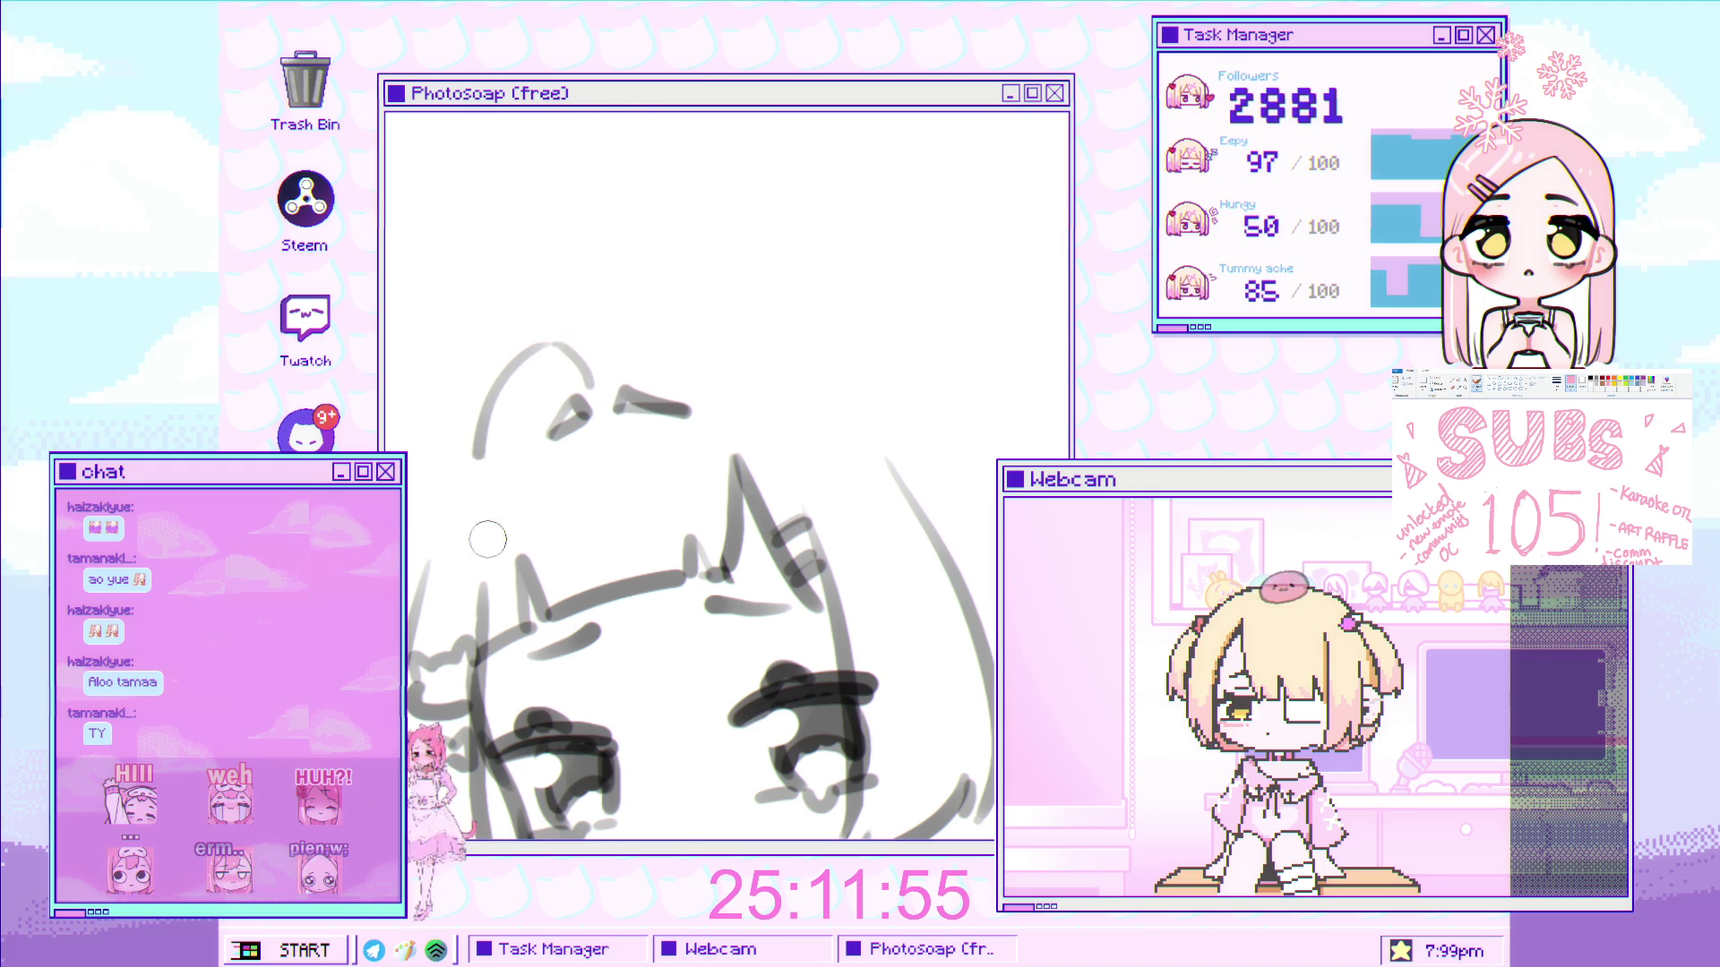
- Redraw the long ear-tip curve down the left side plus another along the left head contour
left_click_drag(484, 546, 582, 381)
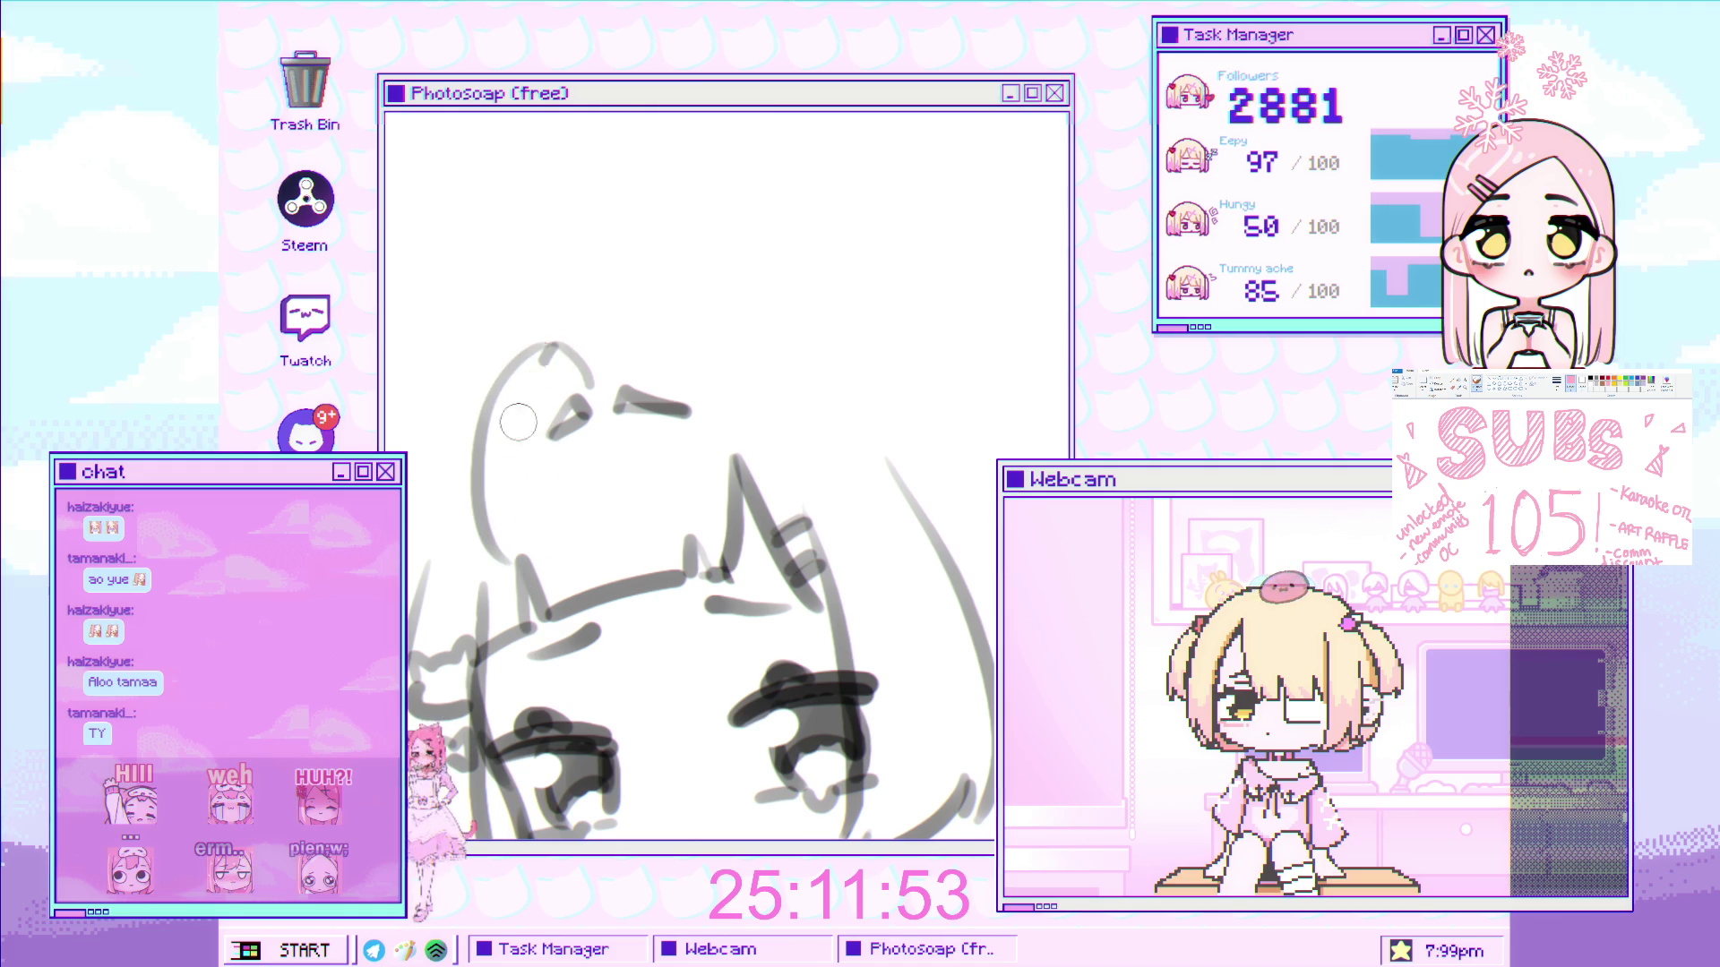
left_click_drag(488, 578, 535, 448)
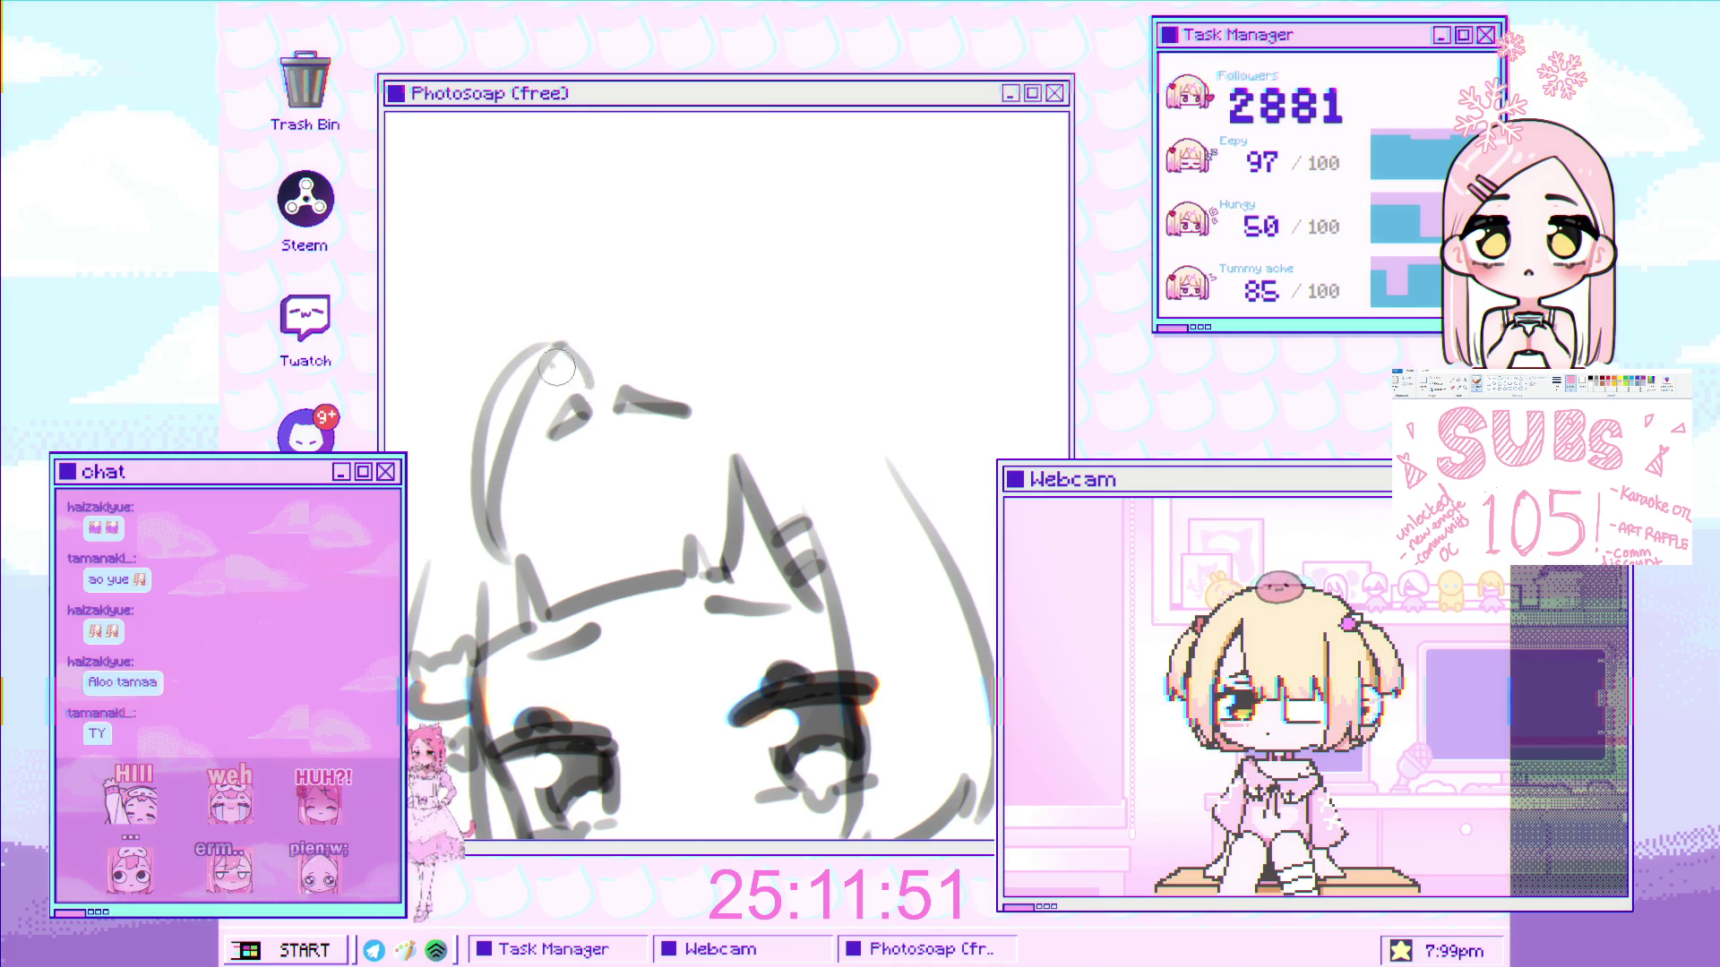
scroll(573, 386, "down", 3)
mouse_move(858, 534)
left_mouse_down()
mouse_move(679, 409)
mouse_move(655, 470)
left_mouse_up()
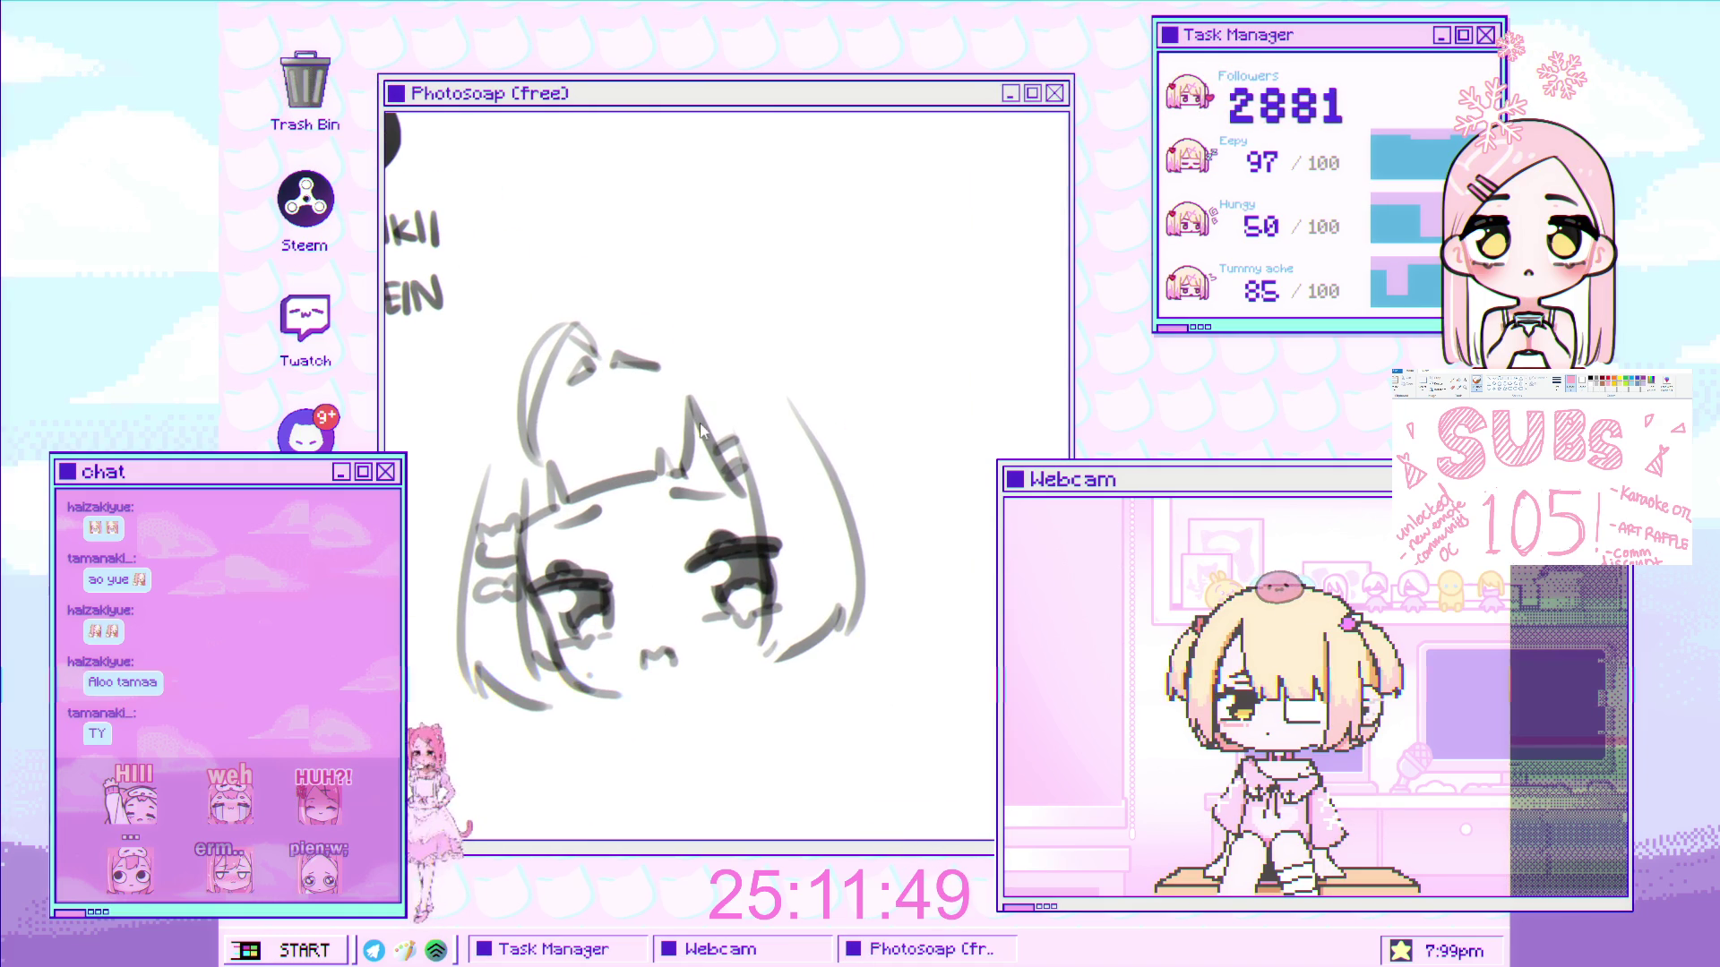
mouse_move(701, 378)
left_mouse_down()
mouse_move(701, 442)
mouse_move(761, 408)
left_mouse_up()
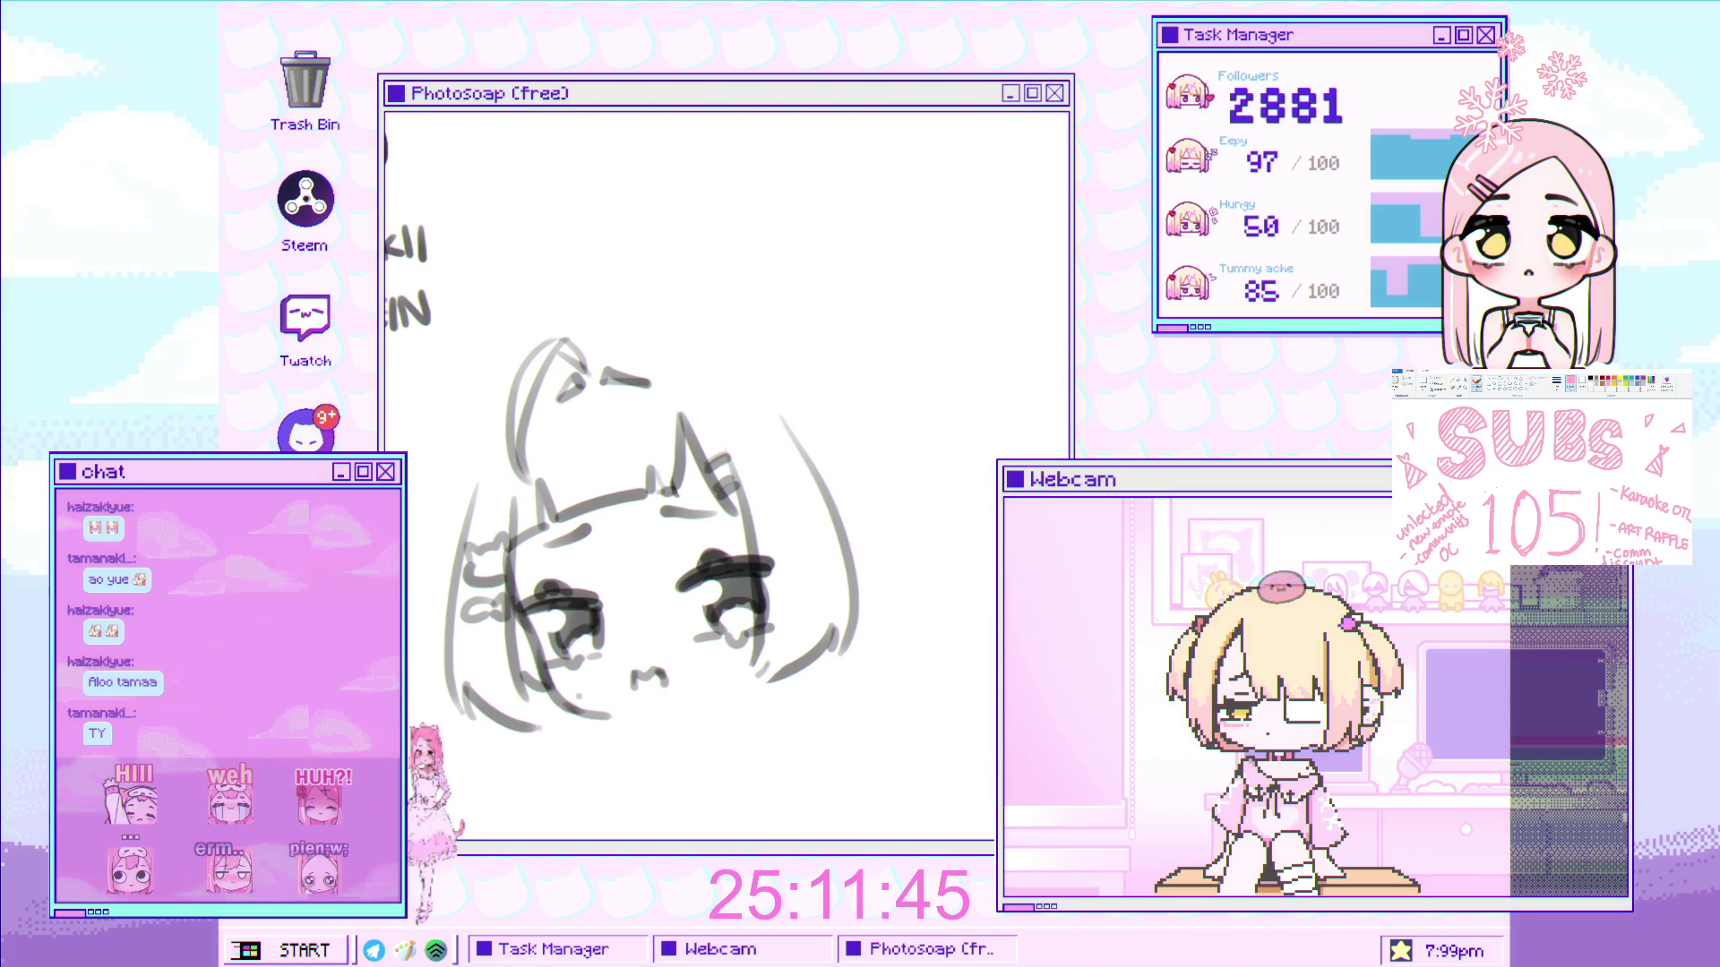
scroll(511, 416, "up", 3)
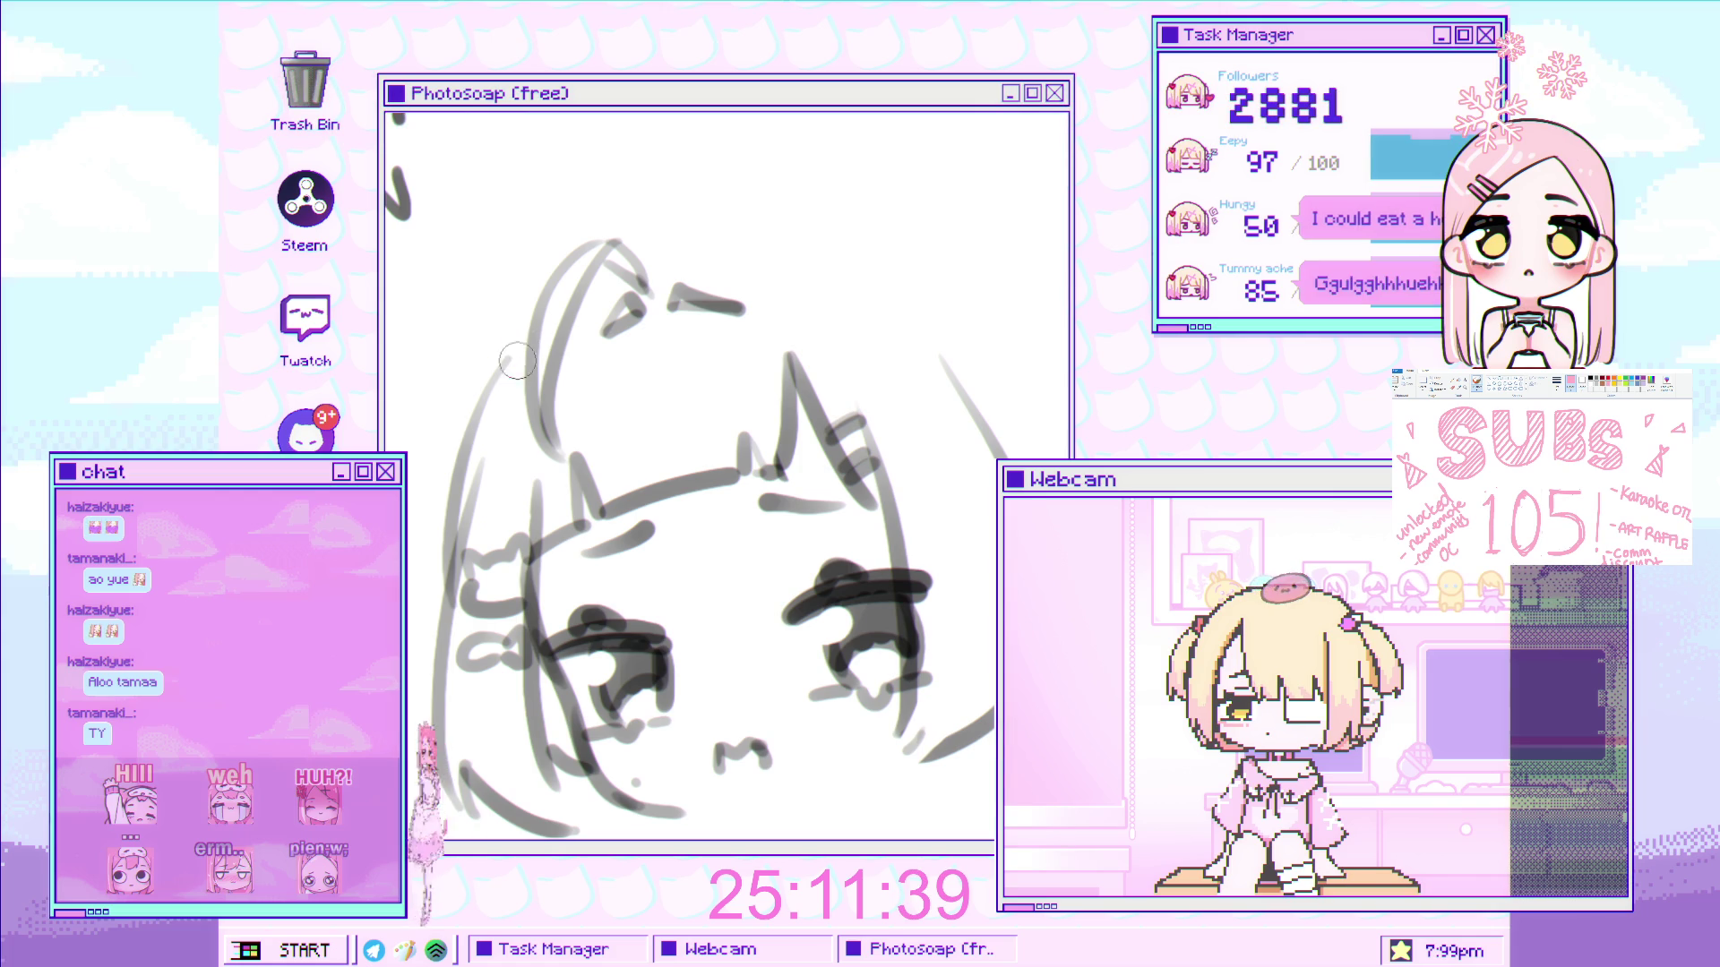
- Try two more strokes along the left hair and undo both
left_click_drag(556, 294, 462, 600)
key("ctrl+z")
mouse_move(528, 314)
left_mouse_down()
mouse_move(430, 627)
mouse_move(485, 363)
left_mouse_up()
key("ctrl+z")
scroll(652, 438, "down", 5)
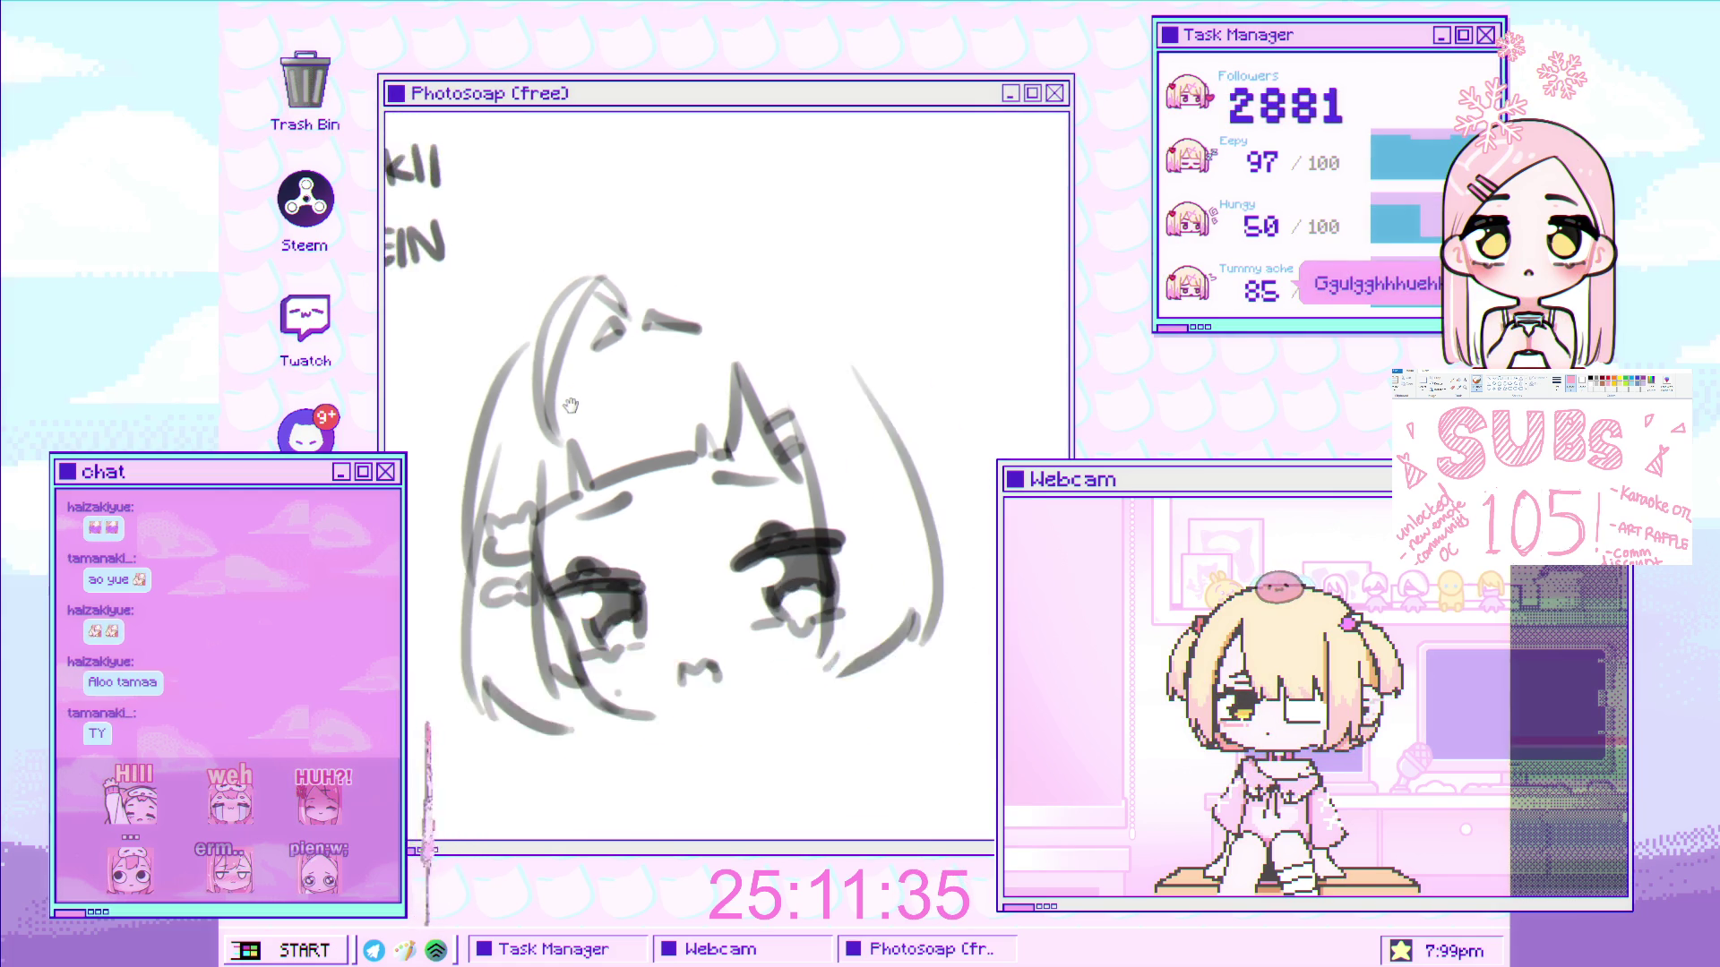
scroll(652, 438, "up", 2)
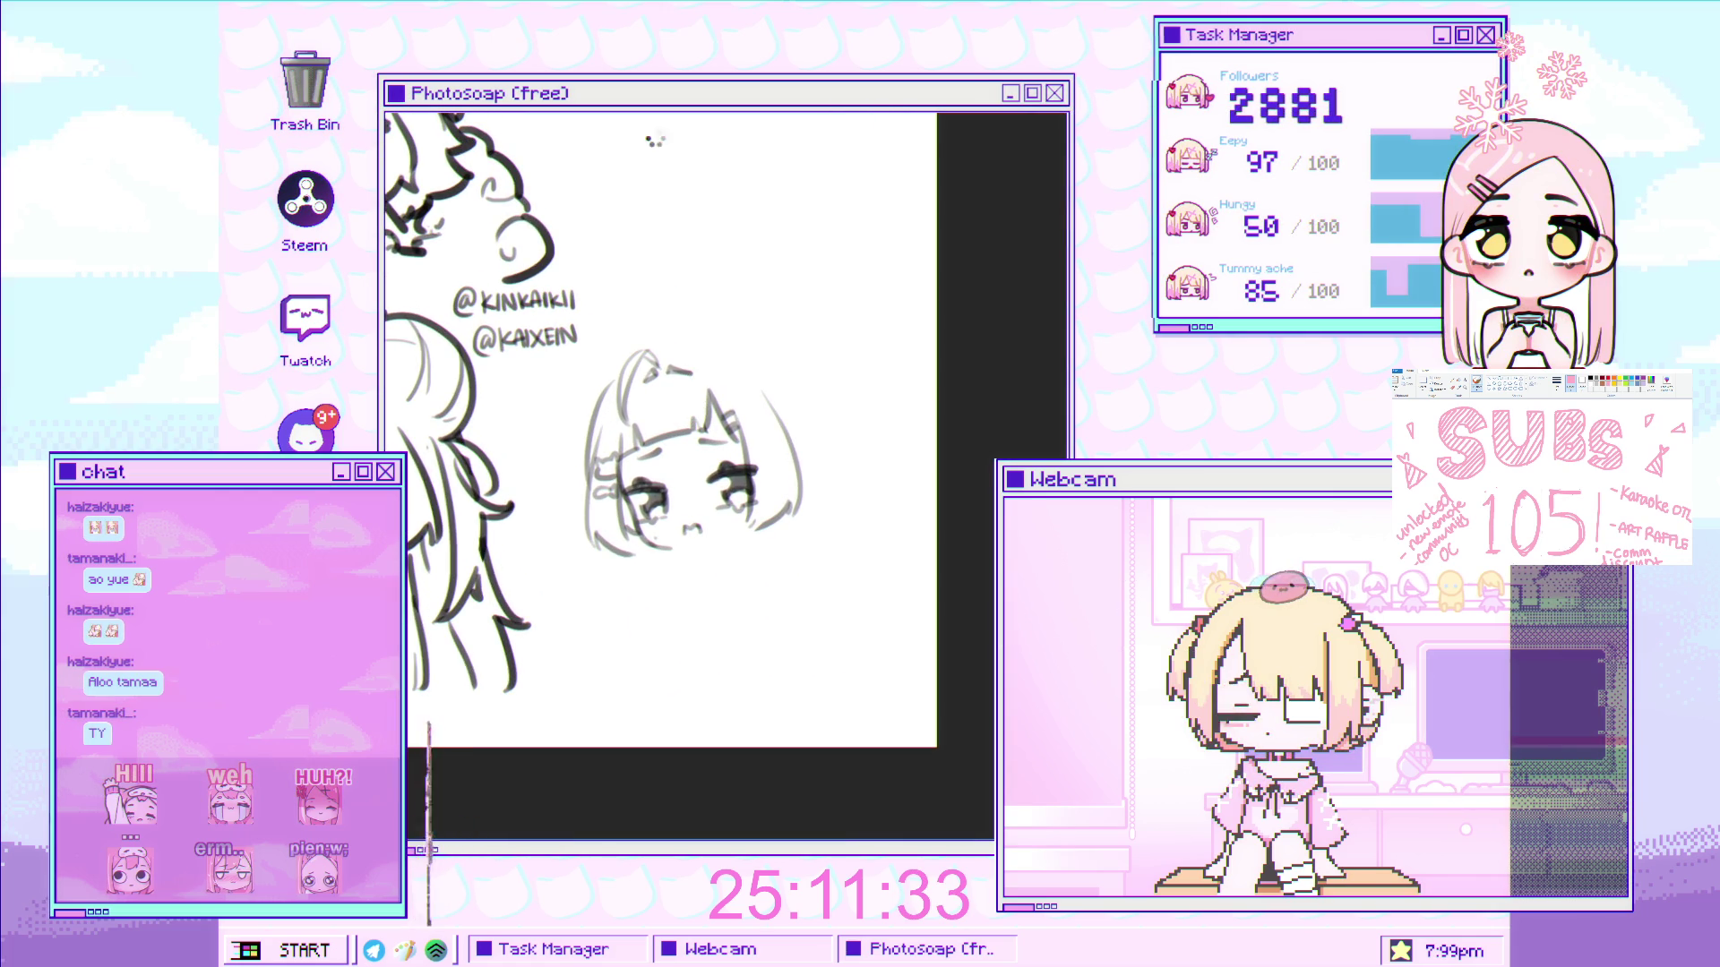
- Mirror the canvas horizontally and redraw the face's left outline further right
key("h")
left_click_drag(657, 238, 762, 247)
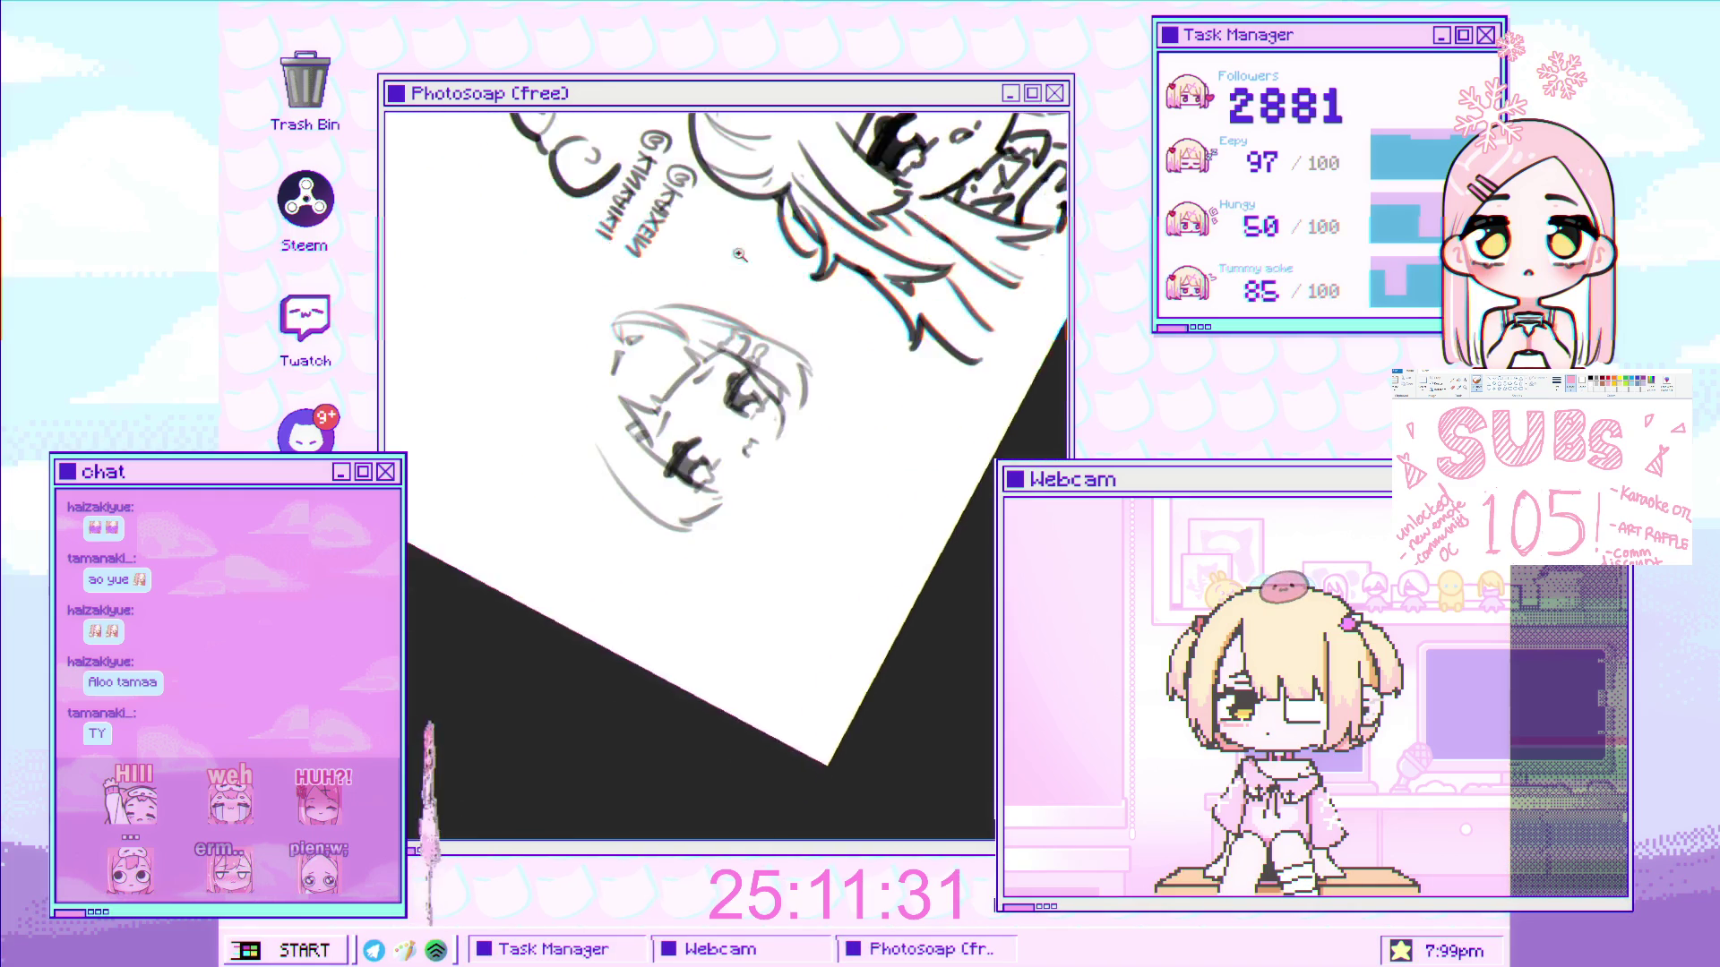
scroll(603, 291, "up", 3)
left_click_drag(562, 309, 528, 695)
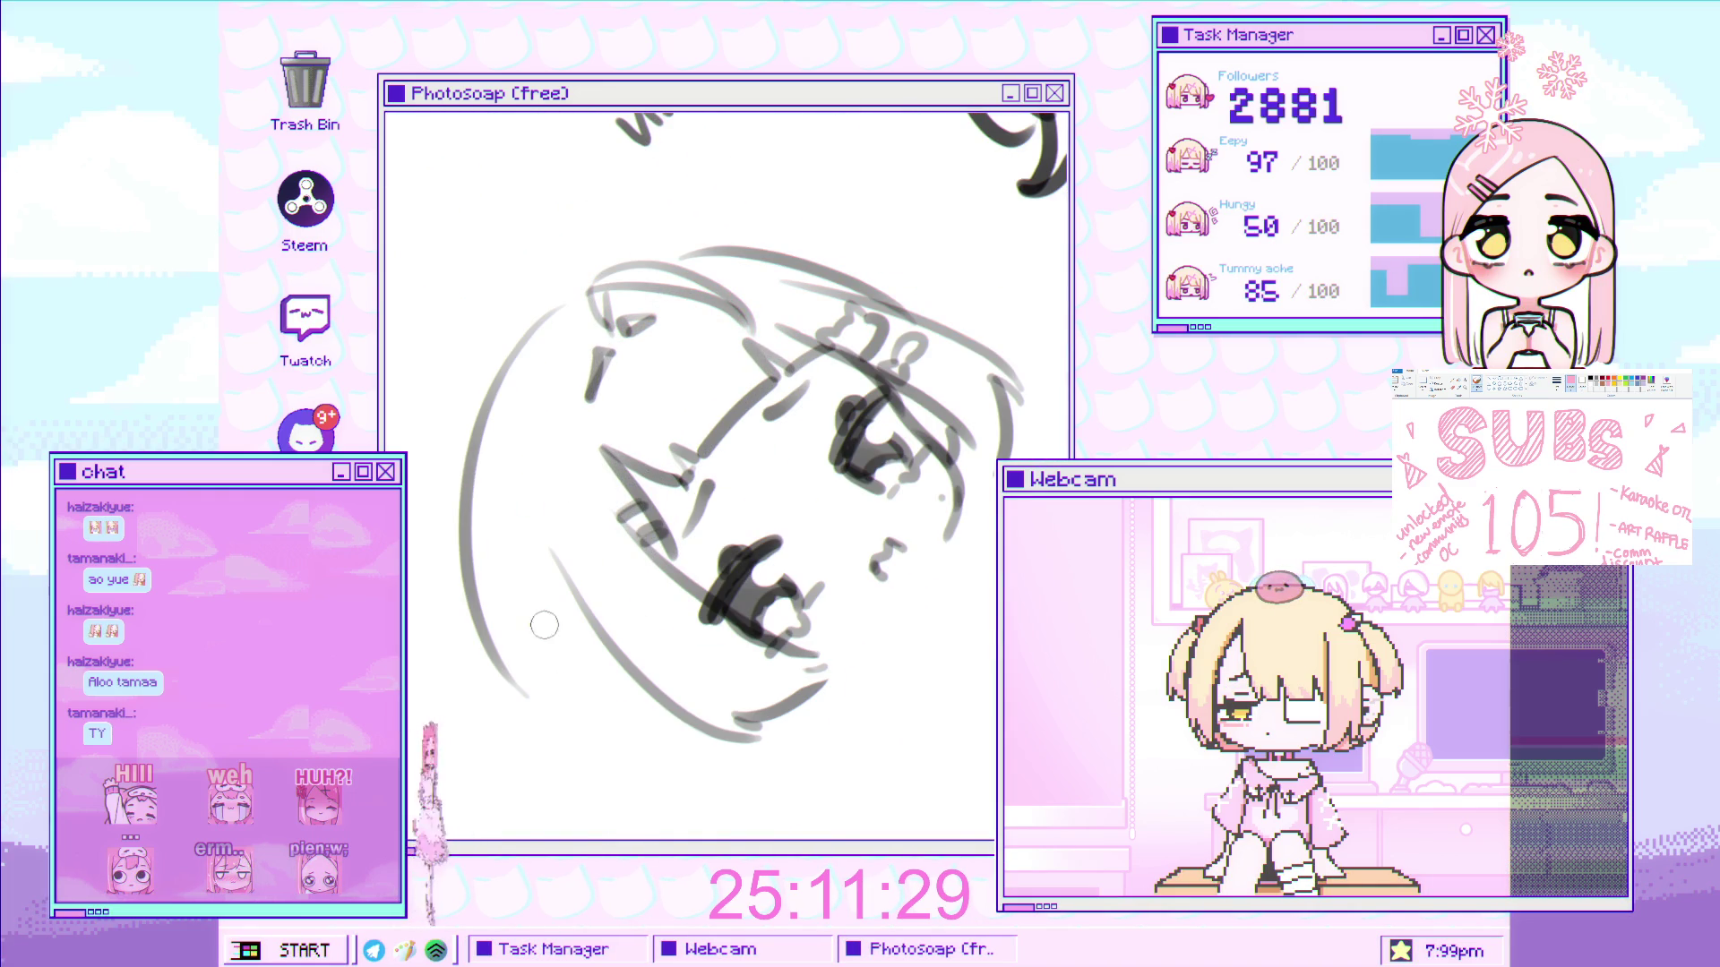
mouse_move(566, 475)
left_mouse_down()
mouse_move(552, 326)
mouse_move(603, 369)
mouse_move(574, 394)
left_mouse_up()
- Double the left face outline with a shorter, thicker stroke over the left head outline
left_click_drag(510, 335, 538, 761)
key("ctrl+z")
left_click_drag(475, 394, 548, 780)
scroll(591, 280, "down", 5)
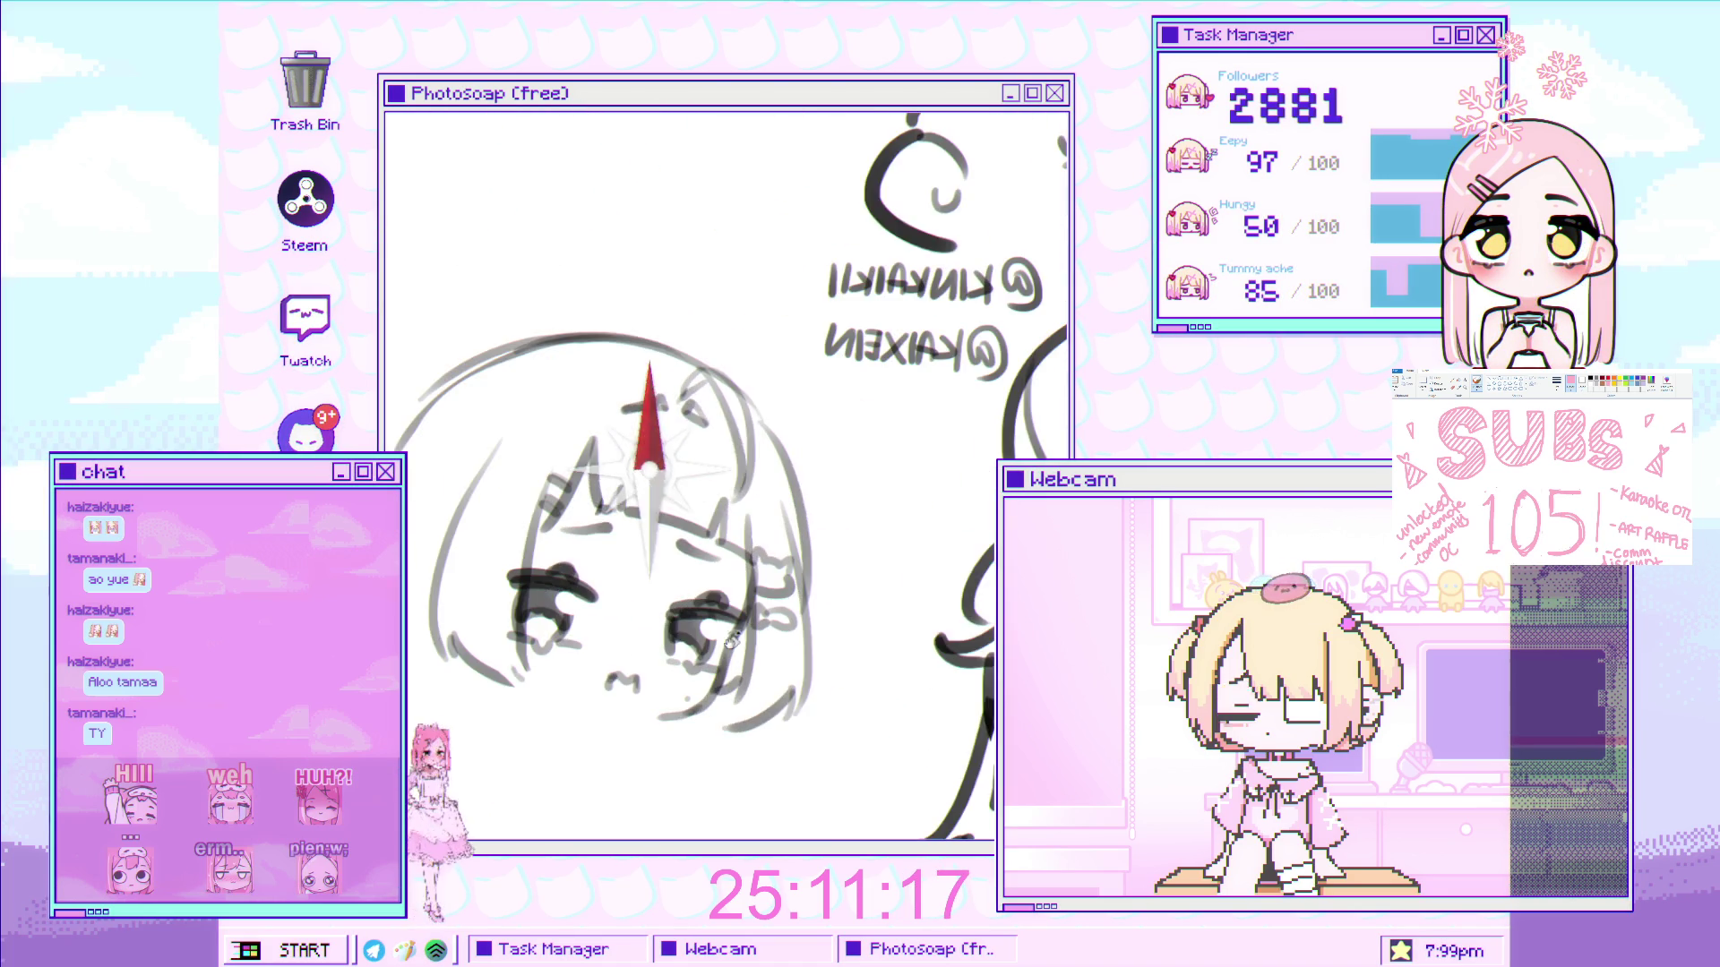
scroll(609, 394, "up", 5)
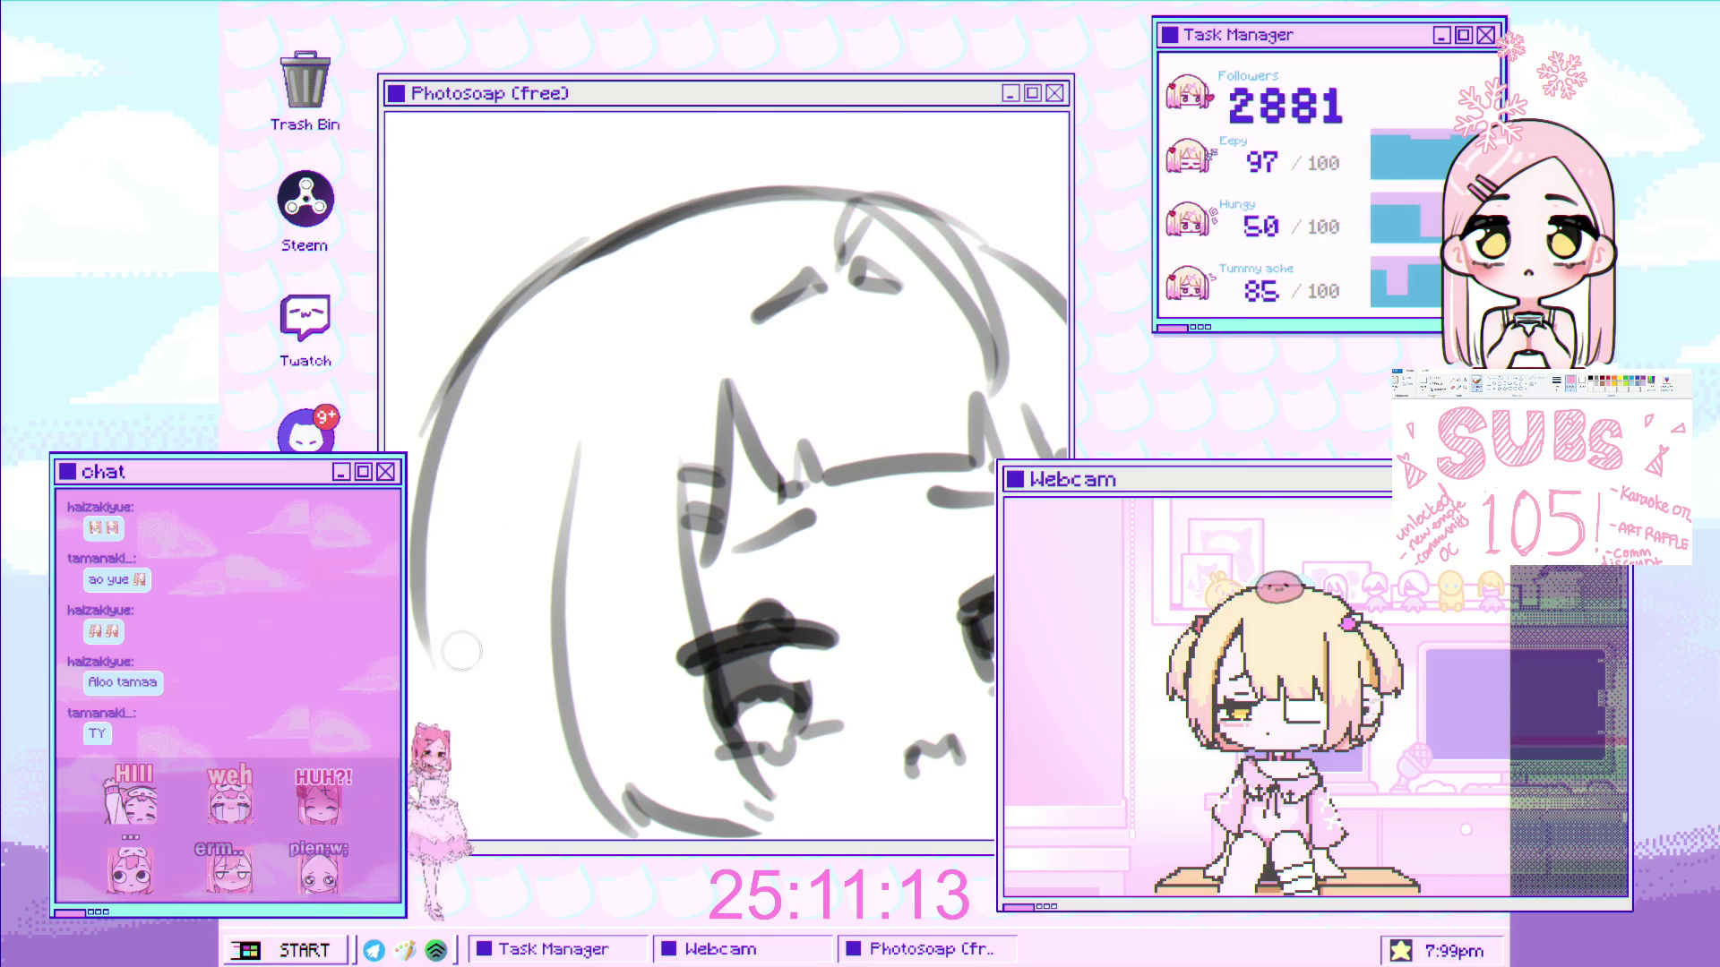
left_click_drag(583, 251, 421, 699)
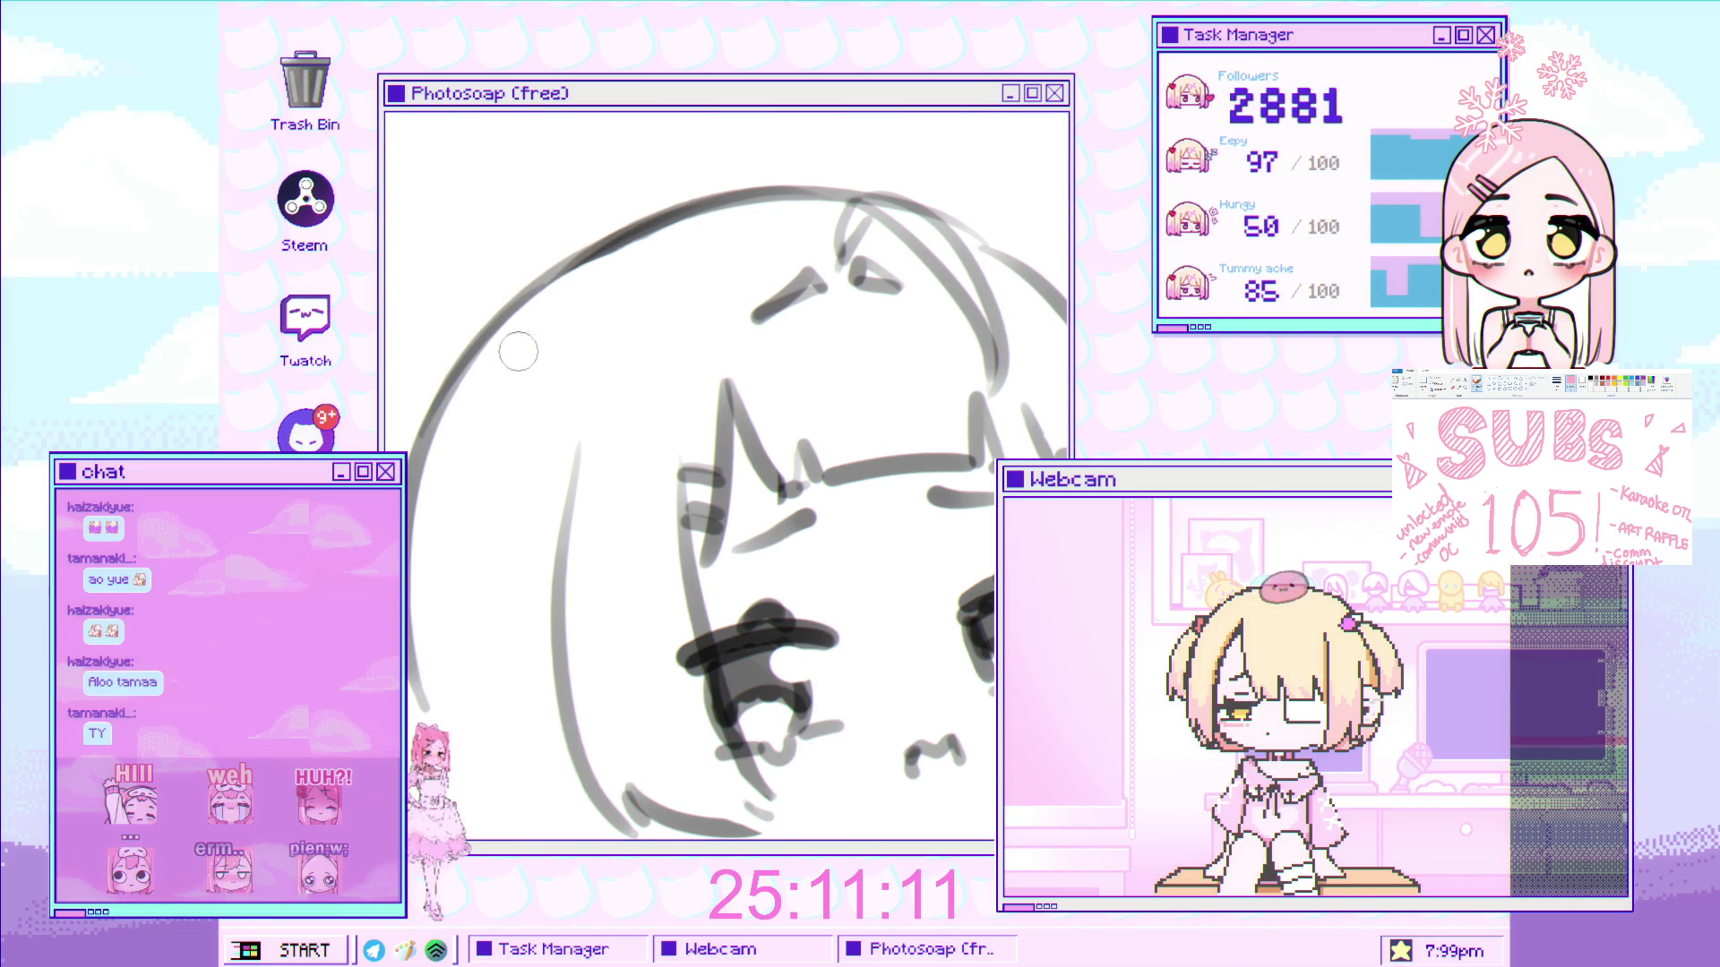
scroll(585, 301, "down", 4)
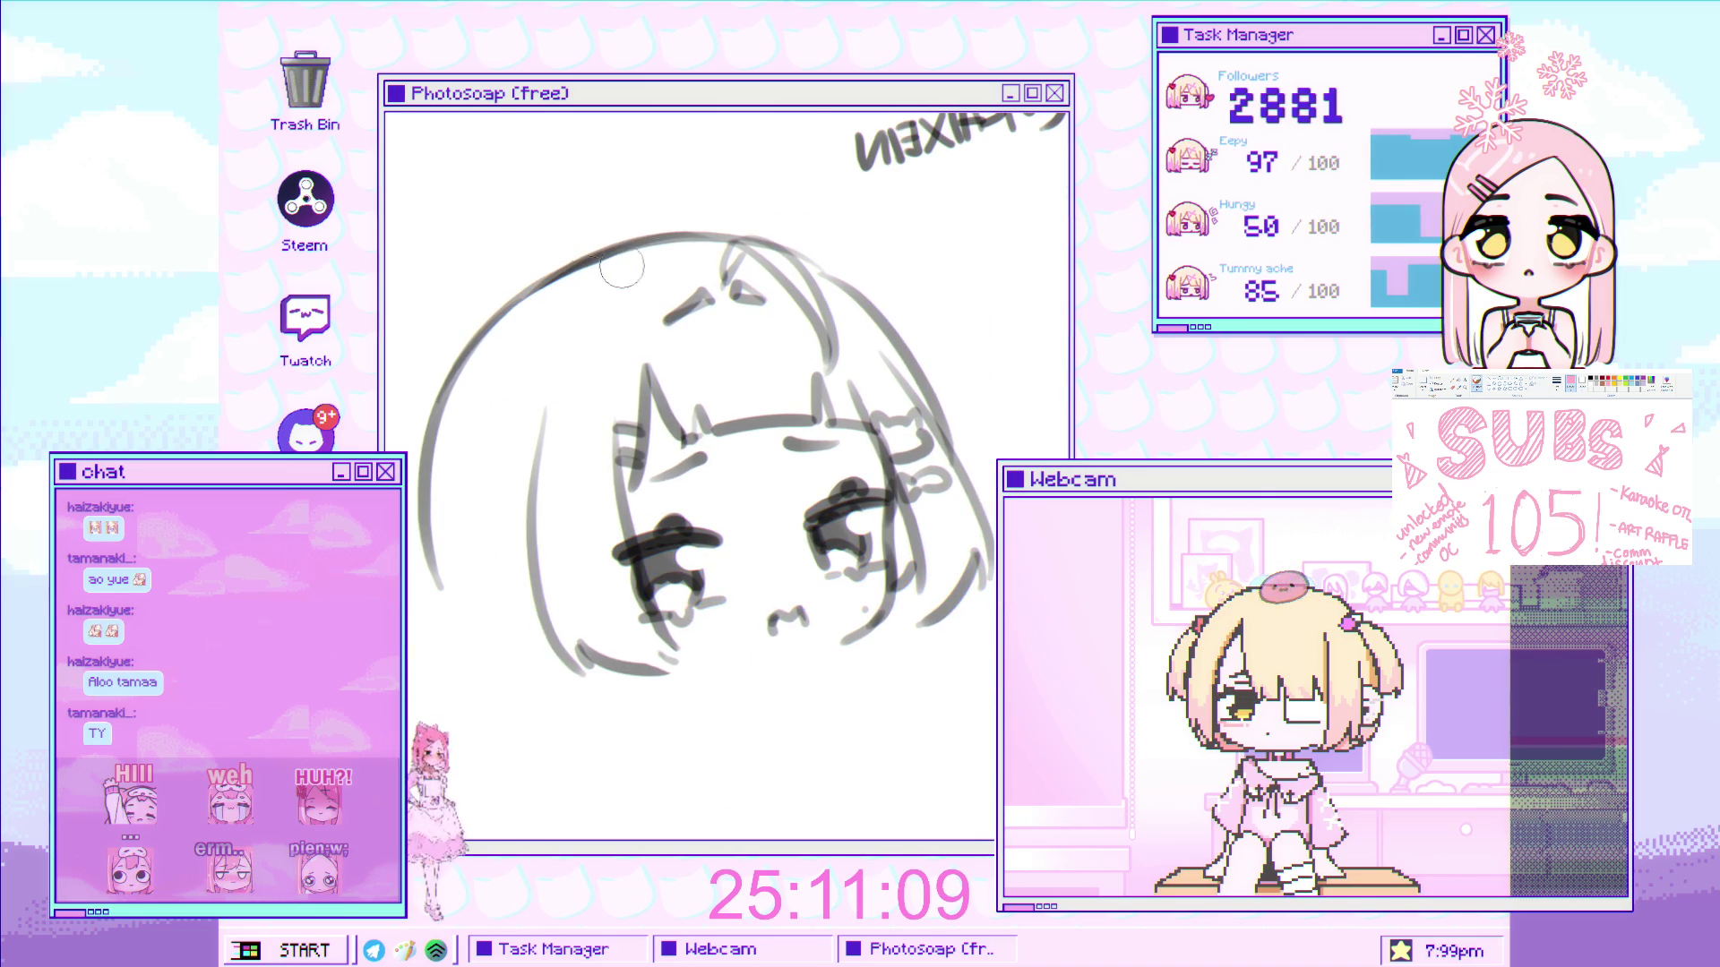
- Rotate the view and draw short strokes along the lower-left hair line, undoing misplaced ones
mouse_move(649, 268)
left_mouse_down()
mouse_move(557, 355)
mouse_move(752, 452)
mouse_move(763, 306)
left_mouse_up()
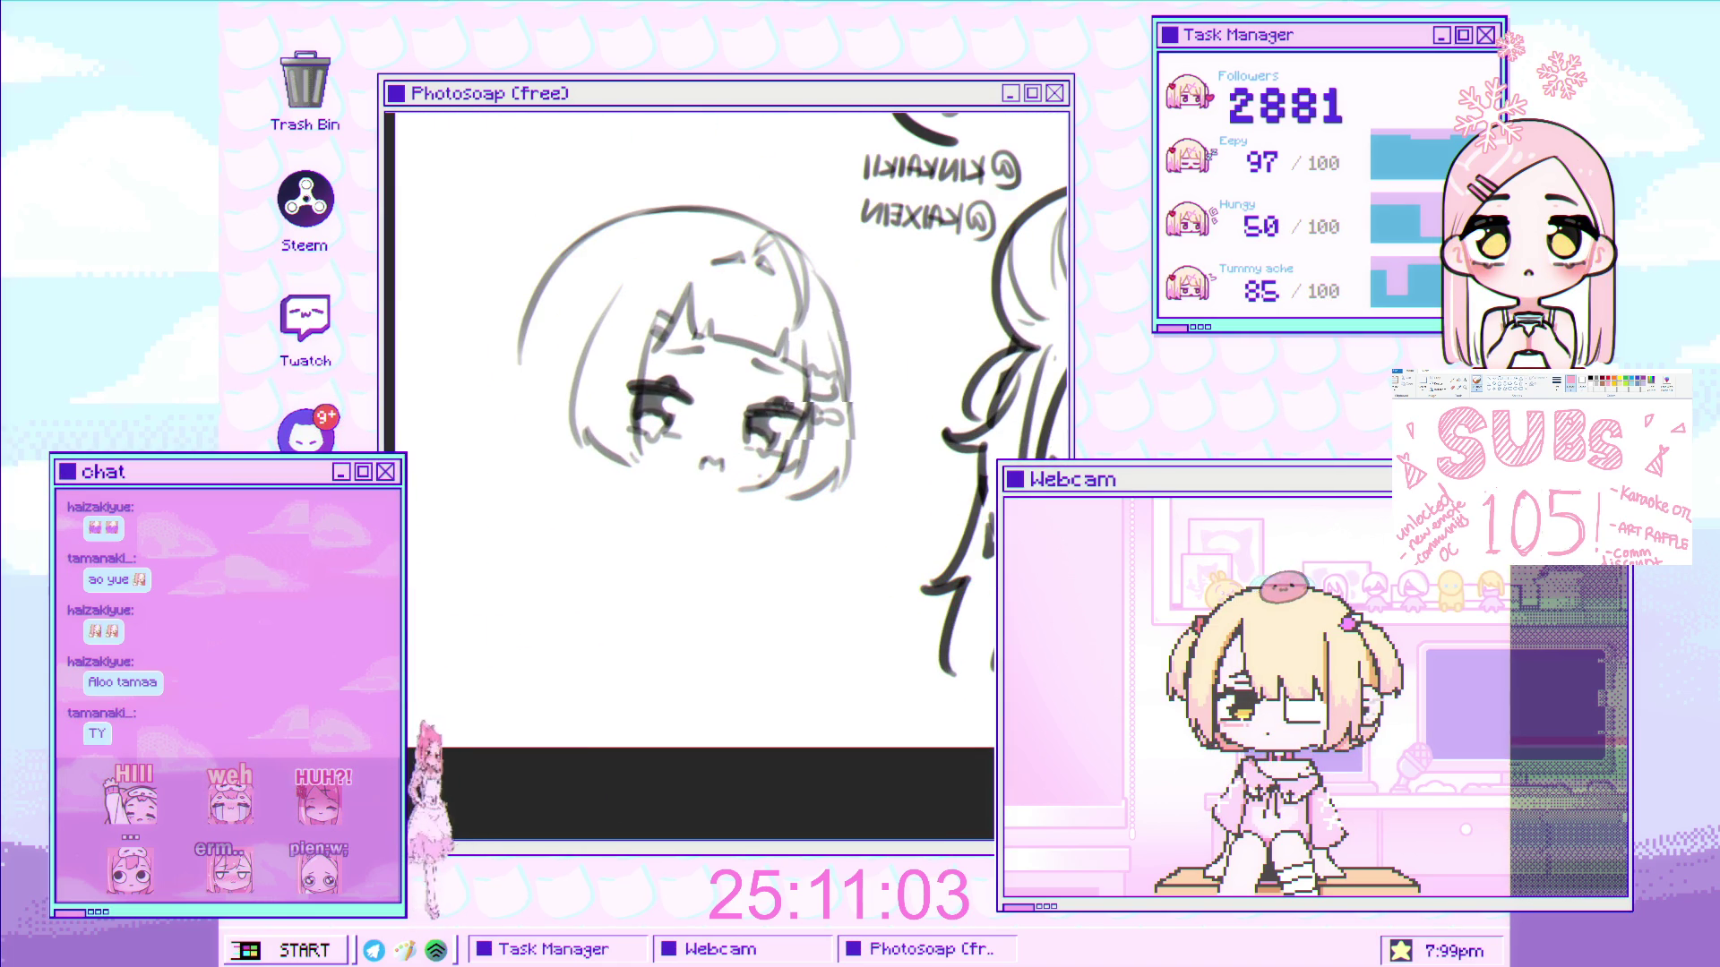
scroll(555, 358, "up", 4)
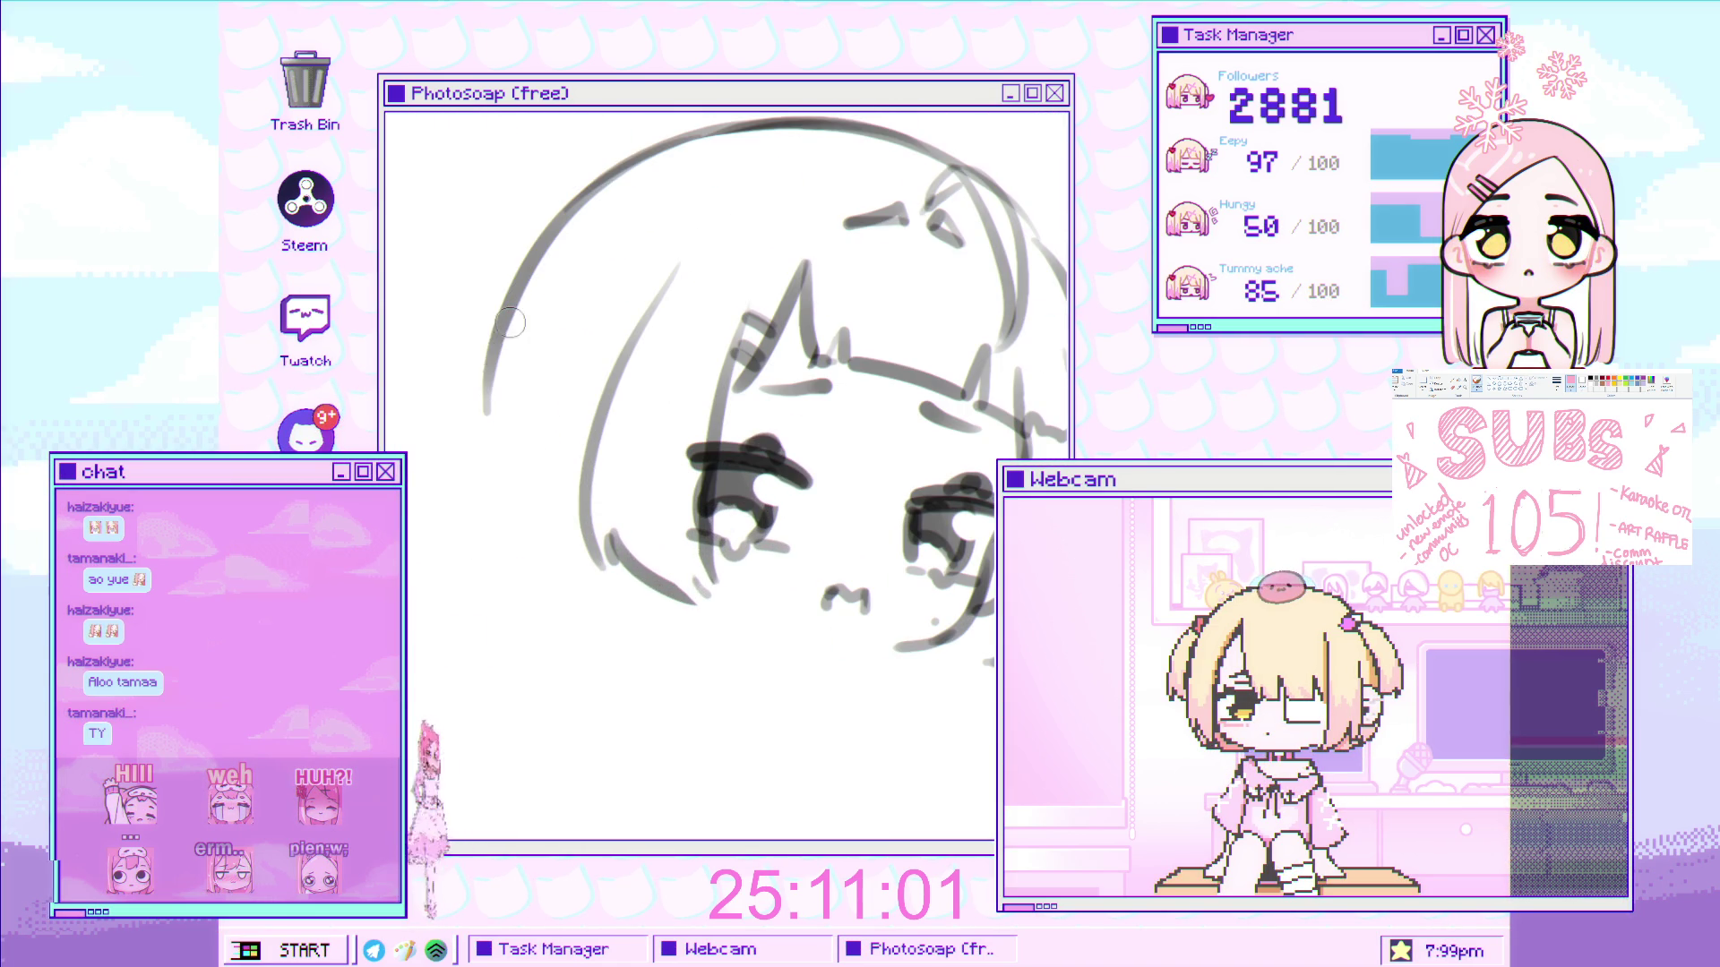
left_click(494, 378)
left_click_drag(488, 305, 538, 649)
key("ctrl+z")
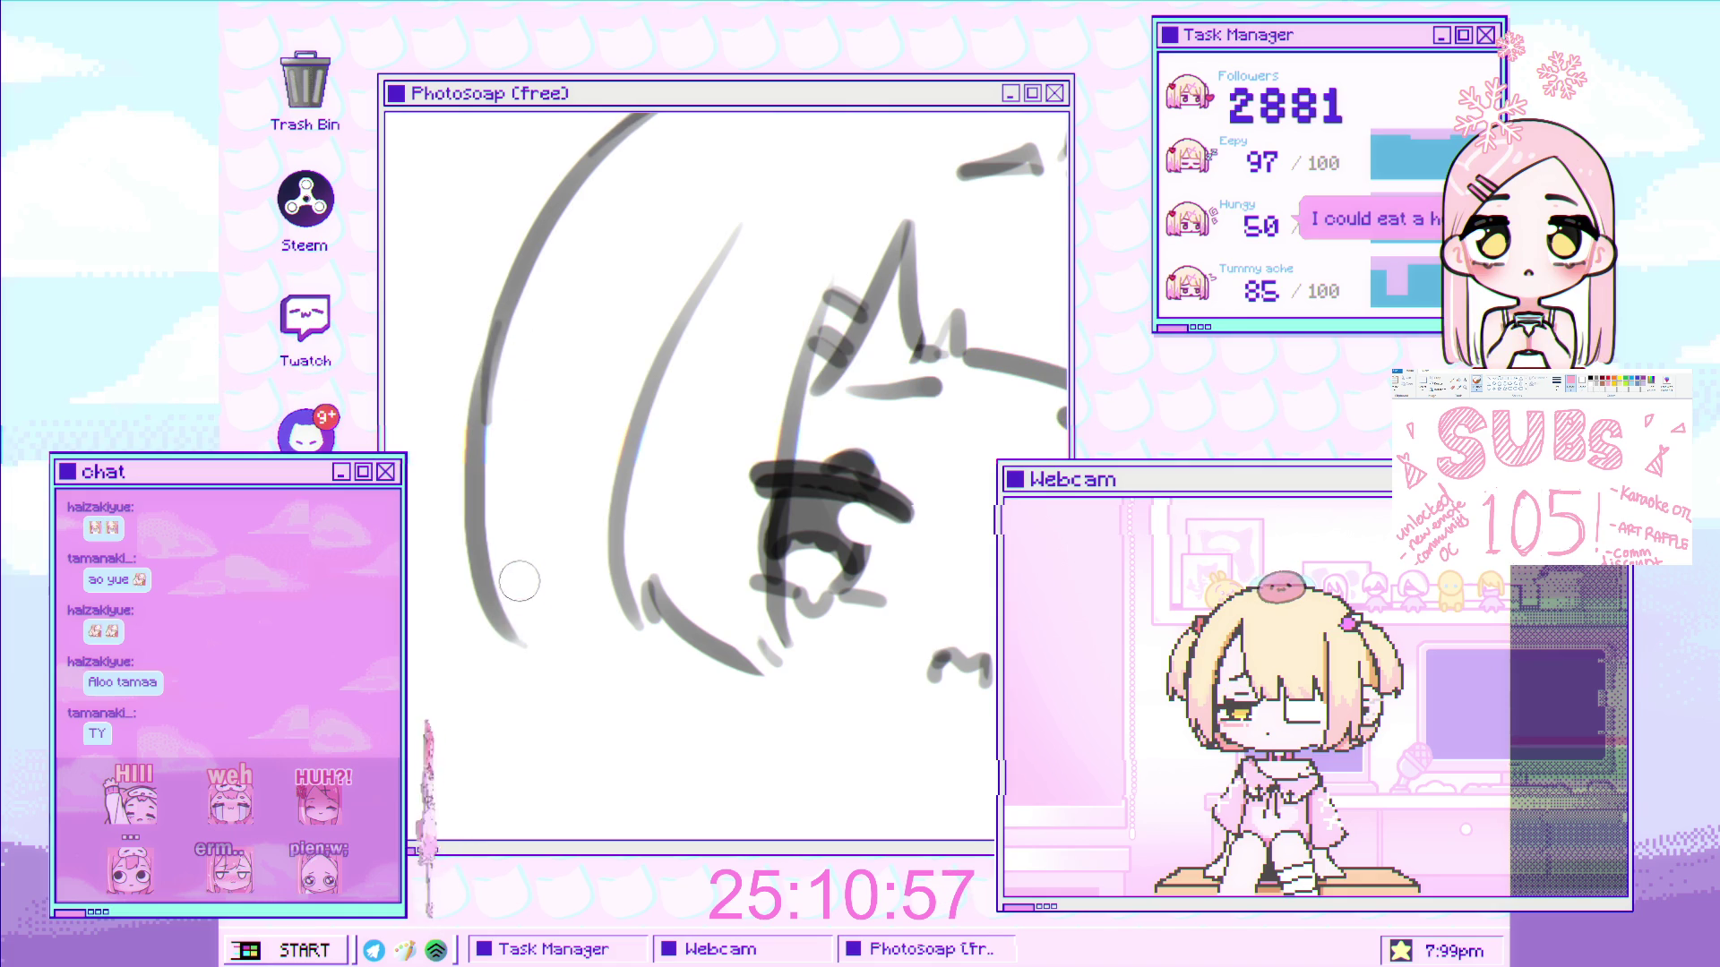
mouse_move(508, 564)
left_mouse_down()
mouse_move(533, 627)
mouse_move(564, 634)
left_mouse_up()
key("ctrl+z")
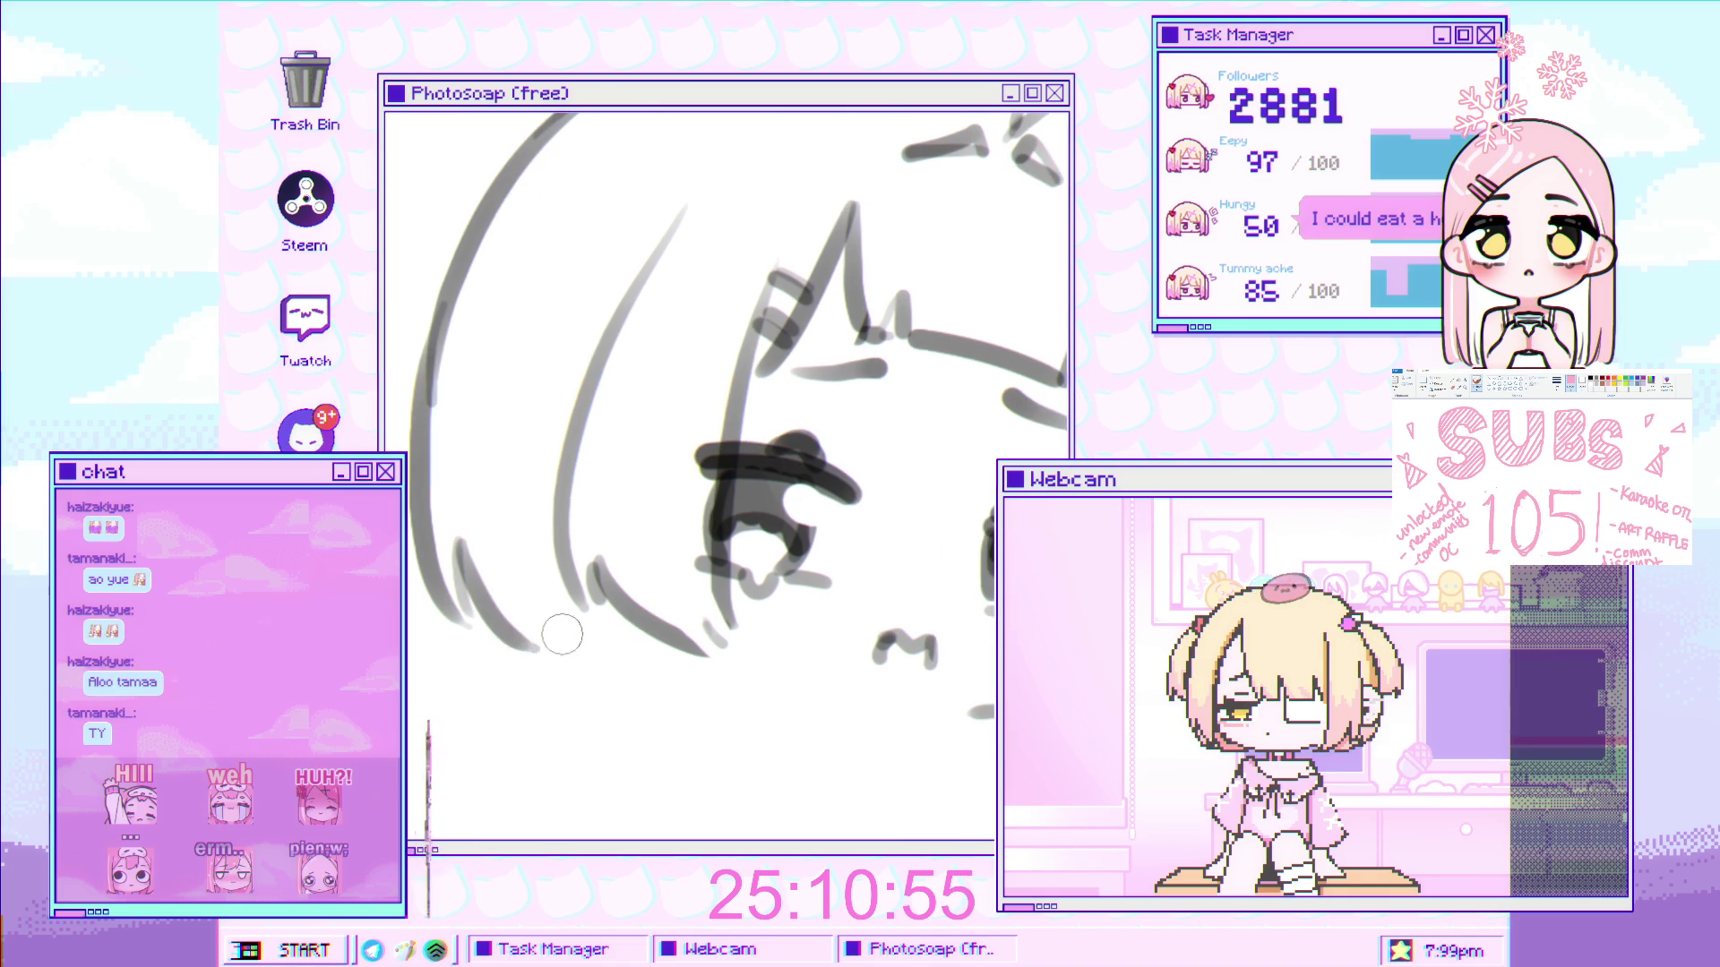
- Zoom out and mirror the canvas to check the sketch's proportions
key("ctrl+minus")
key("h")
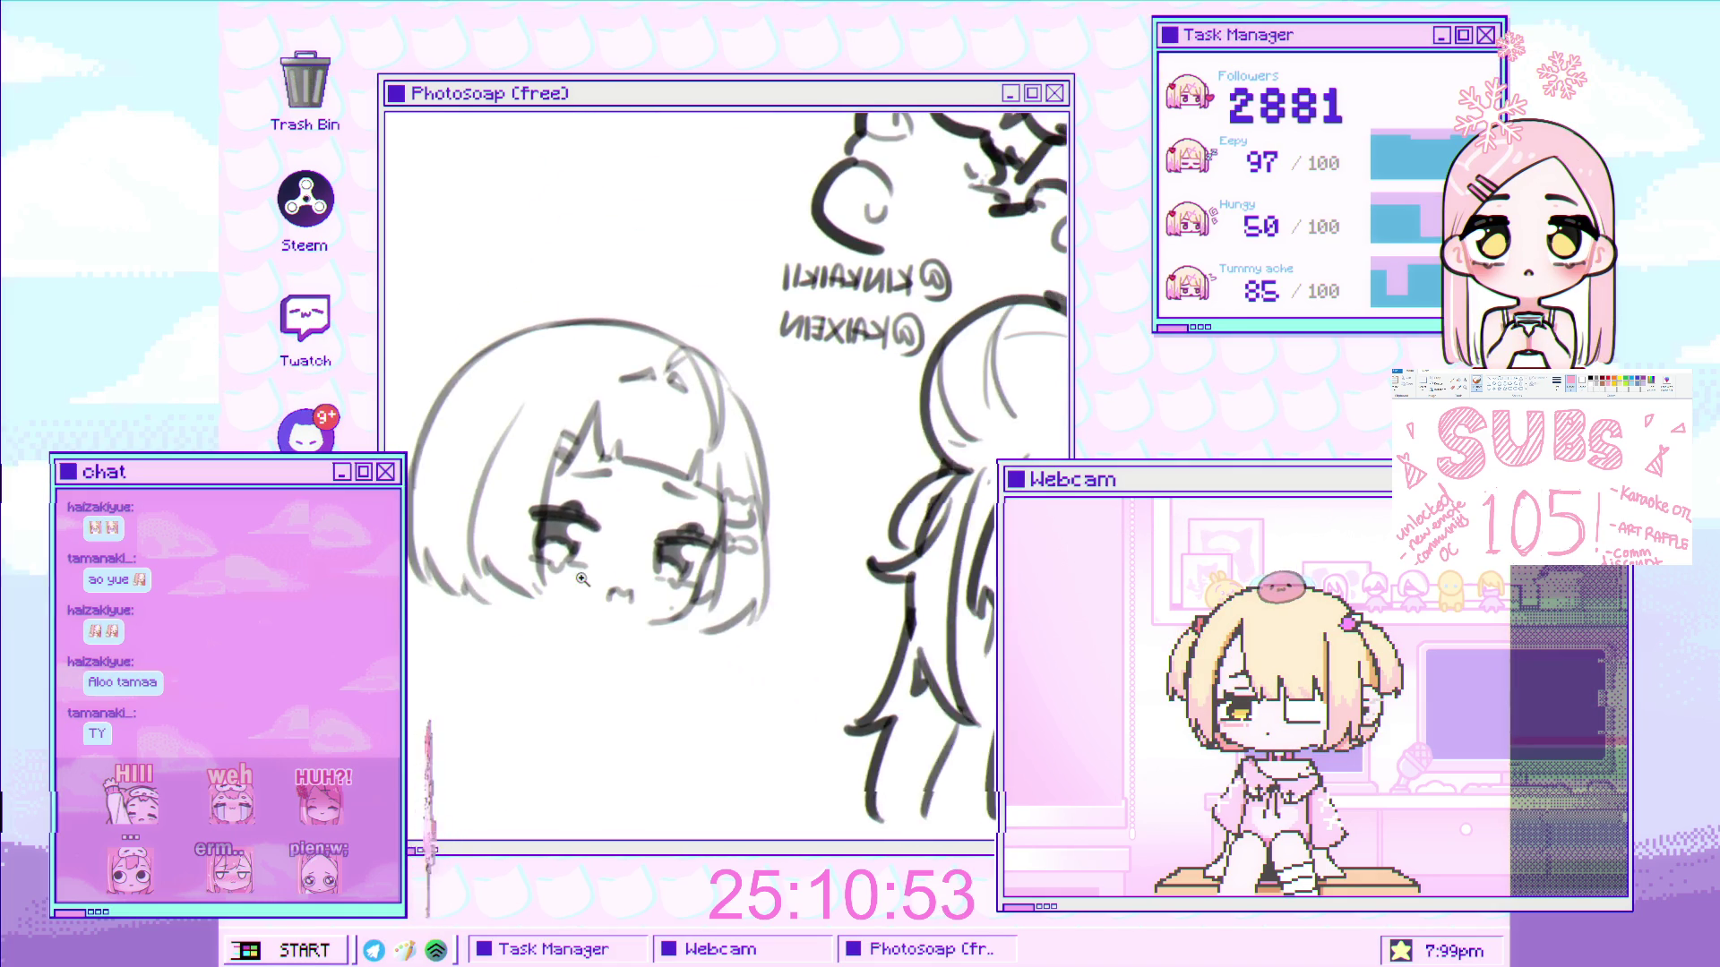
scroll(551, 560, "up", 3)
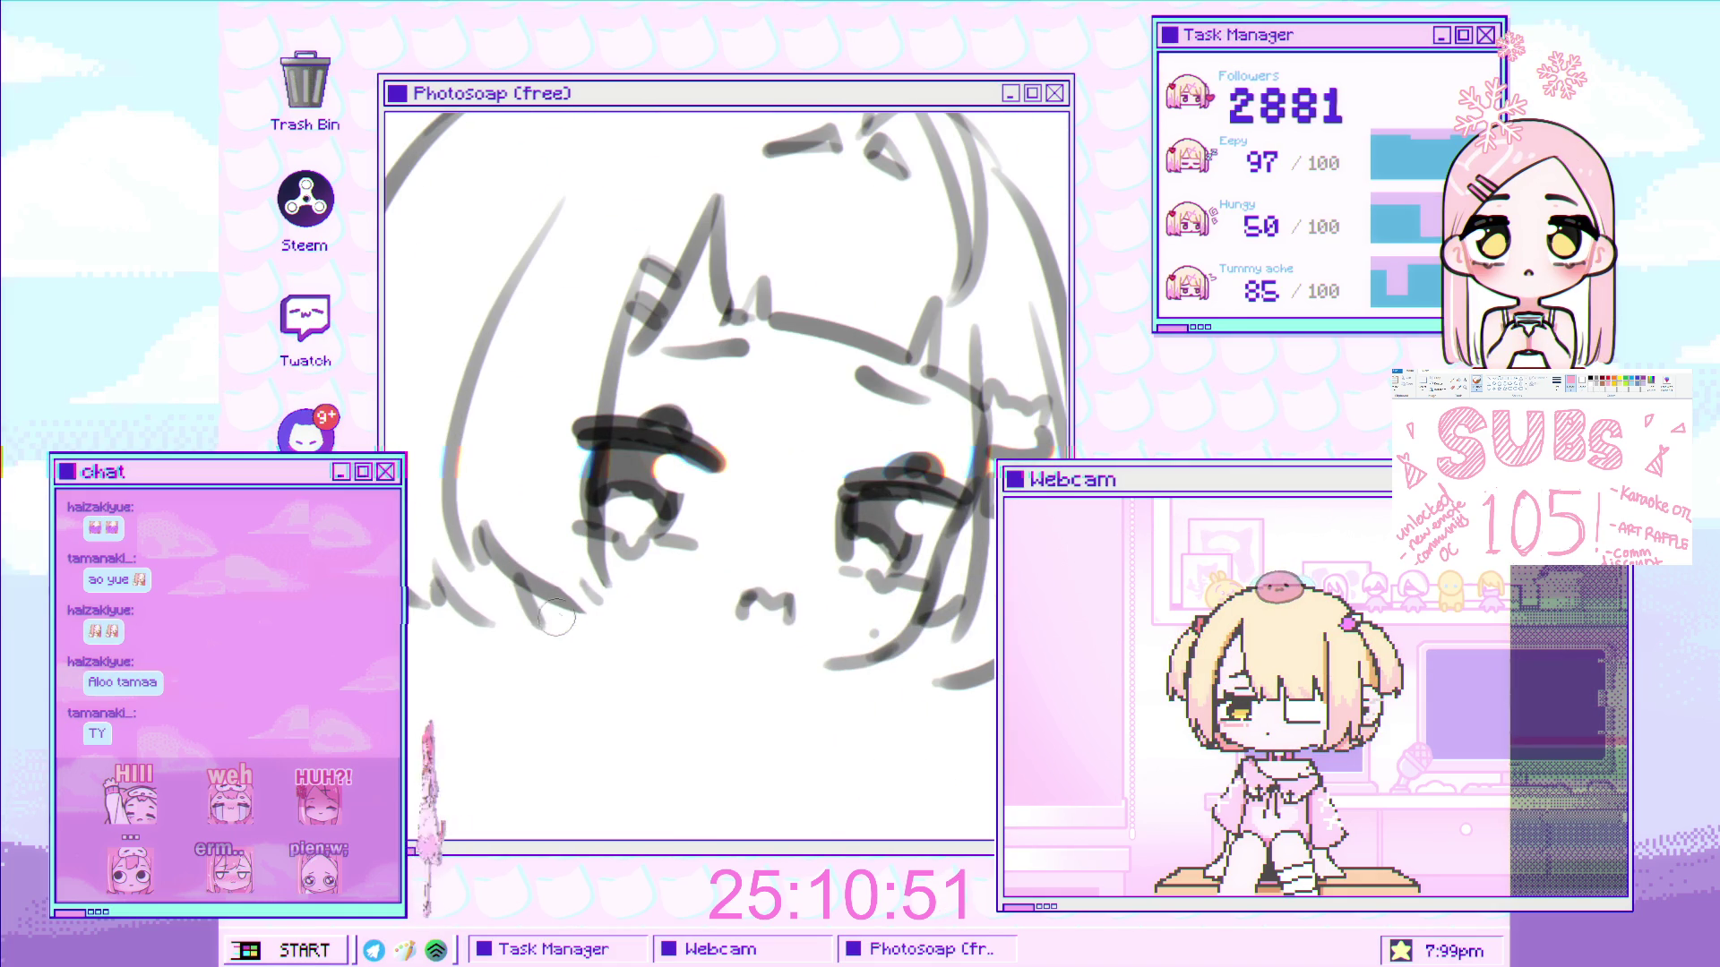
scroll(534, 598, "down", 3)
mouse_move(749, 299)
left_mouse_down()
mouse_move(712, 472)
mouse_move(634, 548)
mouse_move(732, 498)
left_mouse_up()
scroll(714, 472, "down", 3)
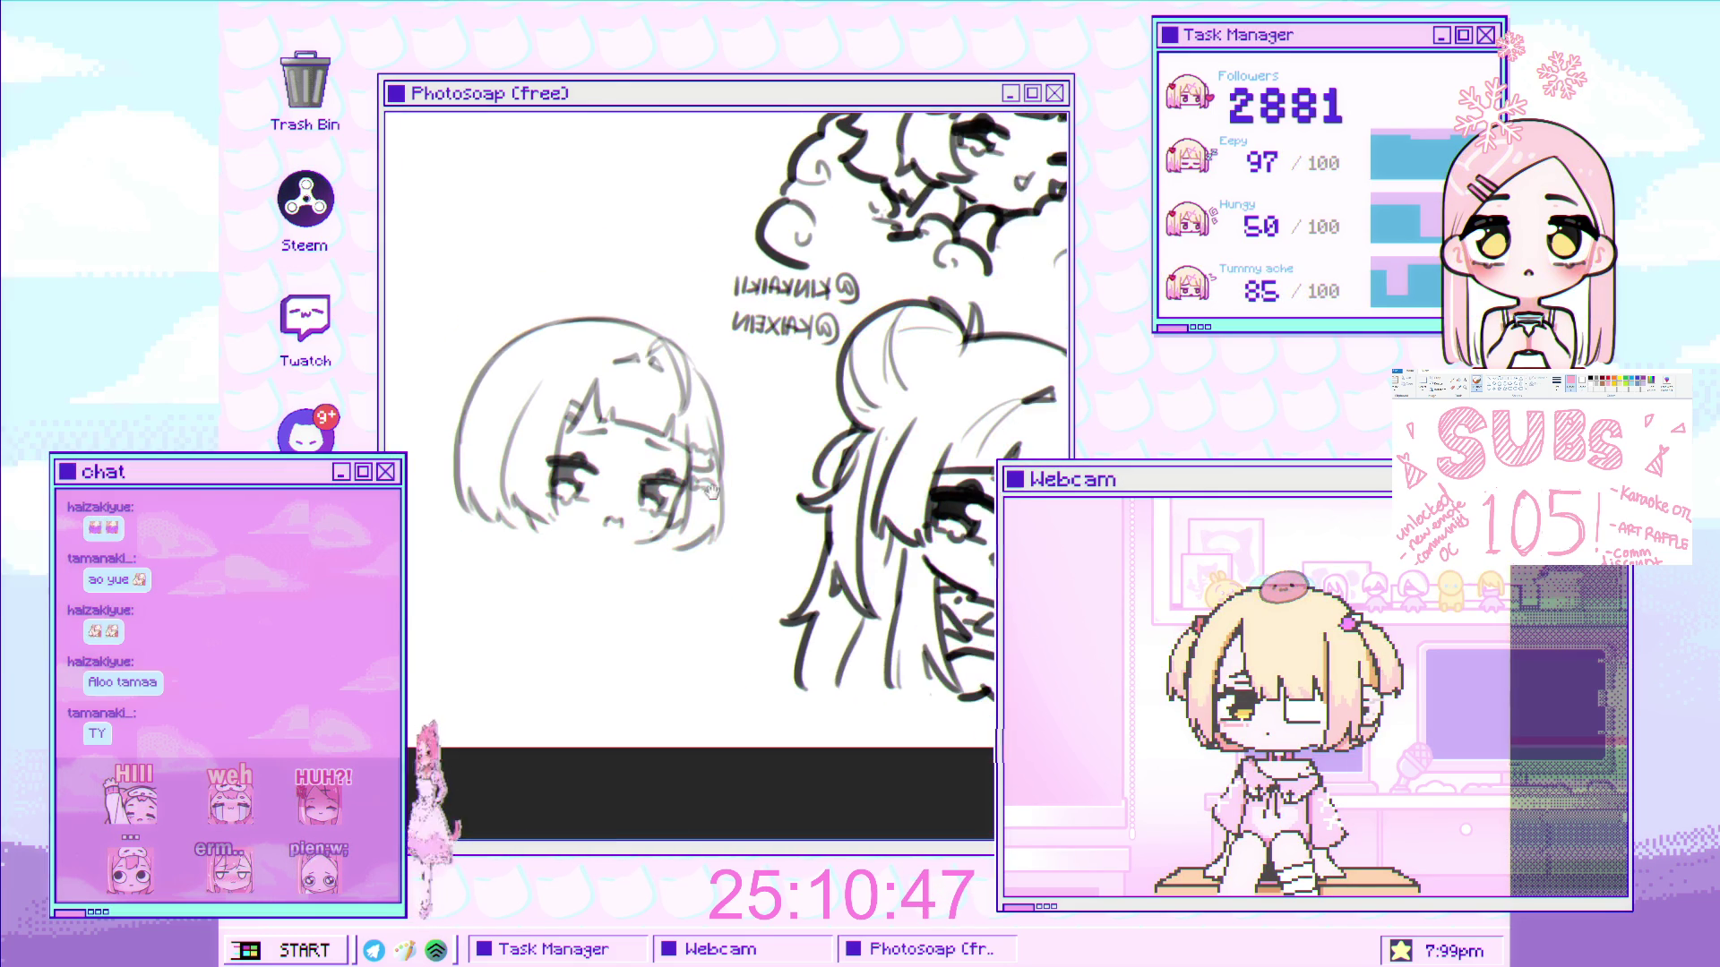
scroll(714, 472, "up", 1)
scroll(616, 558, "up", 1)
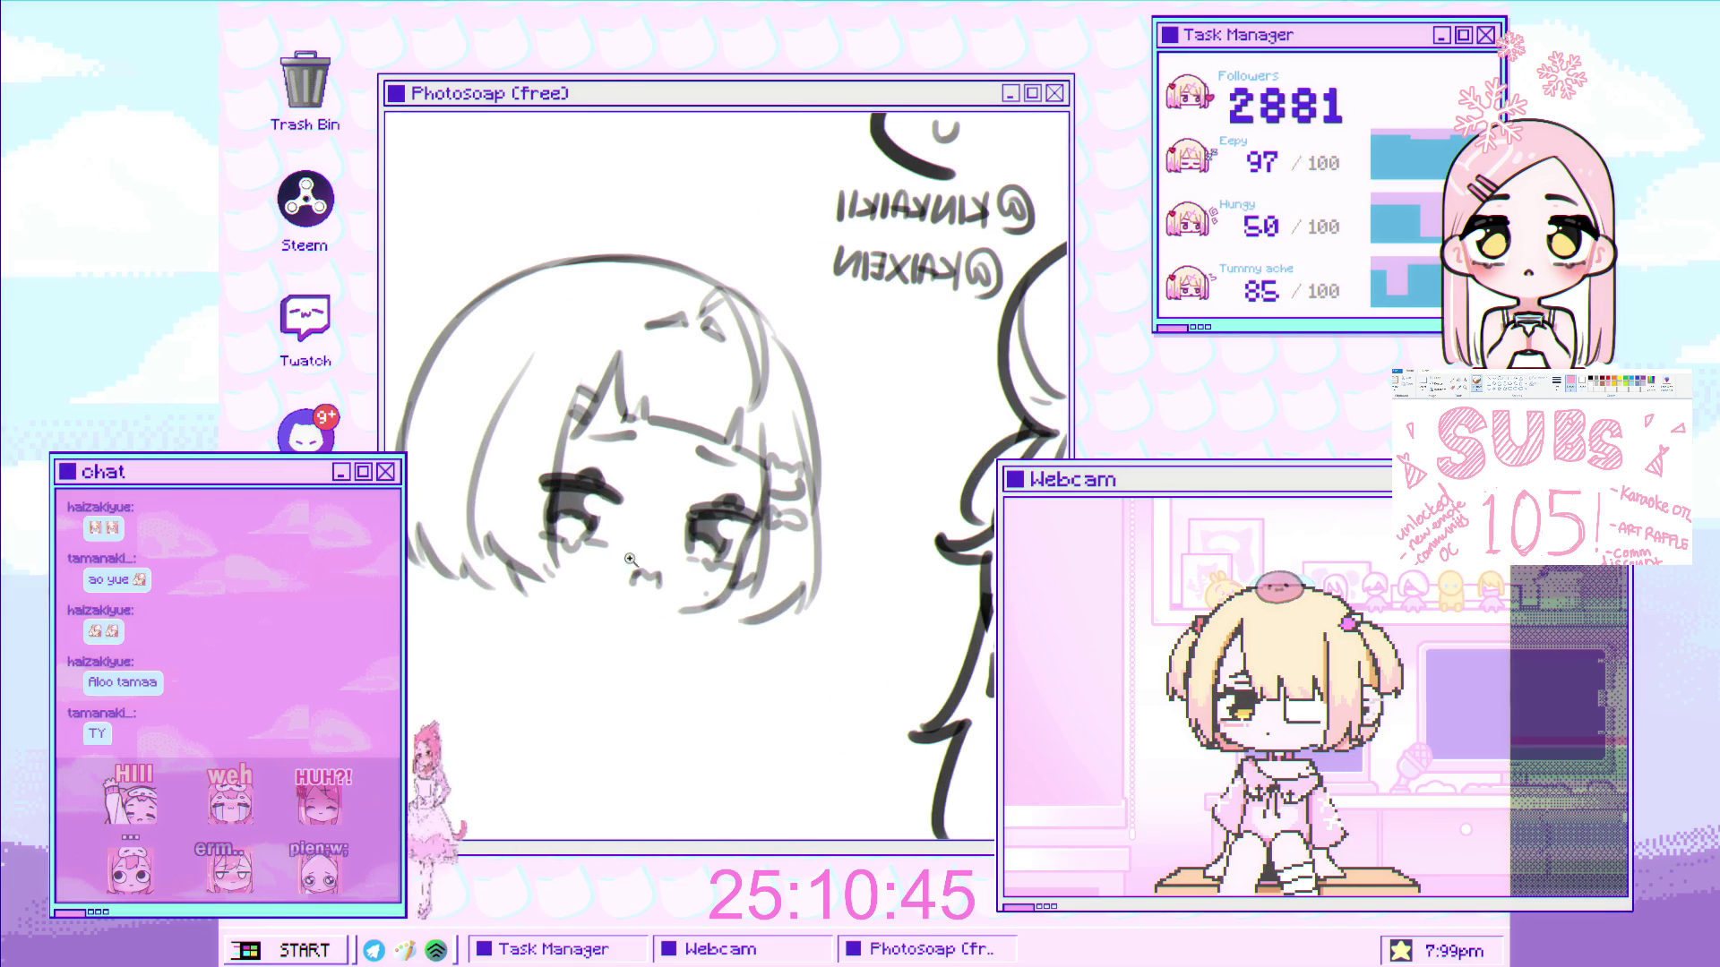
- Remove and then restore the bangs and right-side hair strokes
key("Delete")
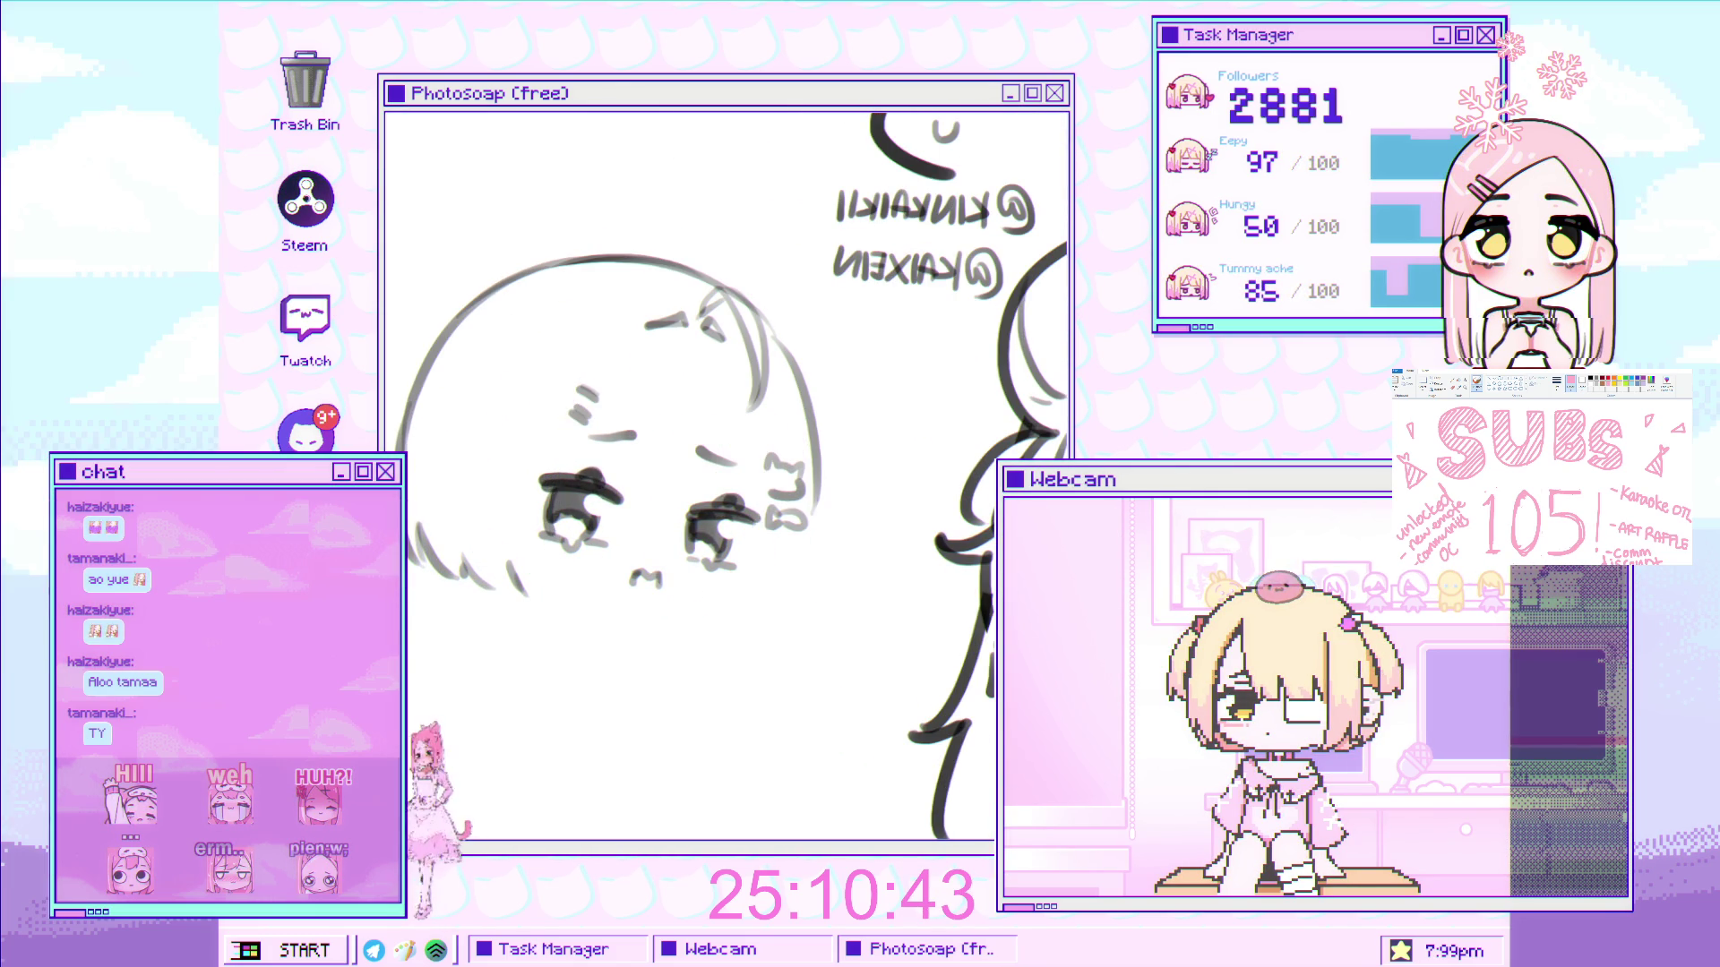
key("ctrl+z")
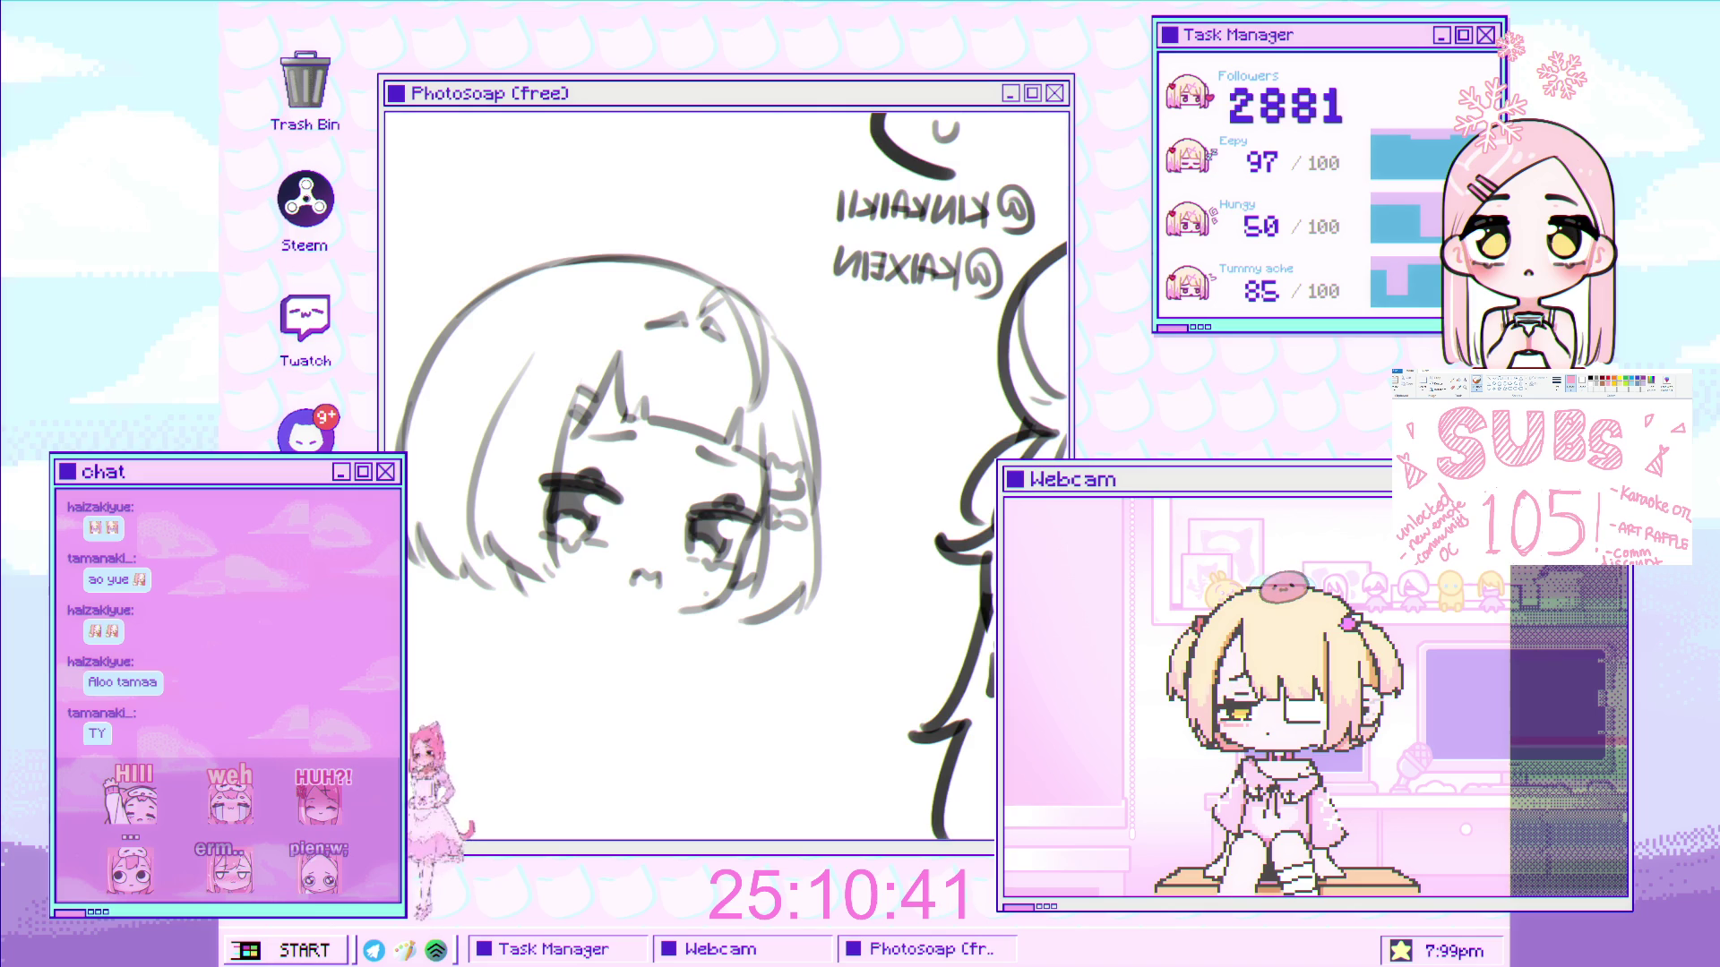
scroll(548, 646, "up", 3)
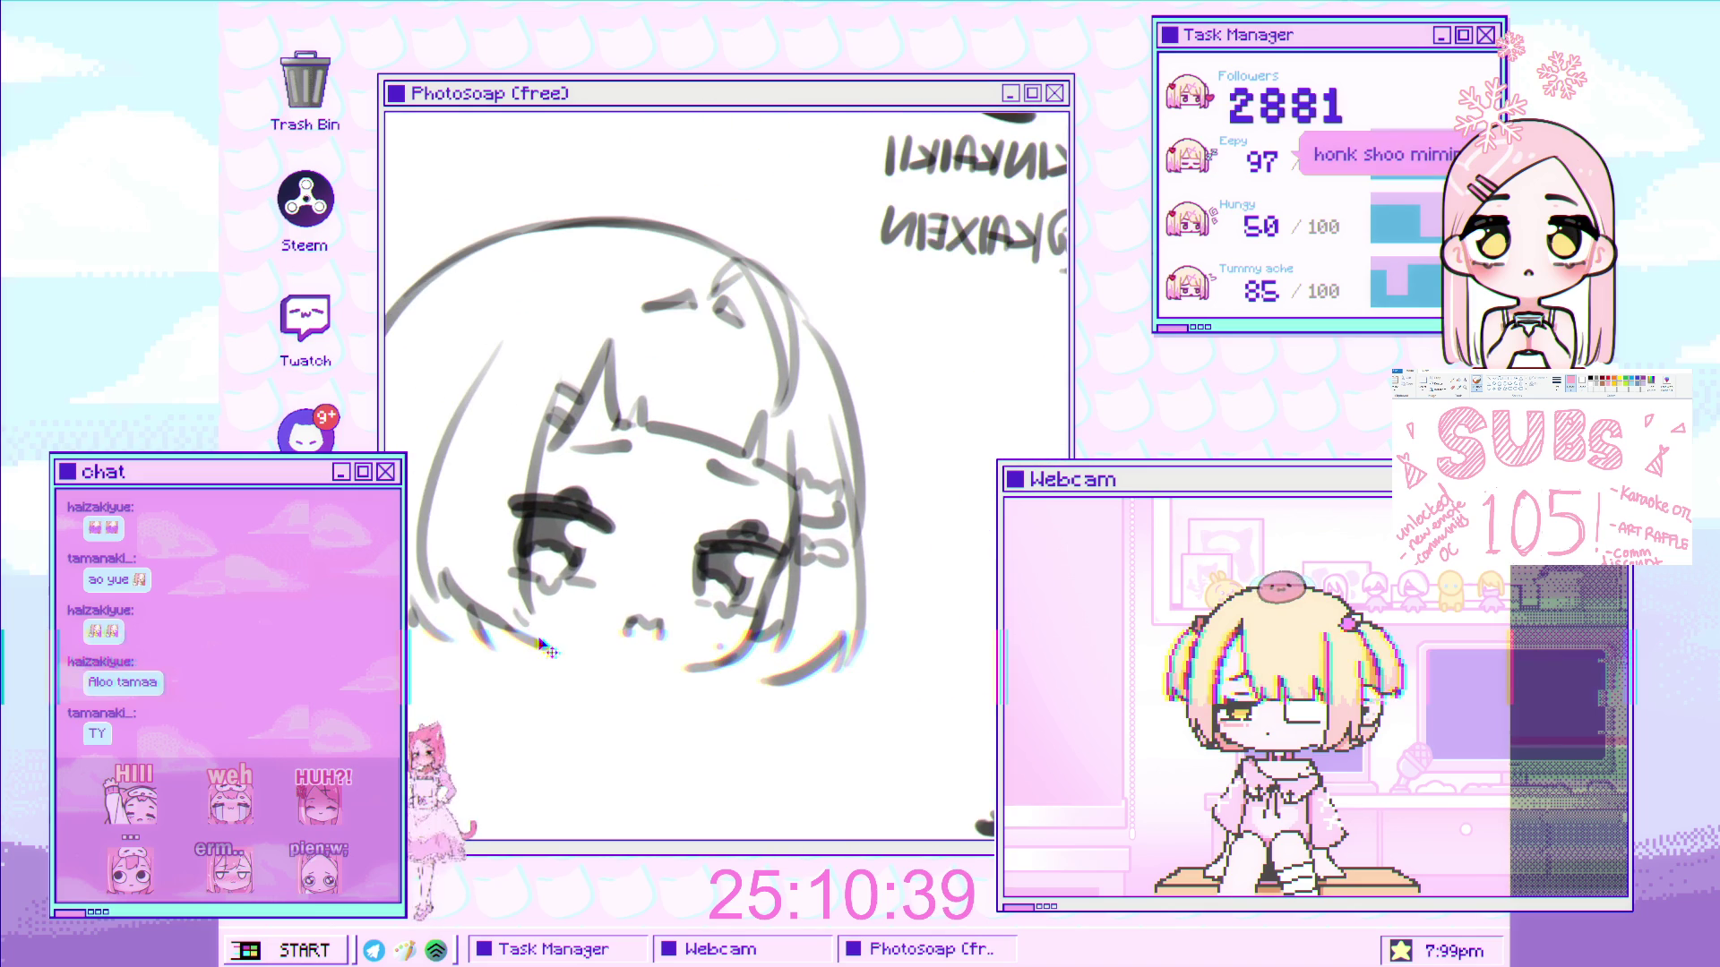
scroll(555, 645, "down", 2)
scroll(529, 591, "up", 5)
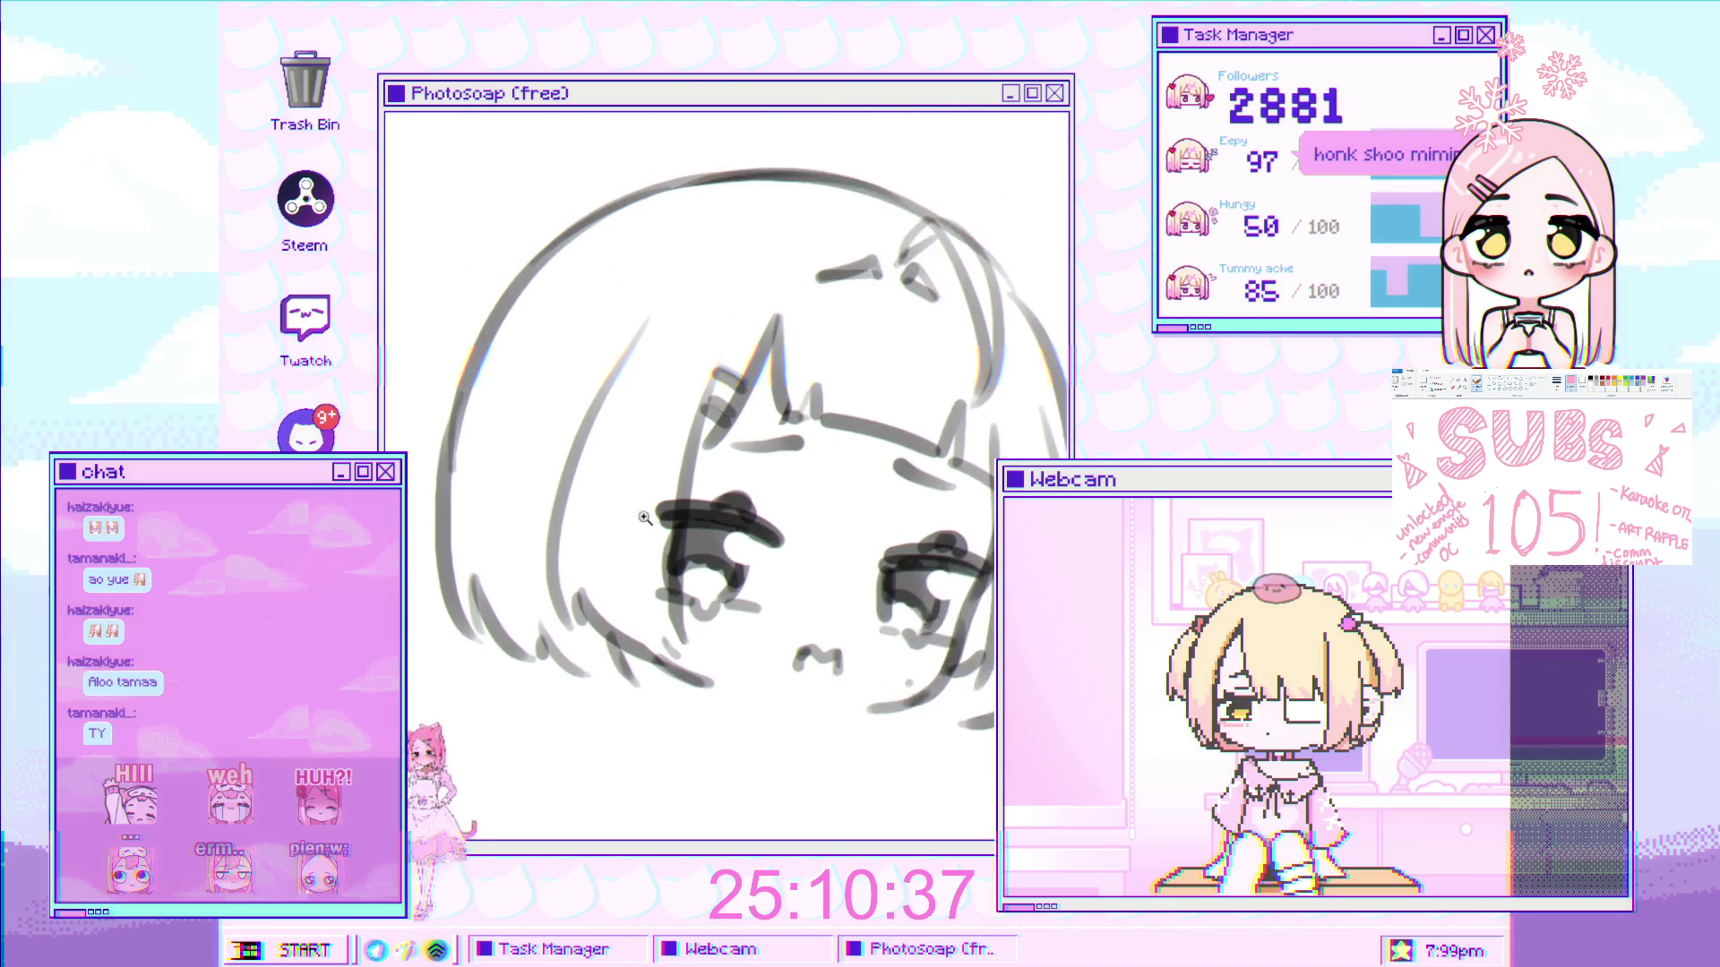
scroll(512, 554, "down", 3)
scroll(510, 571, "up", 3)
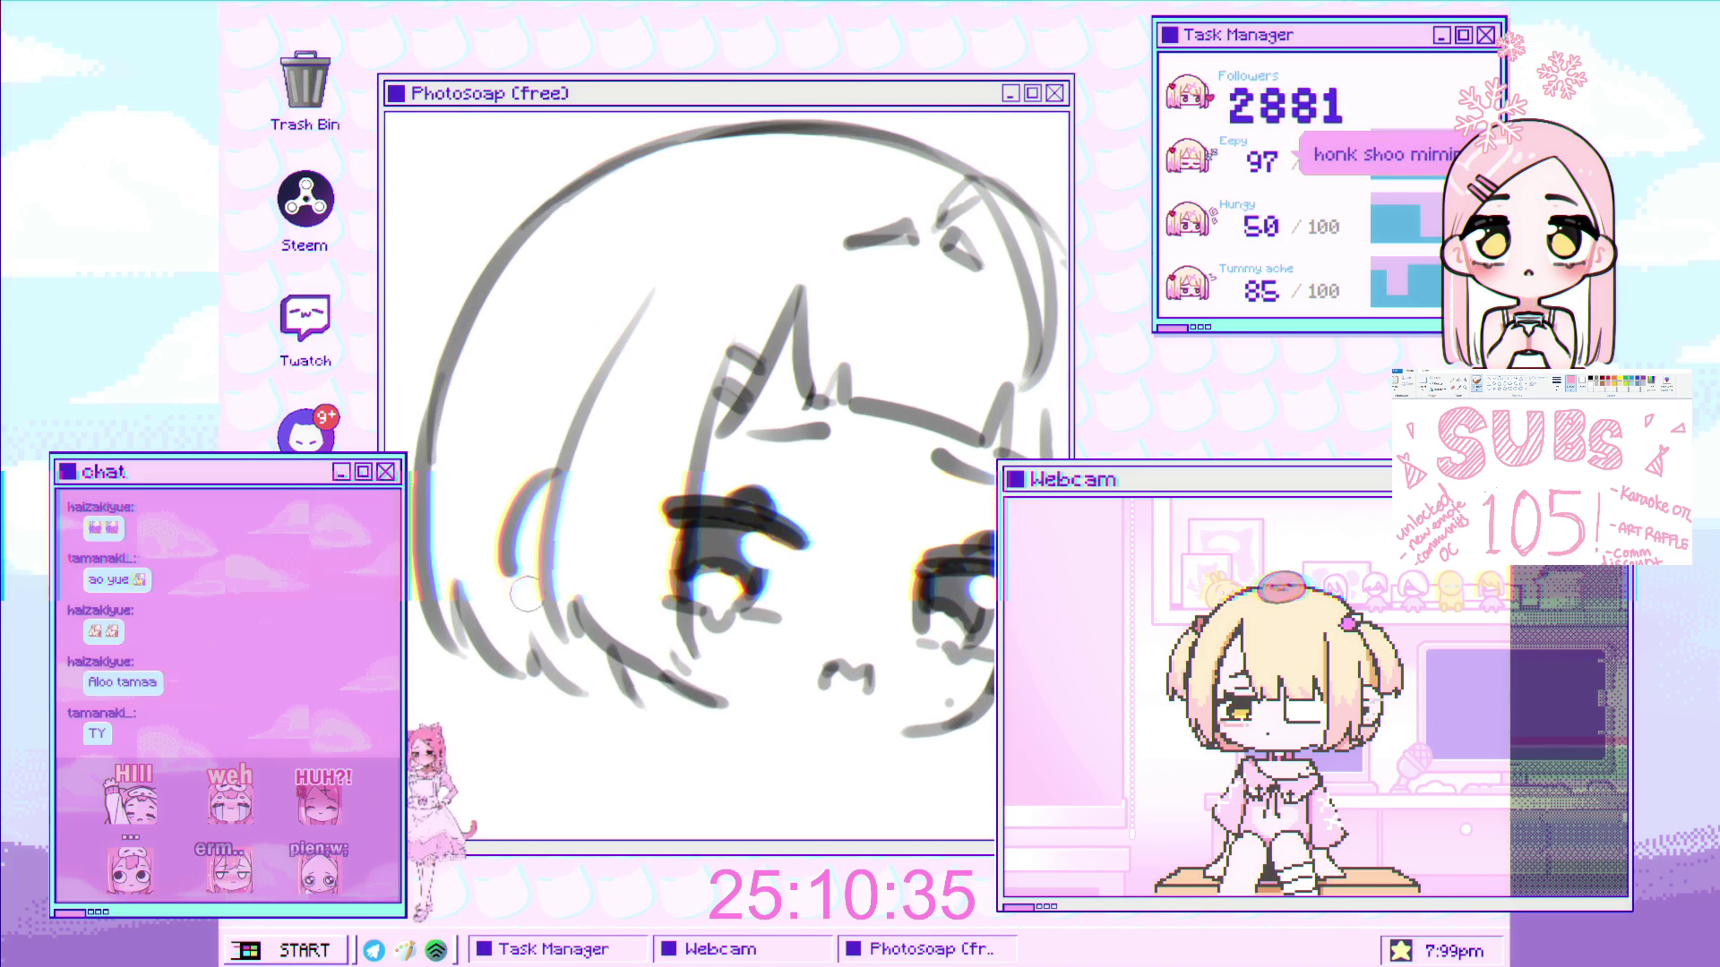
scroll(566, 561, "down", 3)
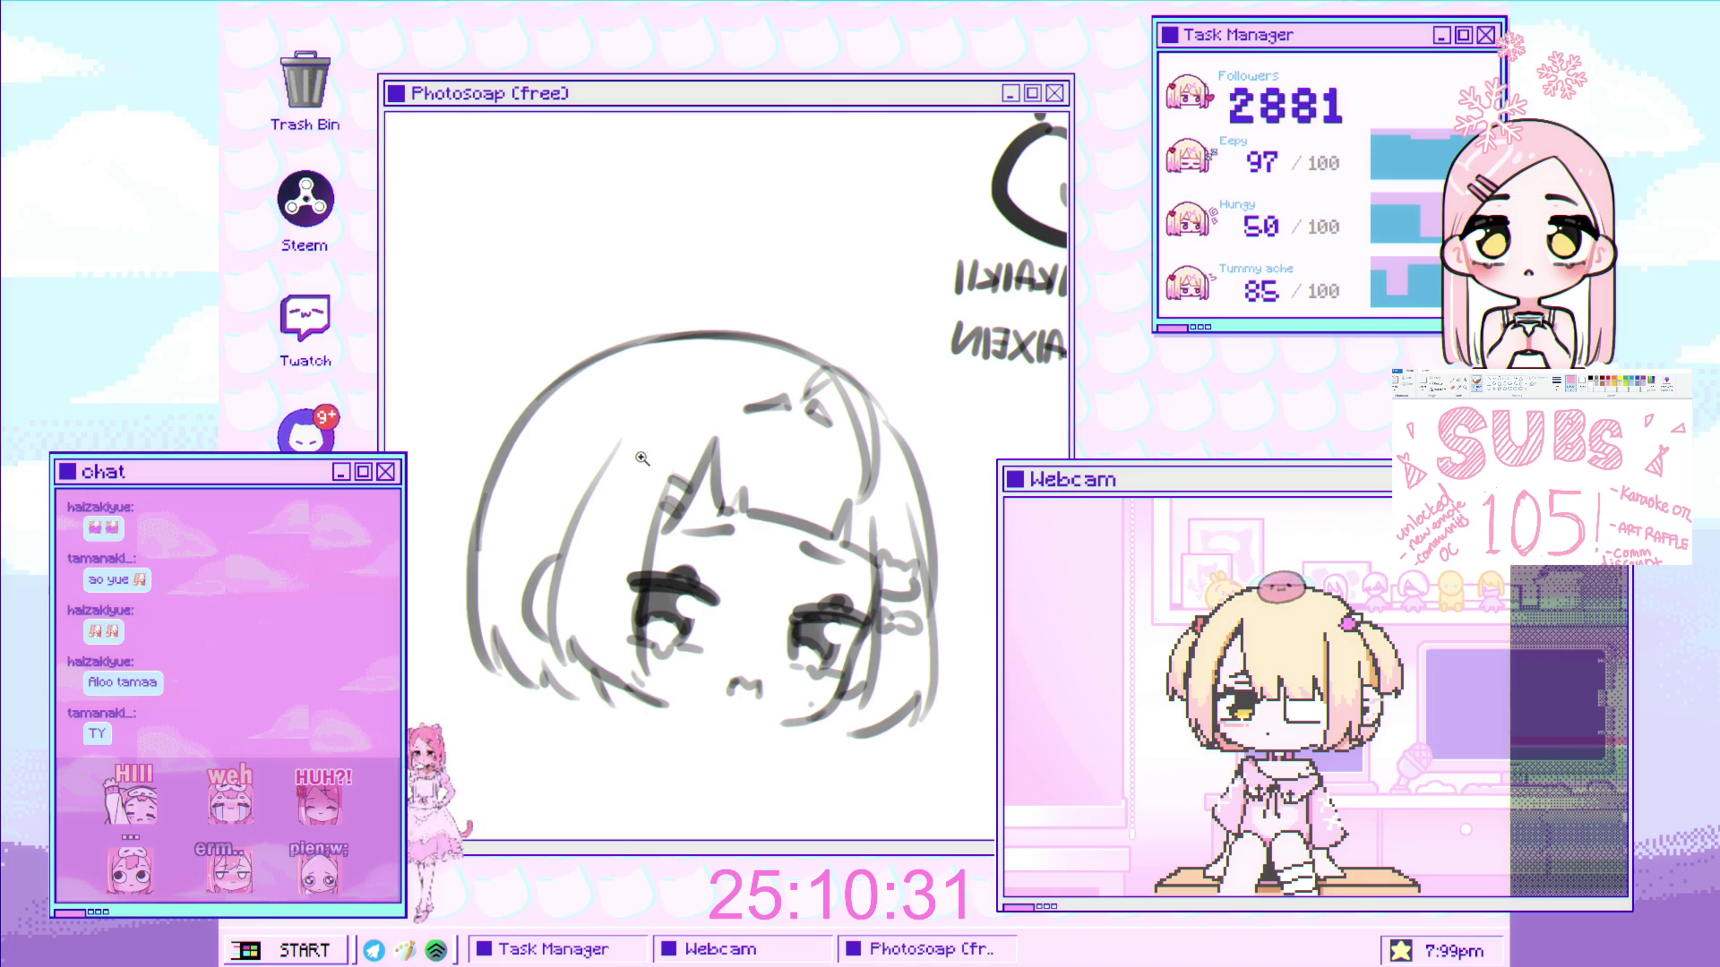
scroll(667, 461, "down", 1)
scroll(681, 471, "up", 1)
scroll(698, 479, "down", 1)
scroll(716, 487, "down", 1)
- Flip the canvas back to its normal unmirrored orientation
left_click_drag(715, 488, 579, 510)
key("h")
scroll(716, 448, "up", 3)
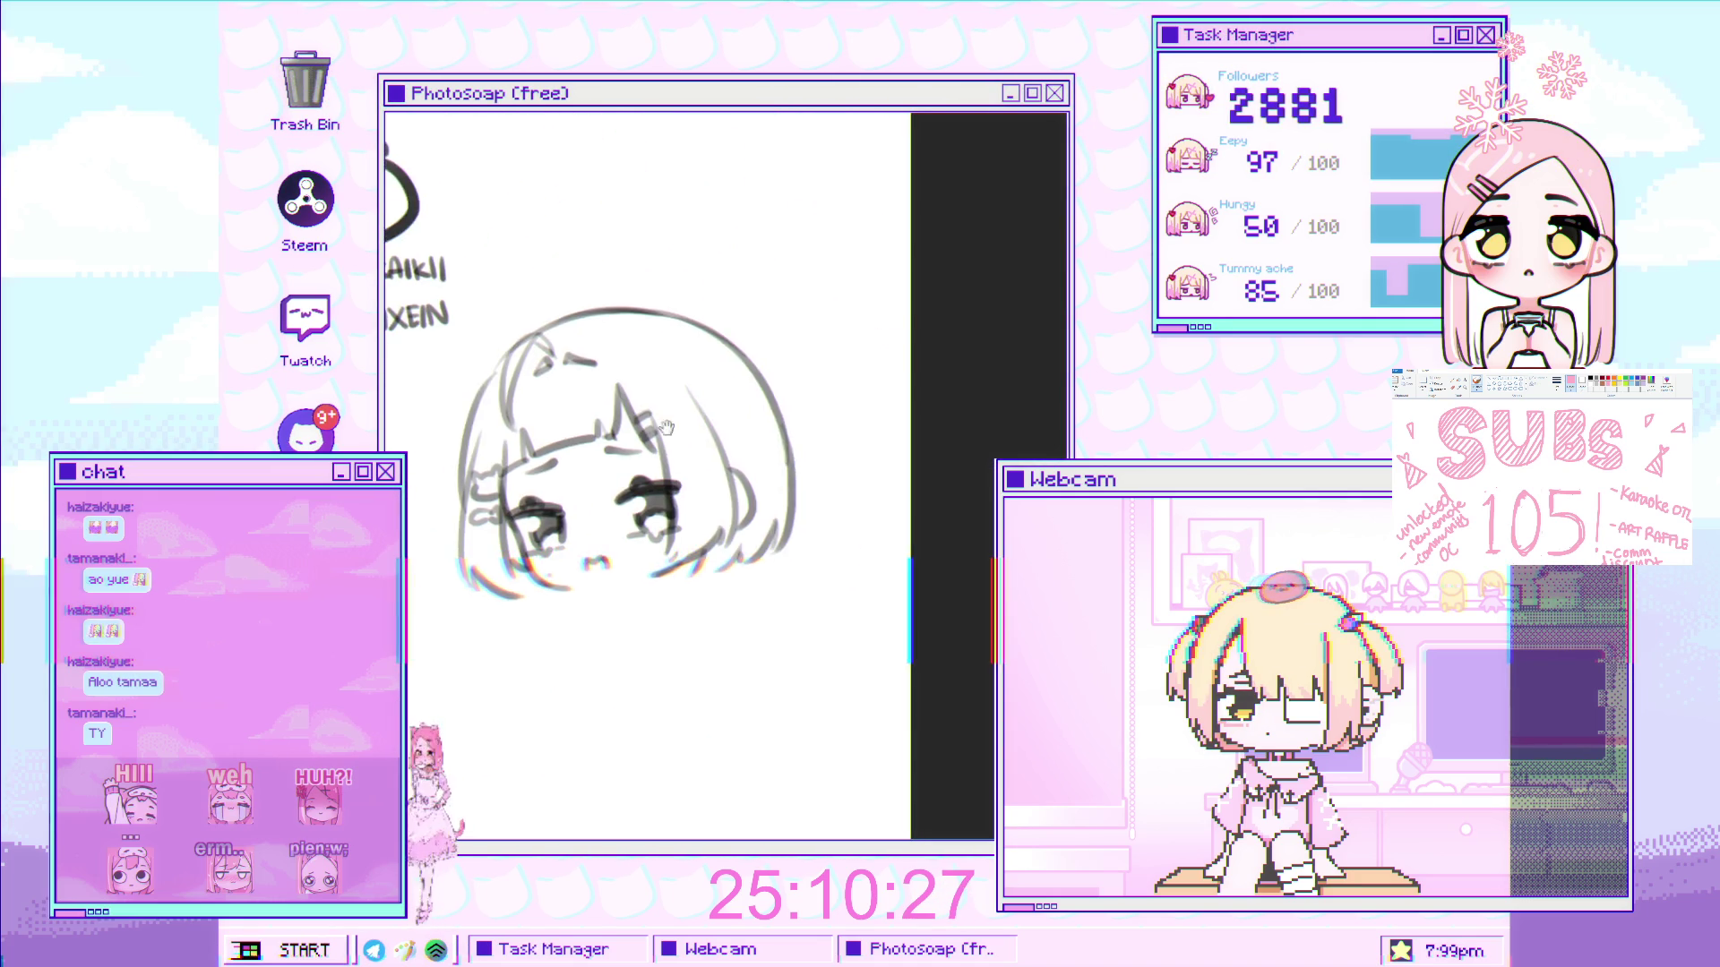
scroll(750, 437, "down", 1)
scroll(545, 504, "up", 1)
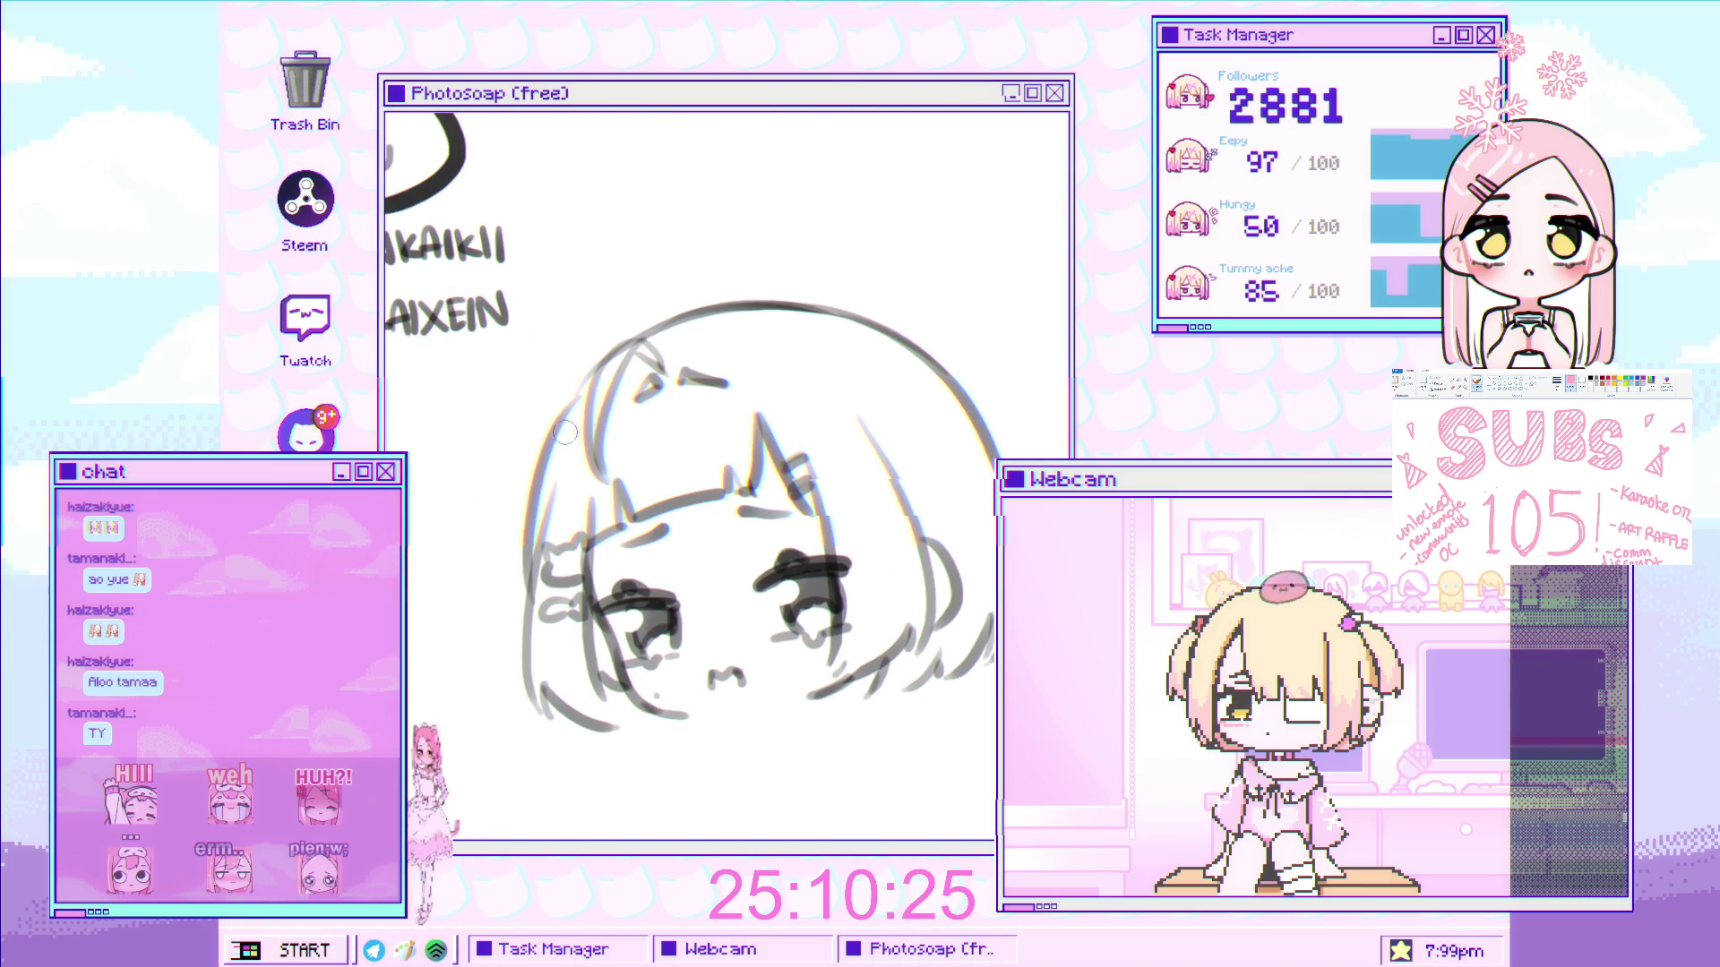
- Undo the old left hair and bun strokes and draw two curved strokes on the head's upper-left side
key("ctrl+z")
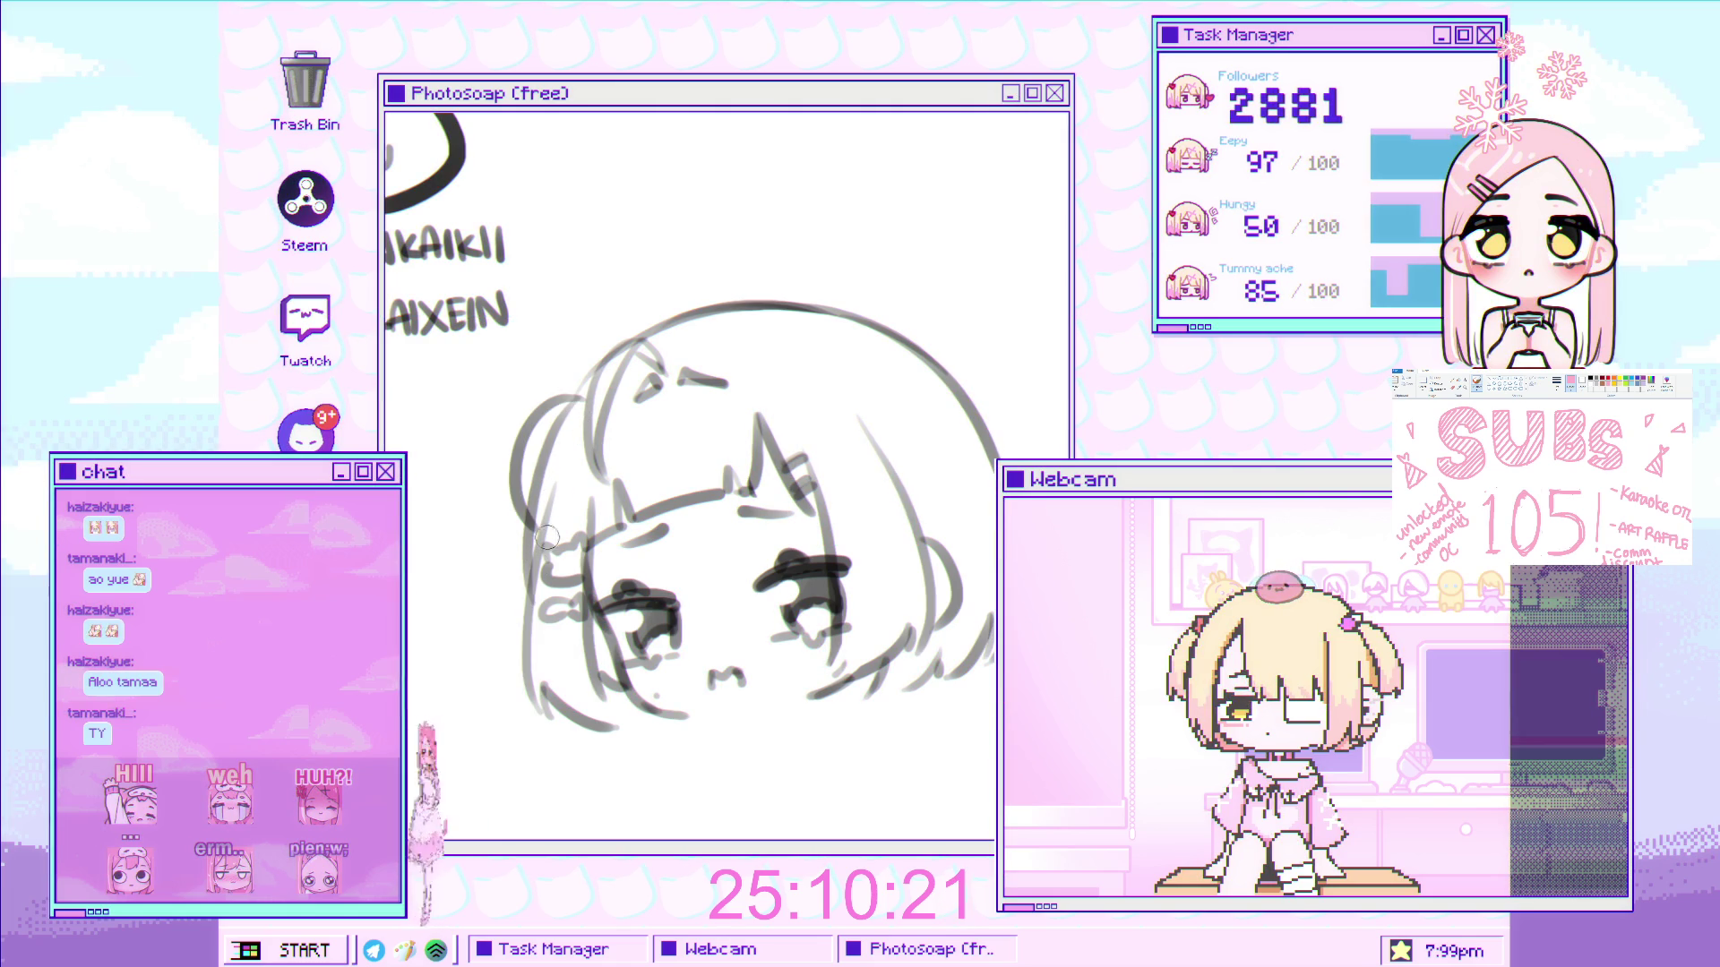
left_click_drag(578, 395, 515, 475)
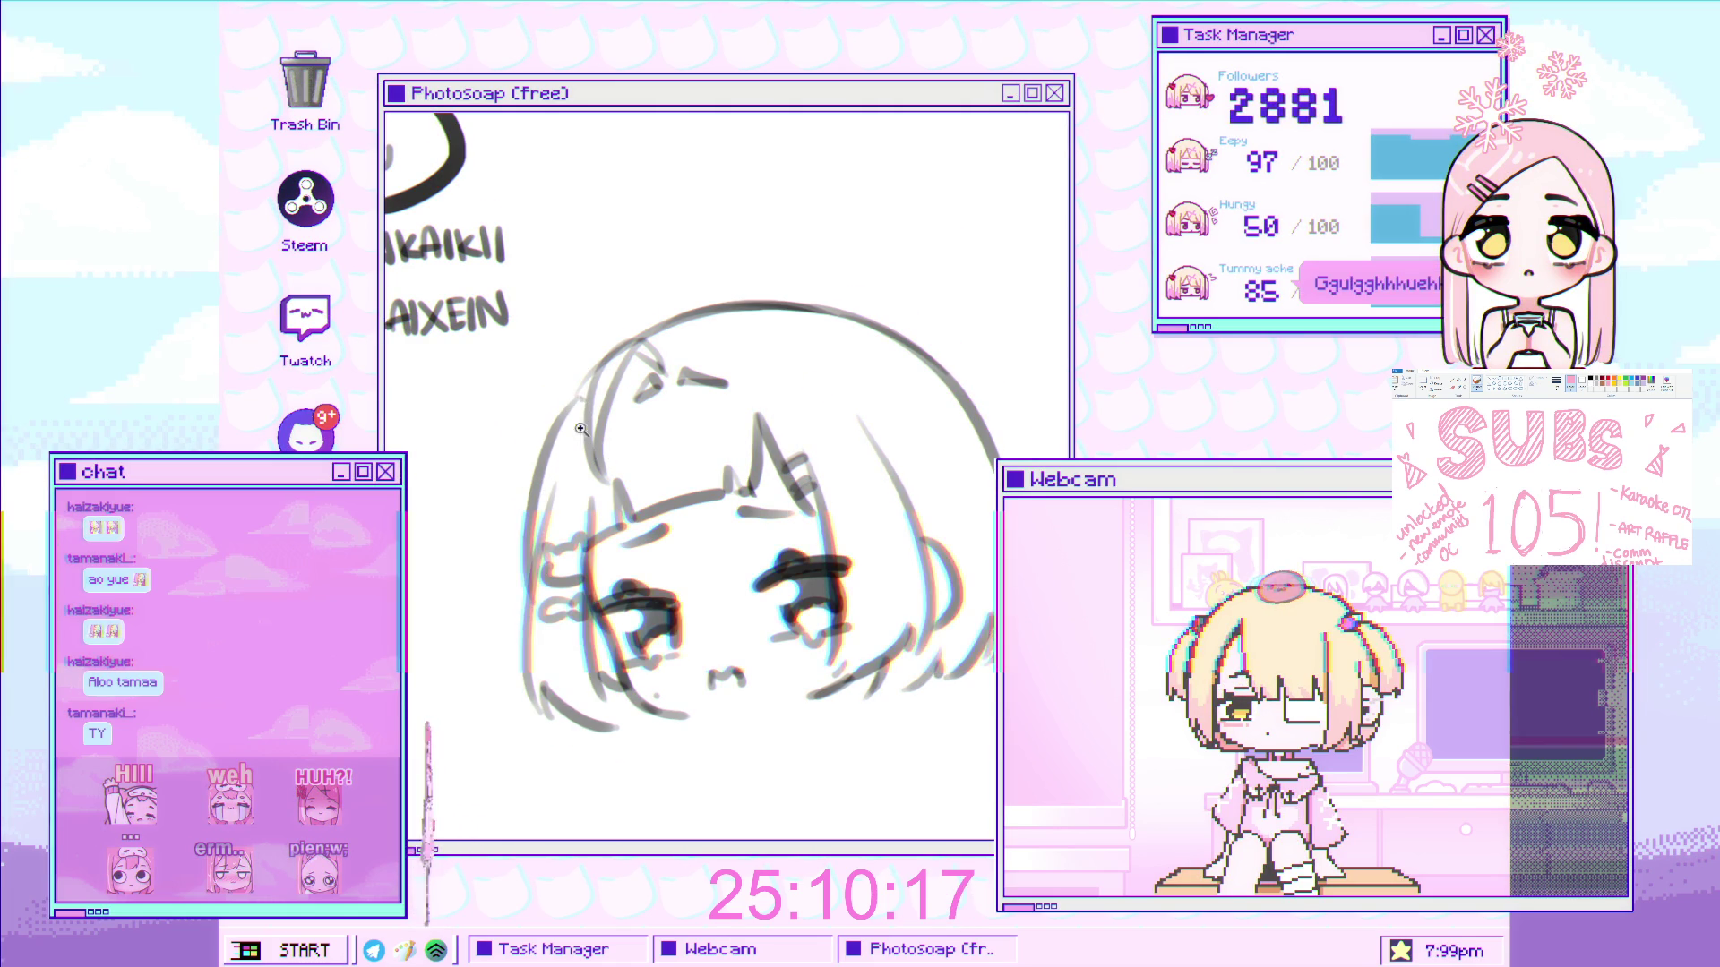
scroll(547, 452, "up", 1)
left_click_drag(538, 410, 483, 569)
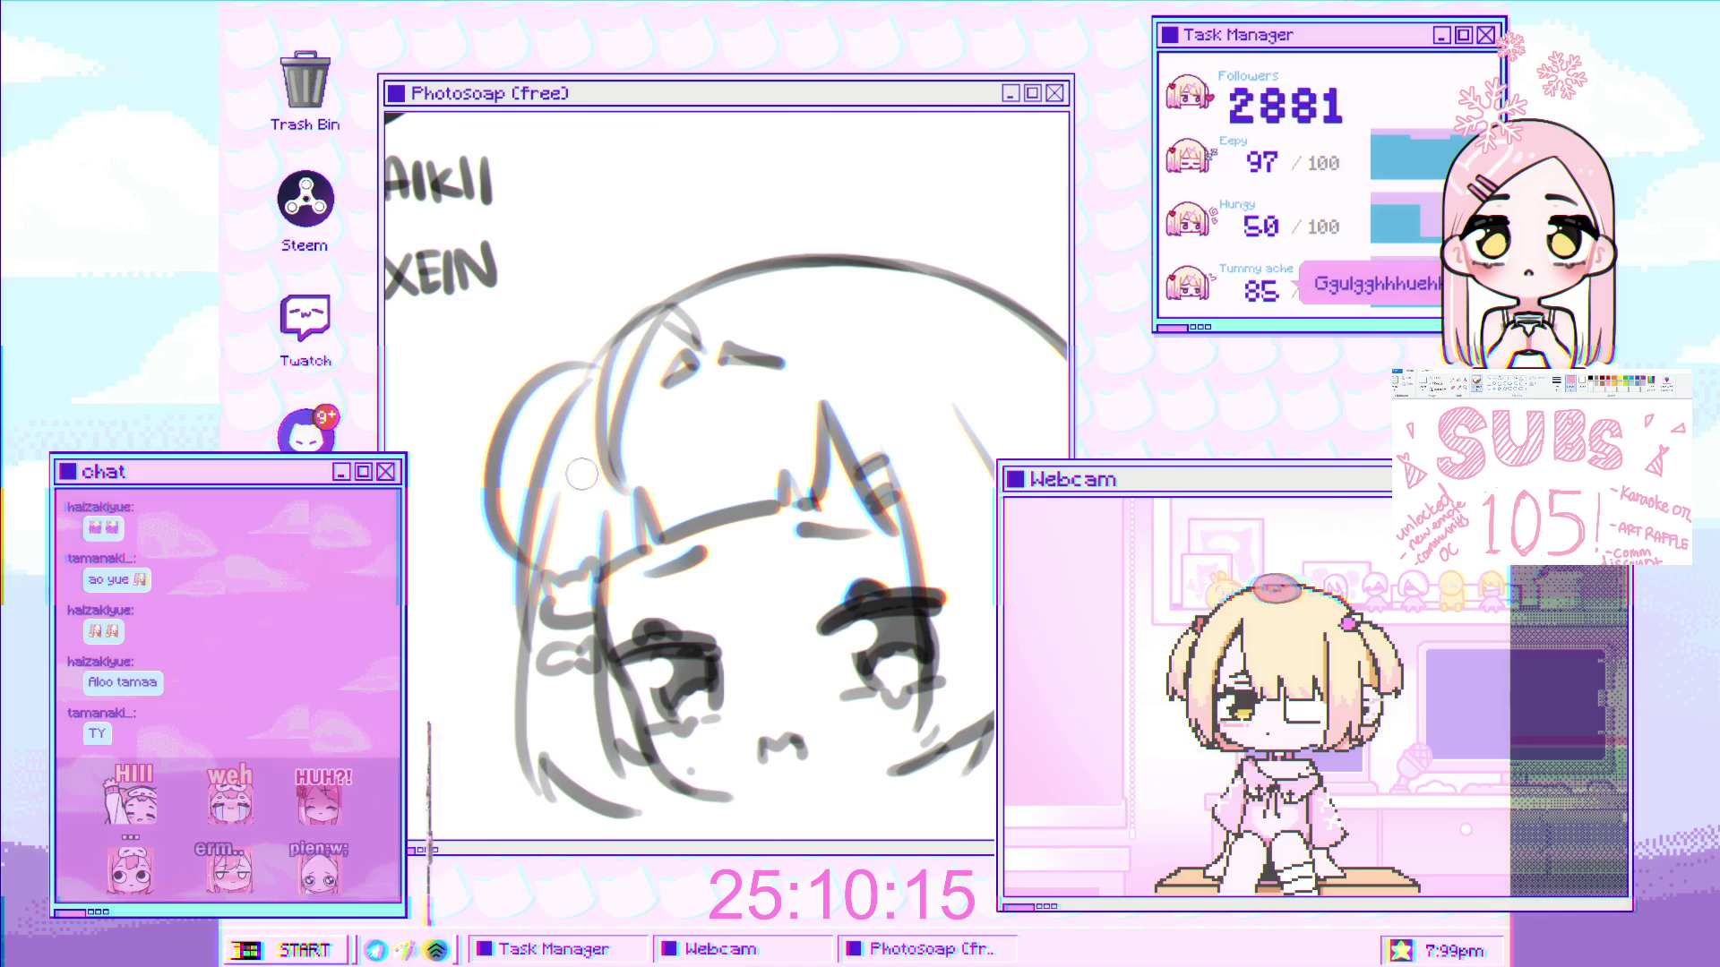
scroll(627, 427, "down", 3)
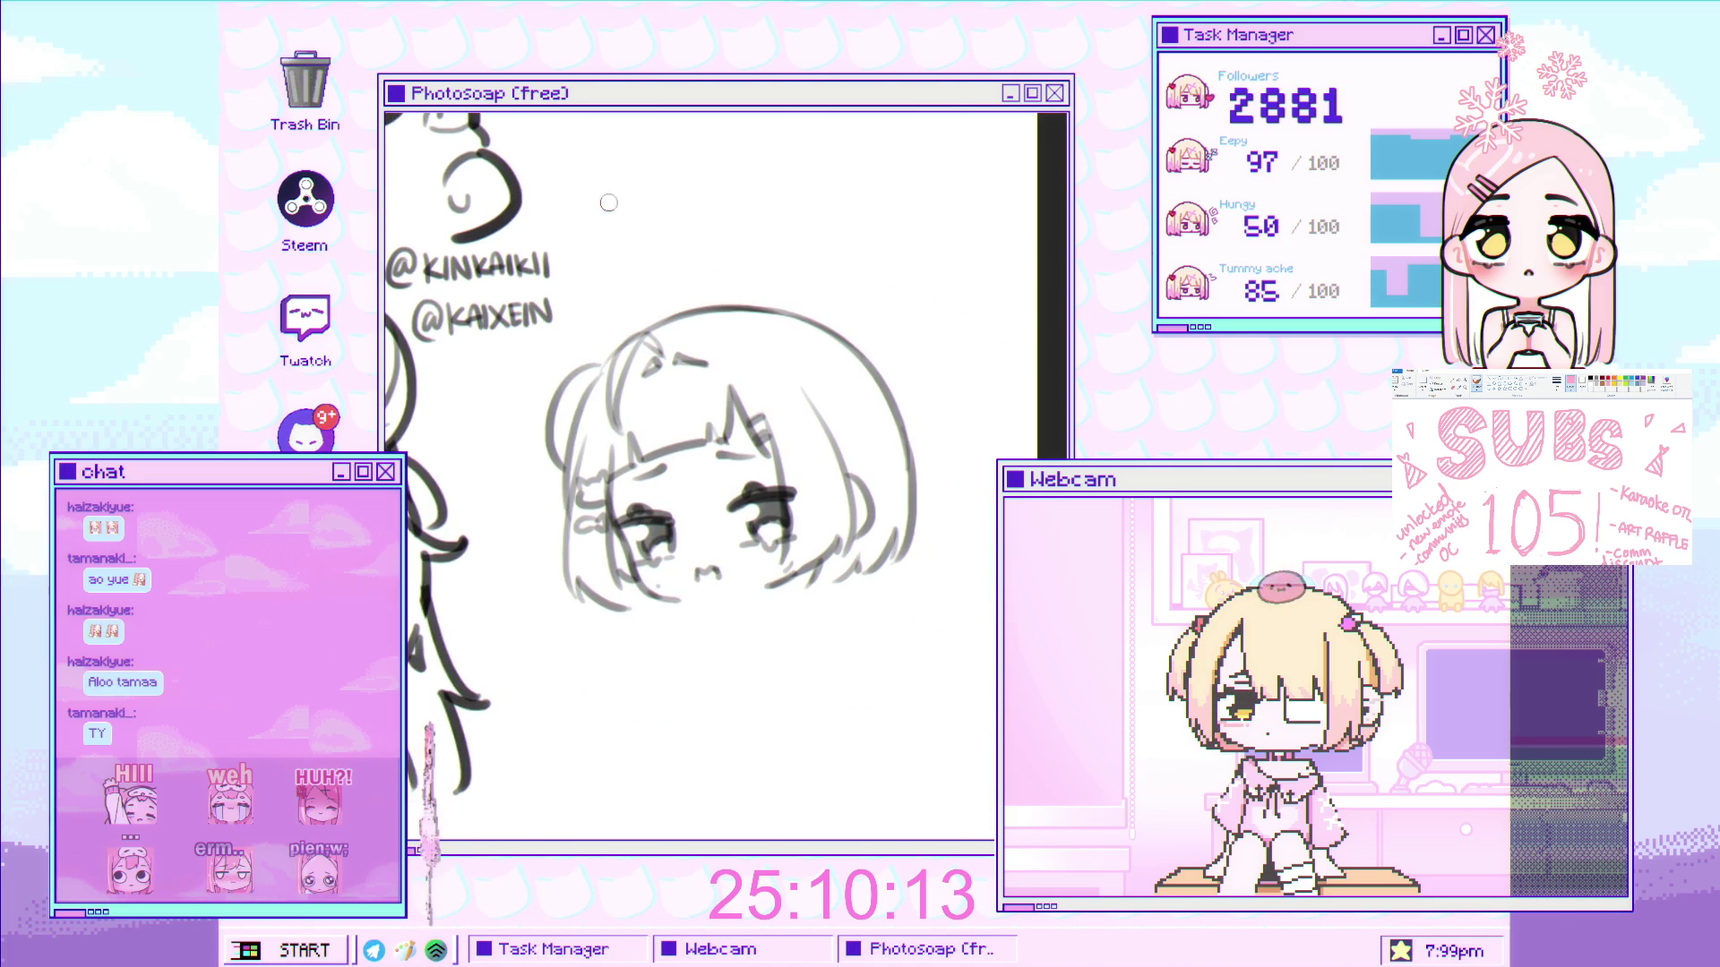
scroll(577, 477, "up", 2)
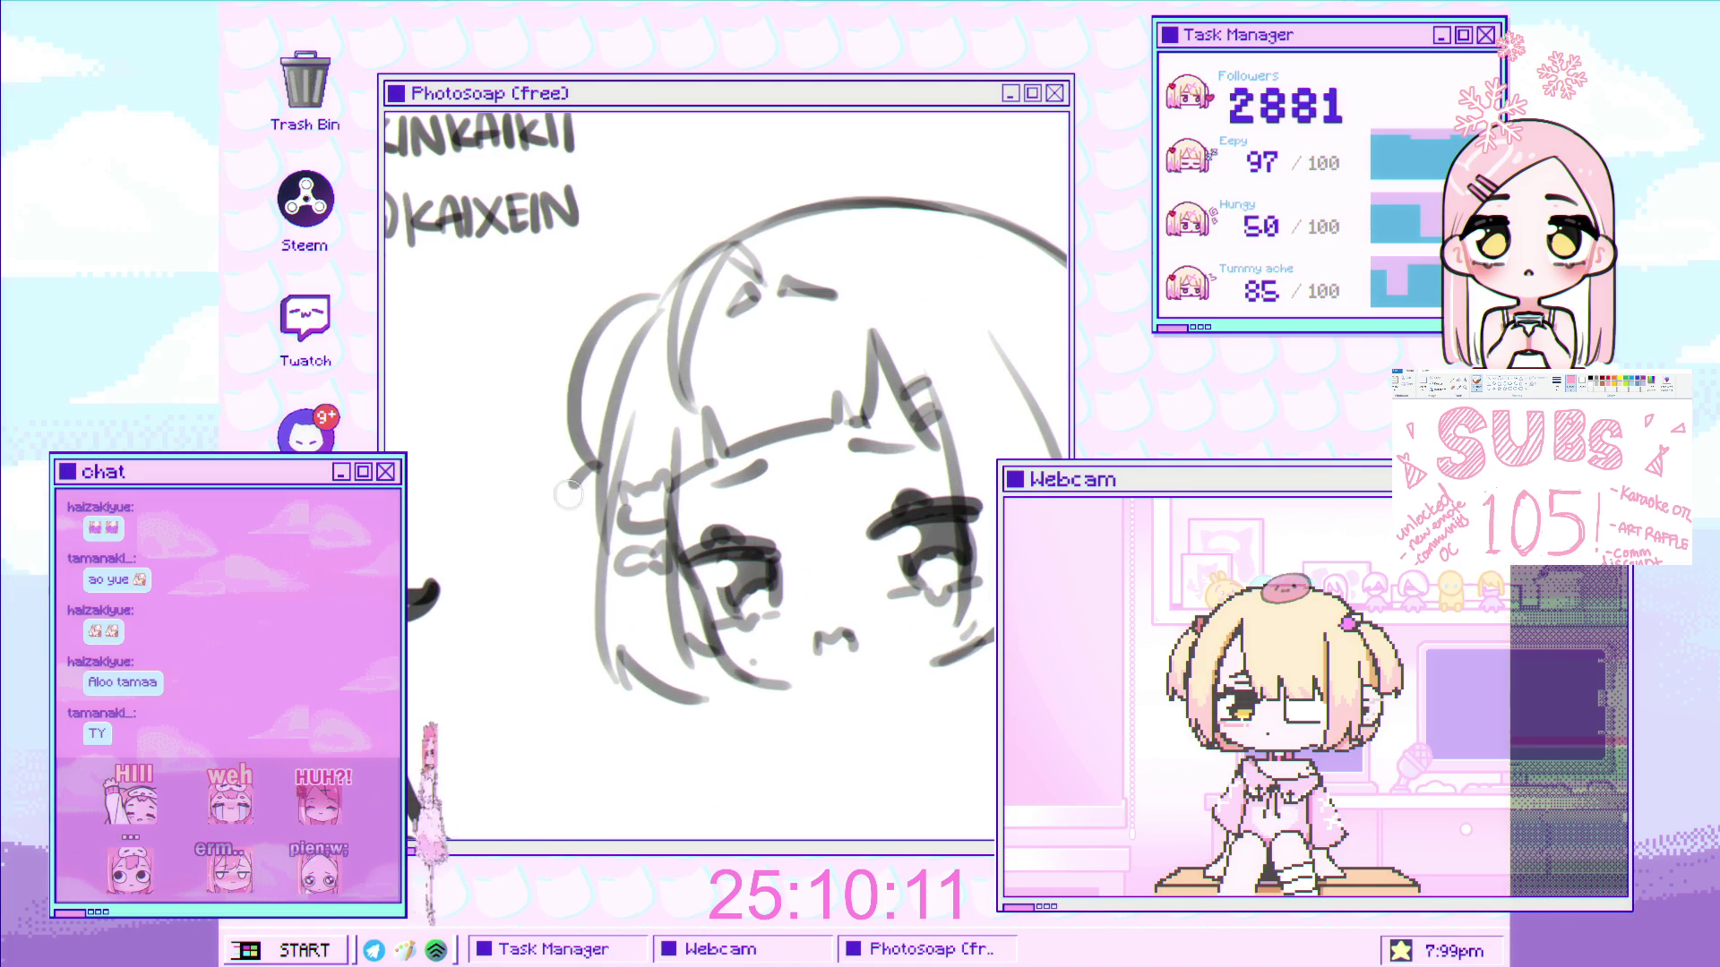
scroll(618, 492, "down", 3)
scroll(723, 439, "up", 2)
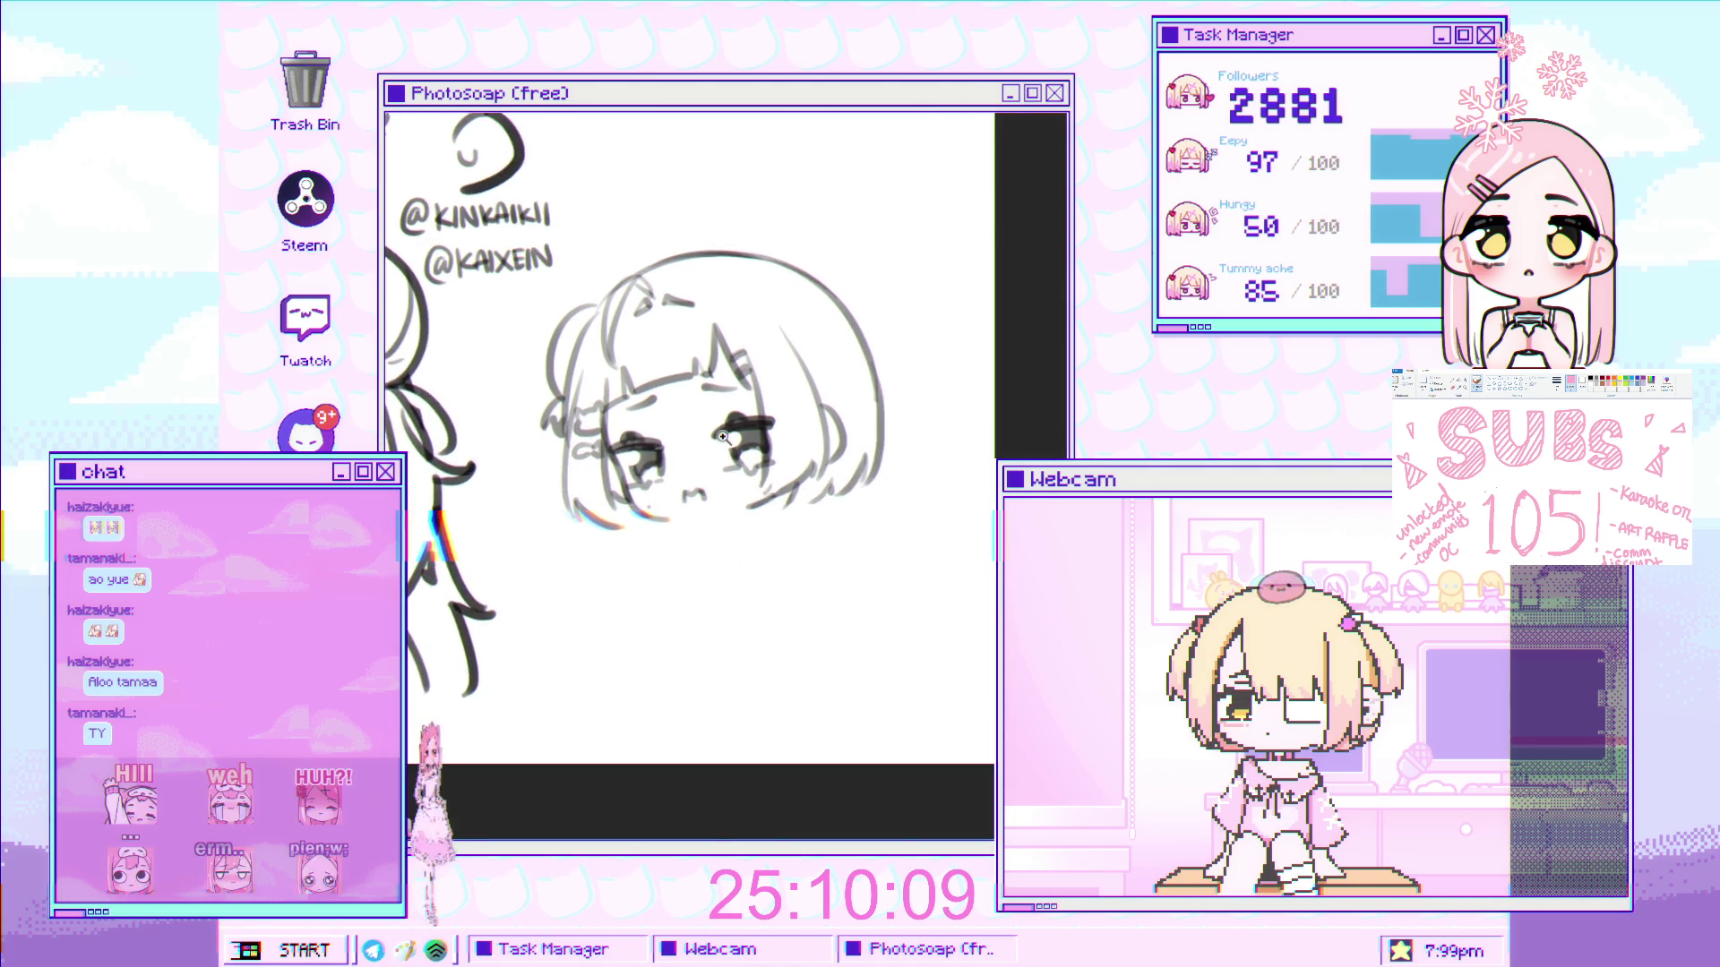
scroll(722, 439, "up", 1)
left_click_drag(723, 439, 703, 490)
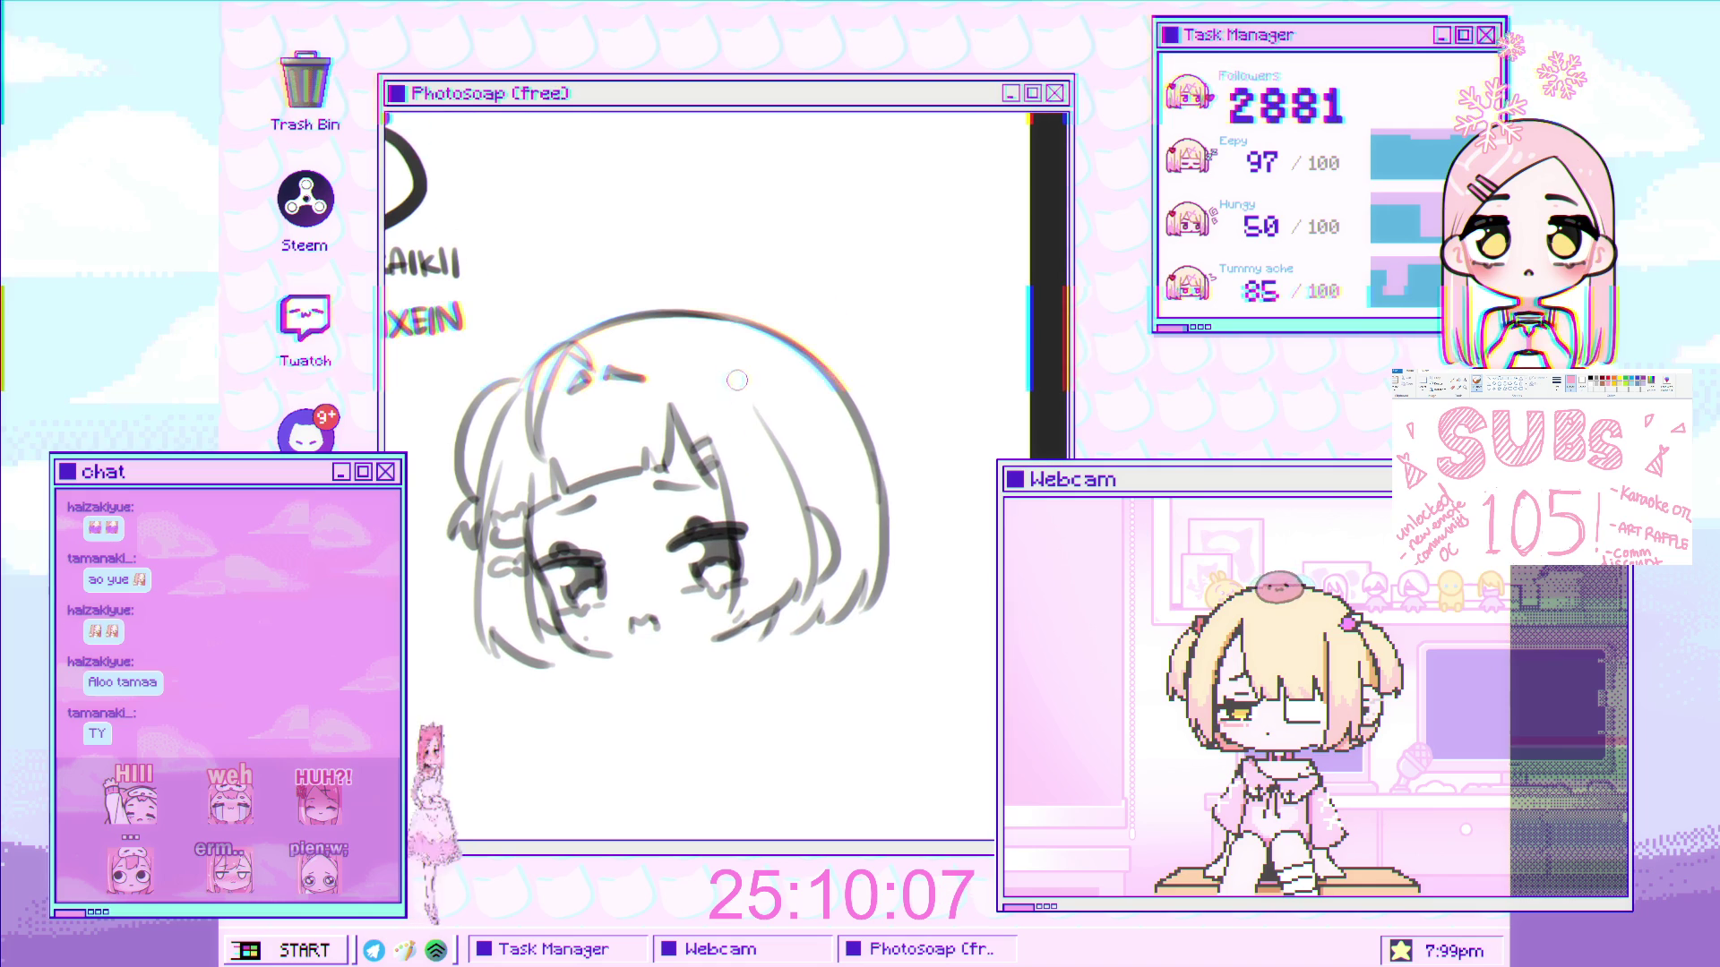
scroll(694, 455, "down", 1)
scroll(697, 420, "up", 1)
scroll(710, 383, "up", 1)
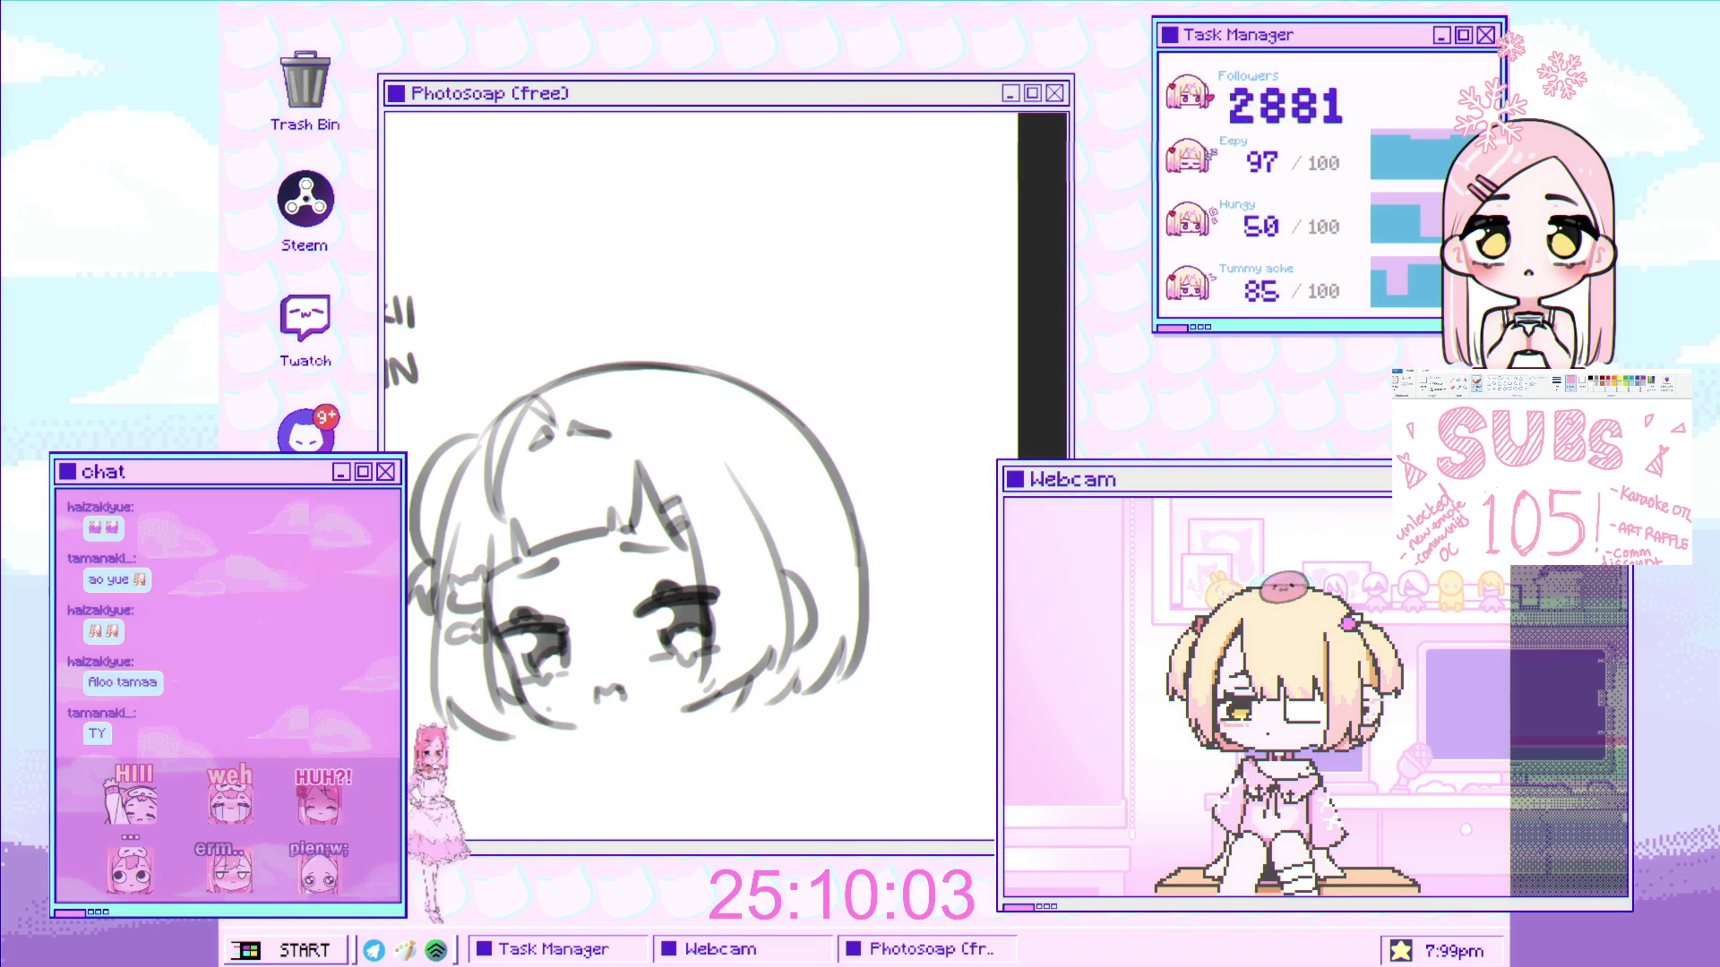
- Sketch the cat ear's outer curve, long right edge and inner line, undoing stray strokes
scroll(553, 355, "up", 2)
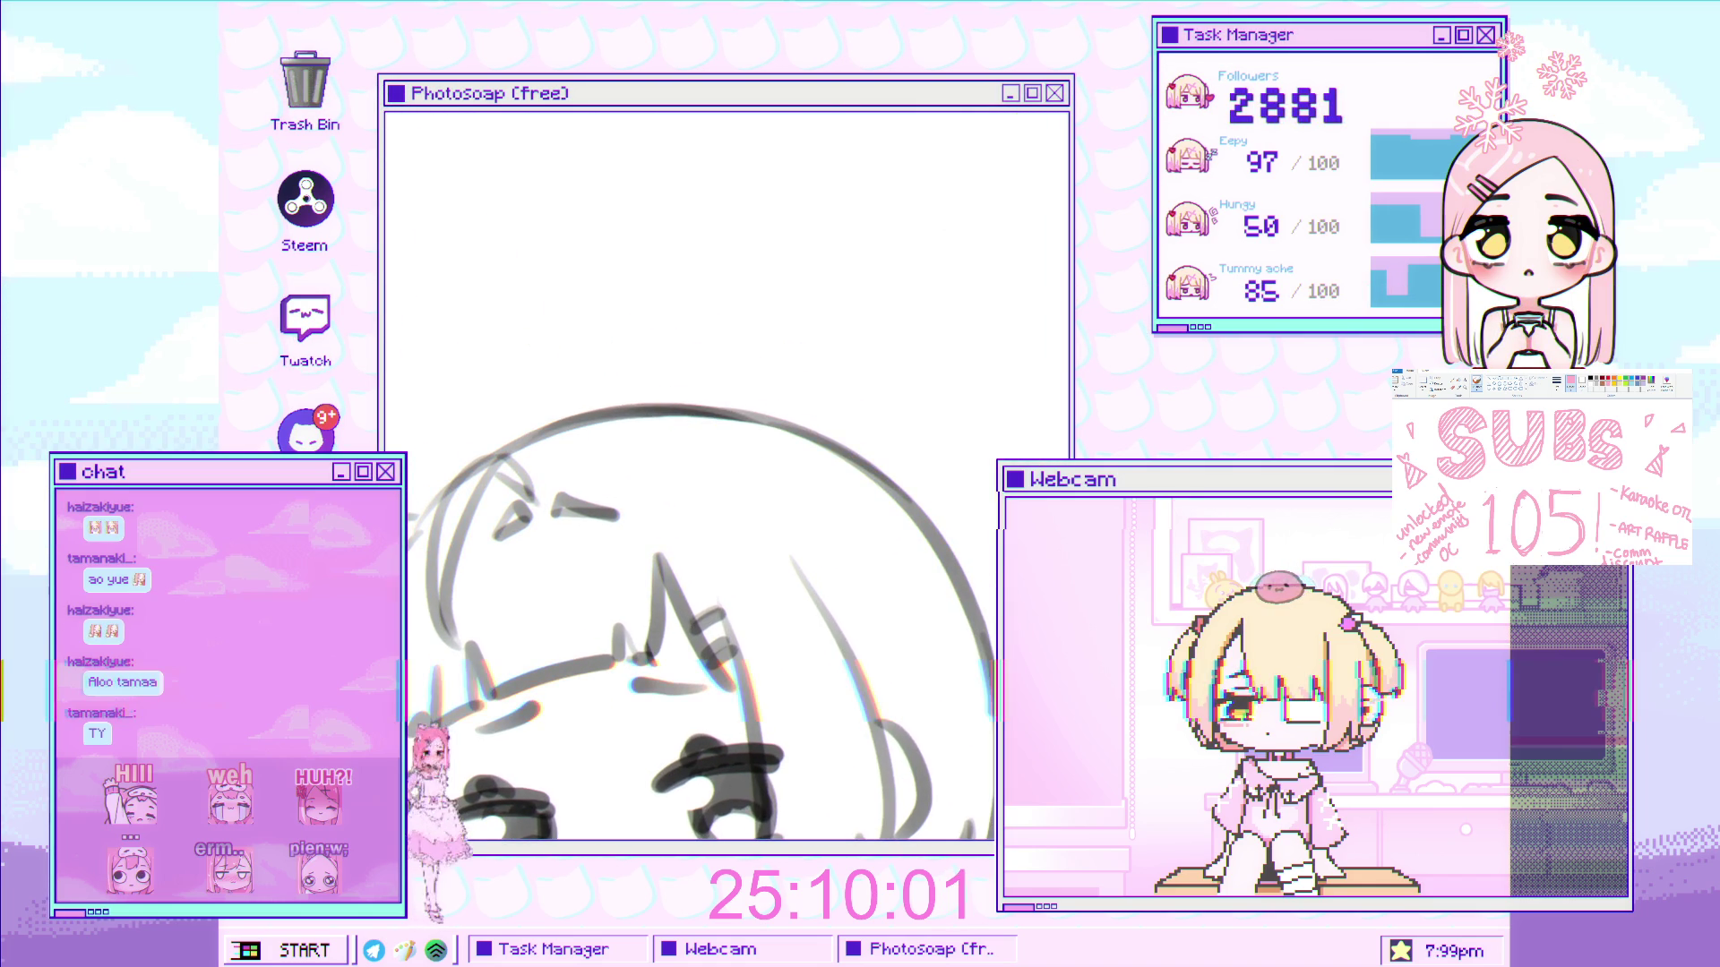
left_click_drag(586, 462, 641, 471)
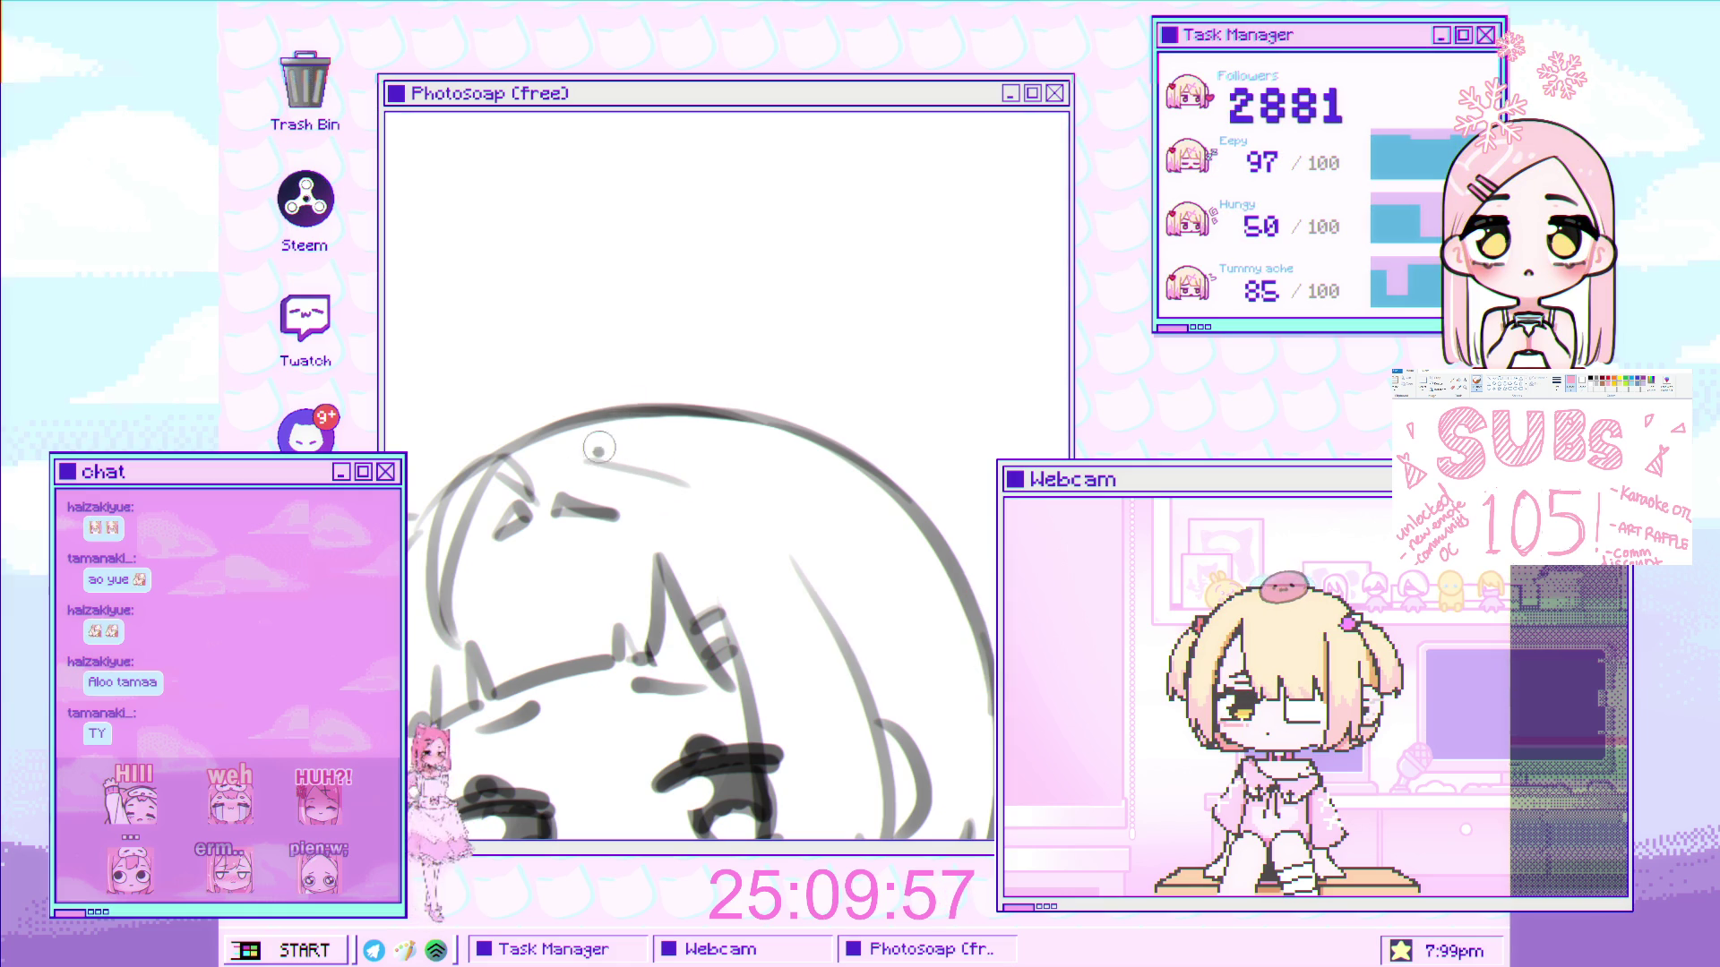
left_click_drag(587, 461, 726, 330)
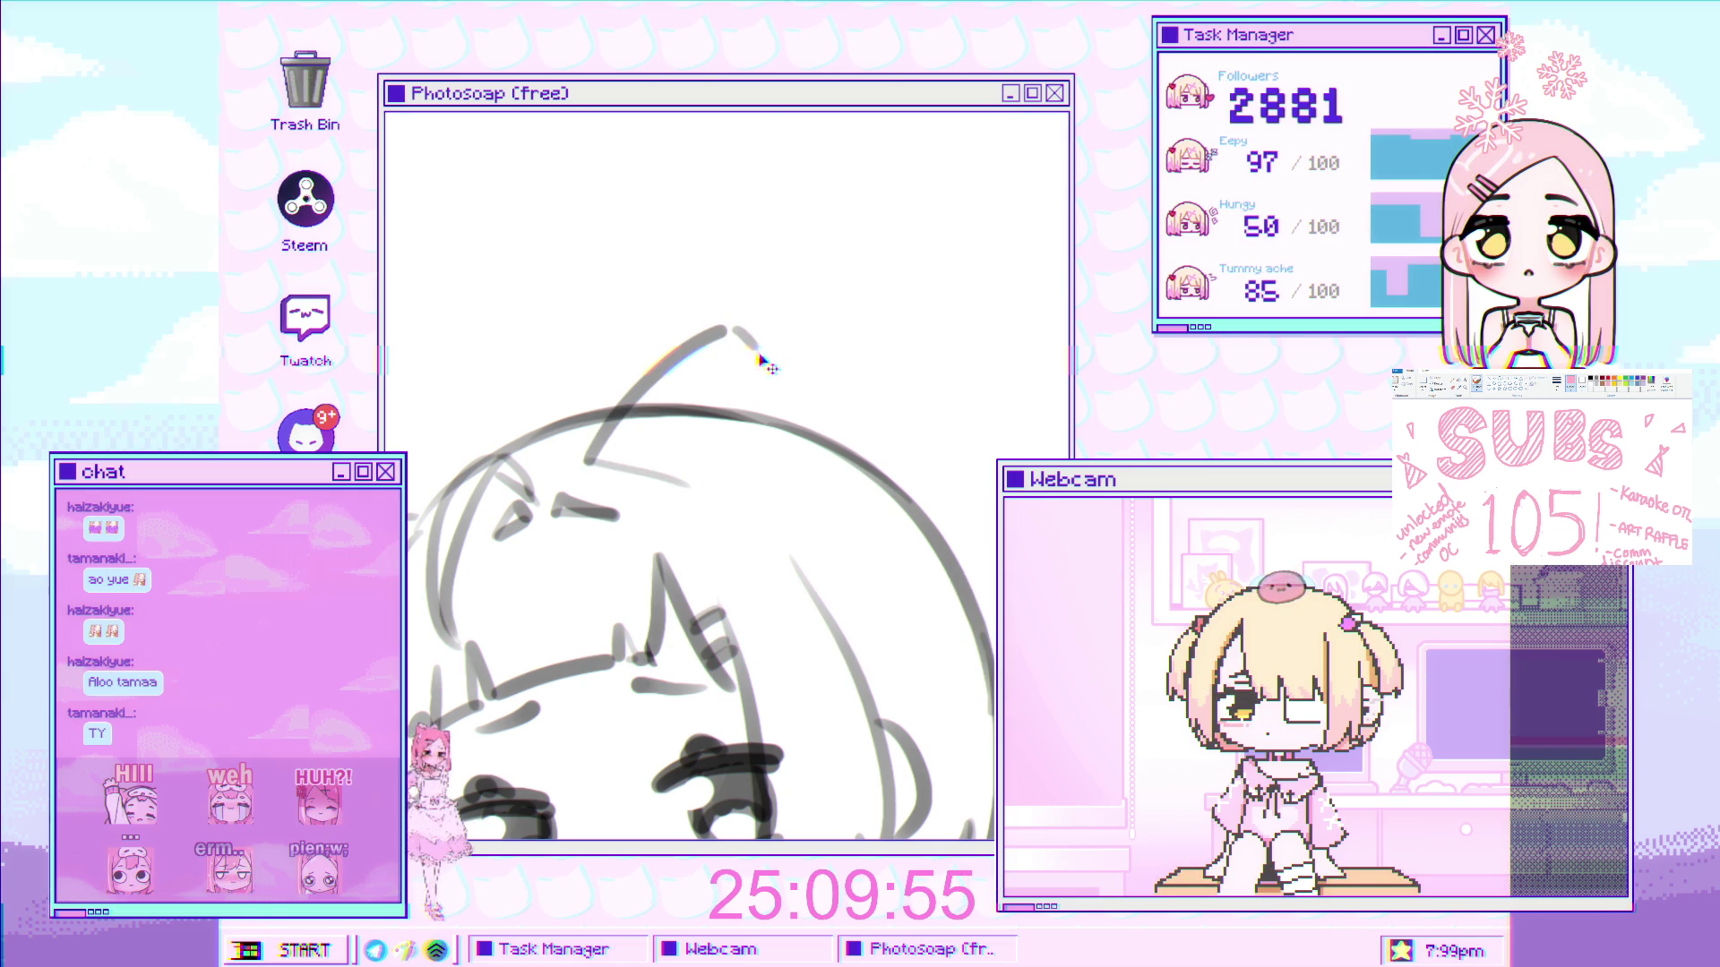
key("ctrl+z")
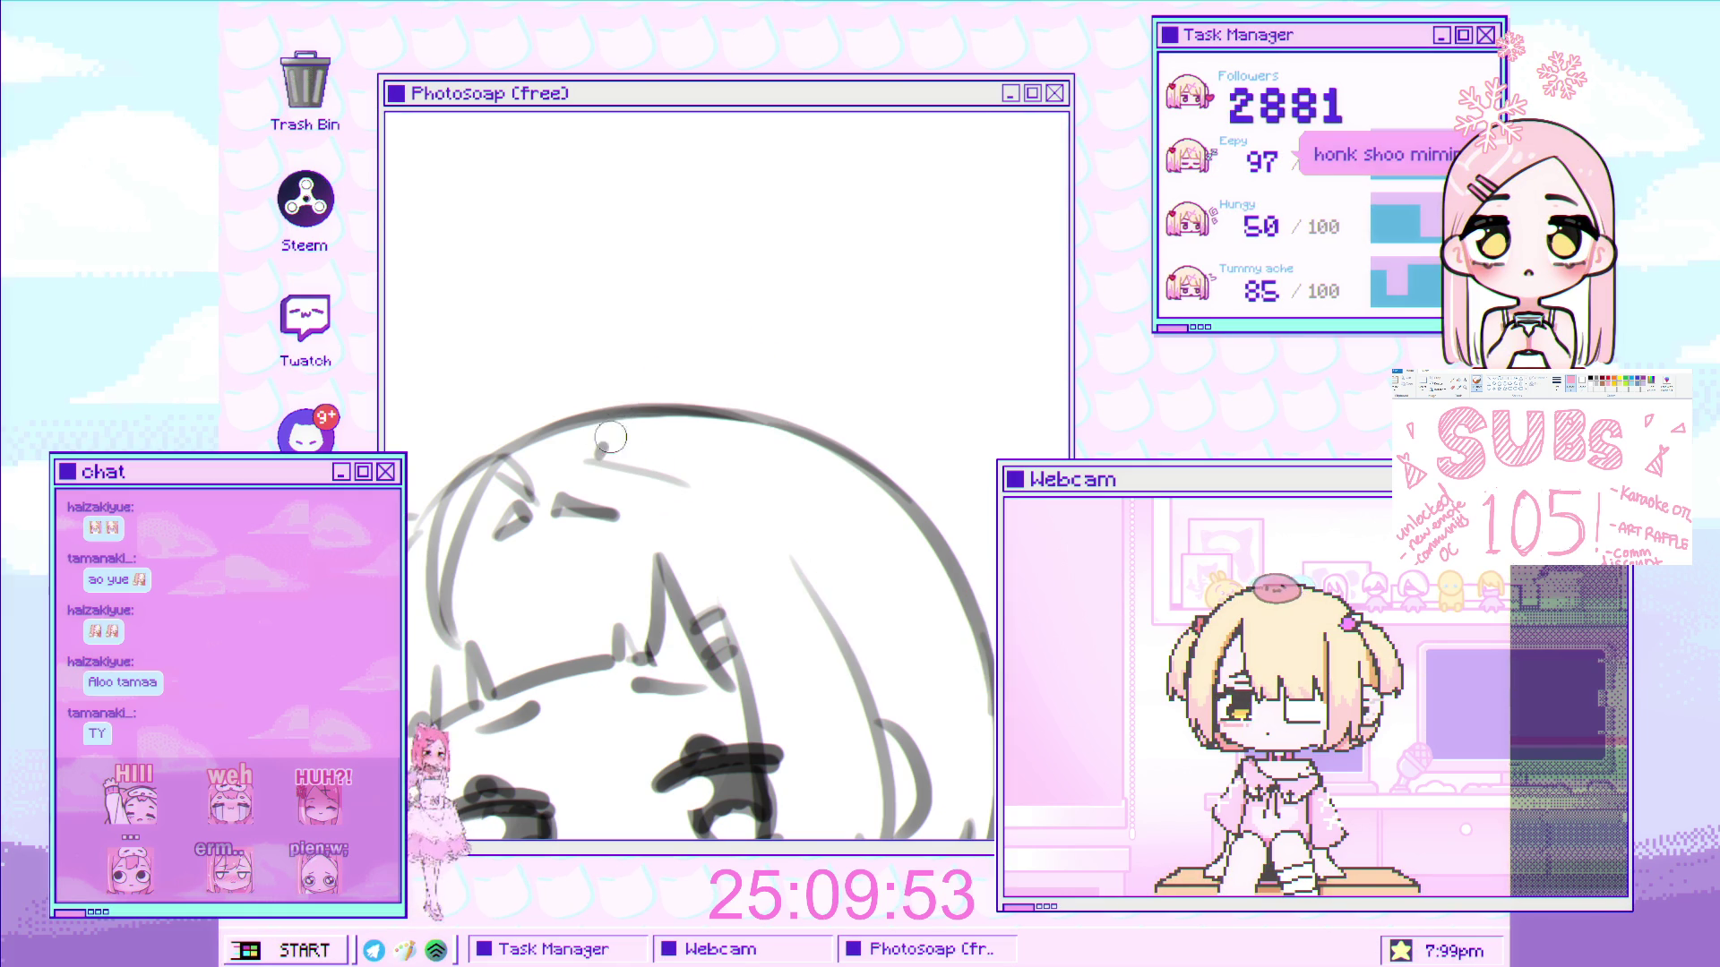
left_click_drag(762, 307, 824, 573)
key("ctrl+z")
key("ctrl+z")
left_click_drag(777, 318, 826, 560)
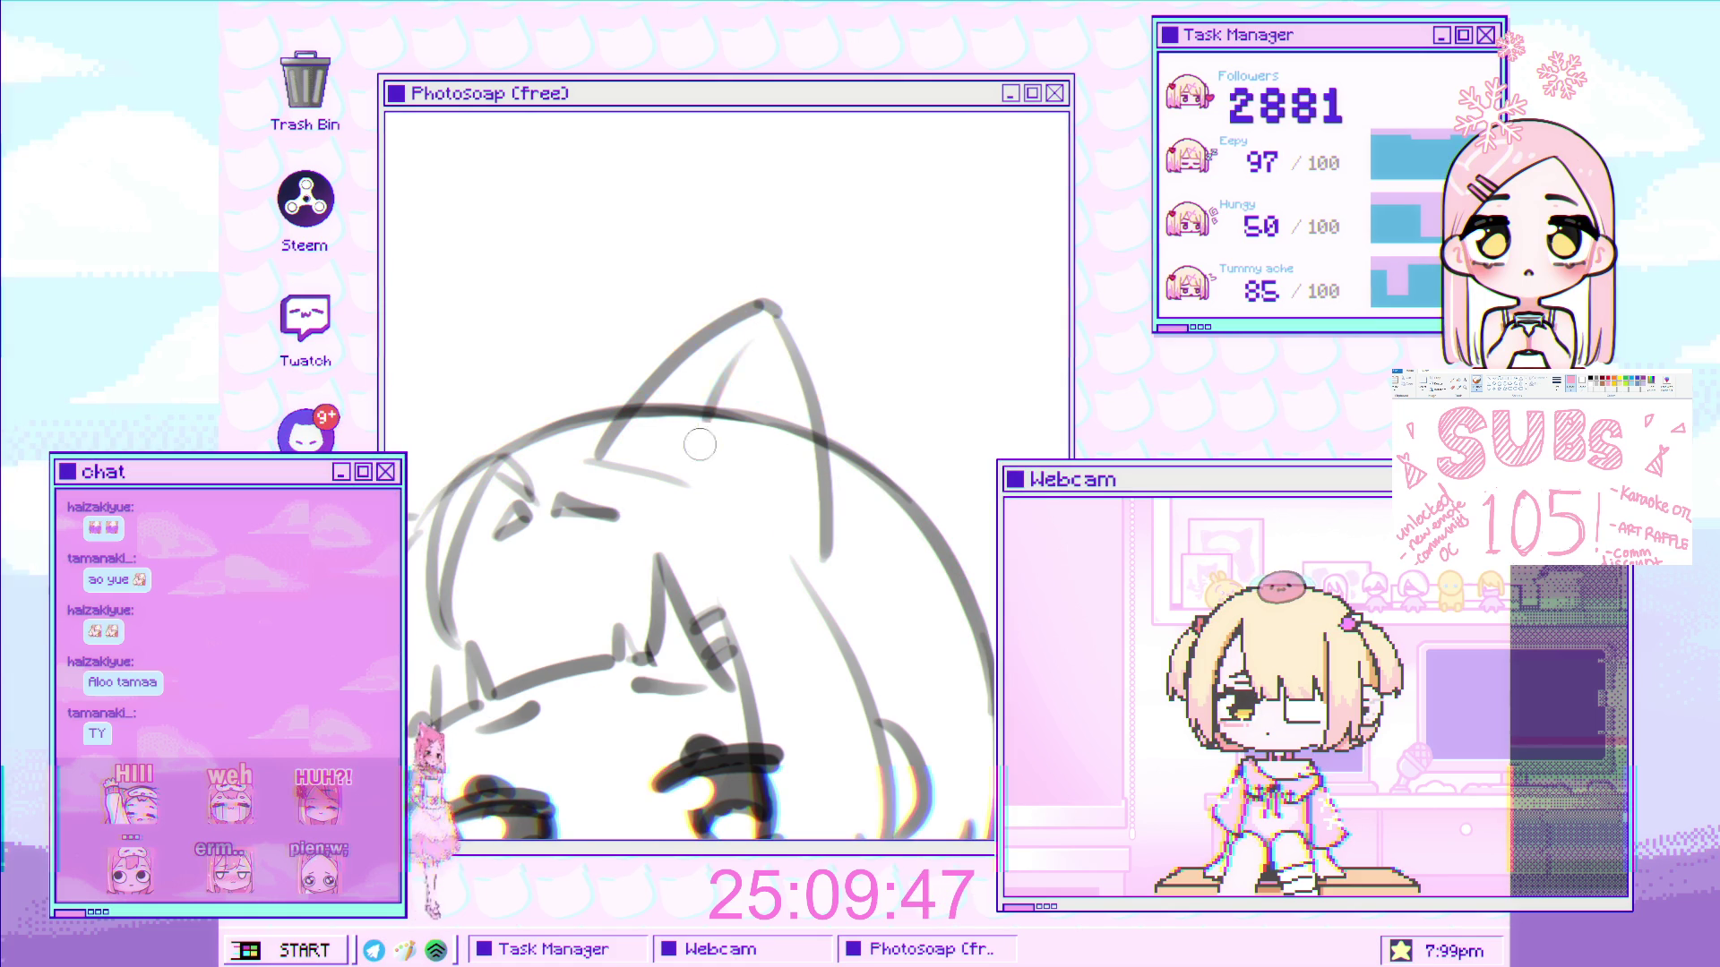
mouse_move(749, 340)
left_mouse_down()
mouse_move(691, 470)
mouse_move(595, 447)
mouse_move(600, 367)
mouse_move(531, 362)
mouse_move(541, 401)
left_mouse_up()
key("ctrl+z")
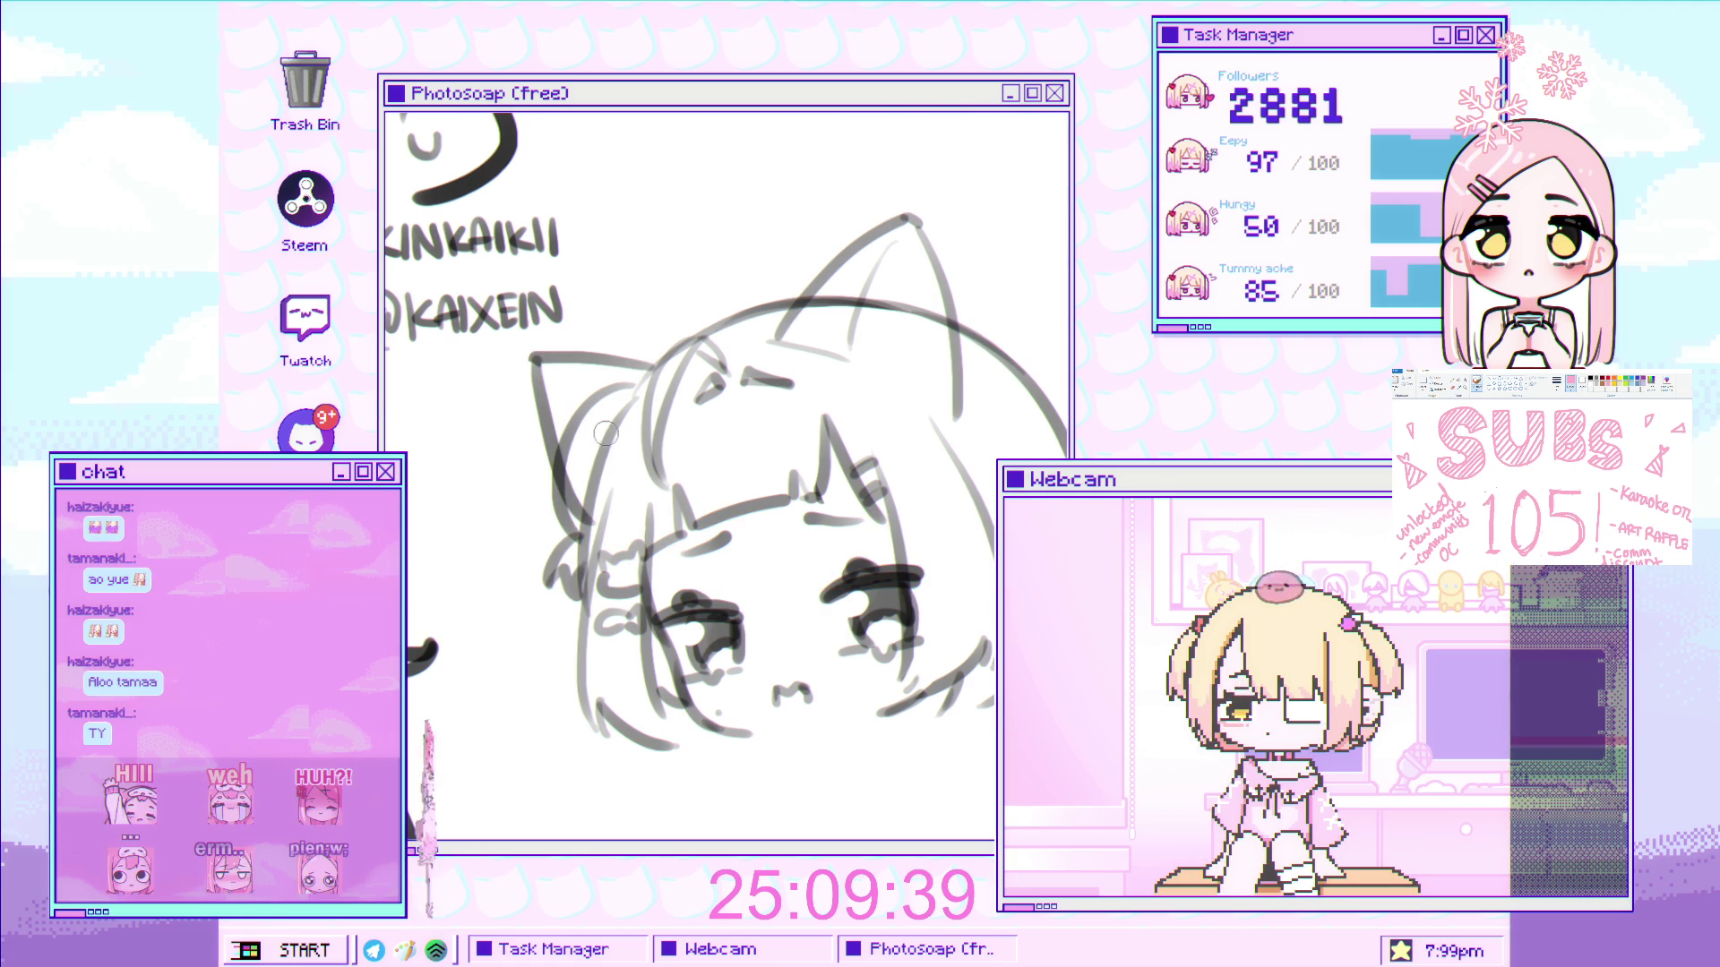
- Lasso the left ear line and Free Transform it to move and rotate it upright
mouse_move(630, 367)
left_mouse_down()
mouse_move(537, 519)
mouse_move(629, 369)
mouse_move(625, 406)
left_mouse_up()
key("ctrl+t")
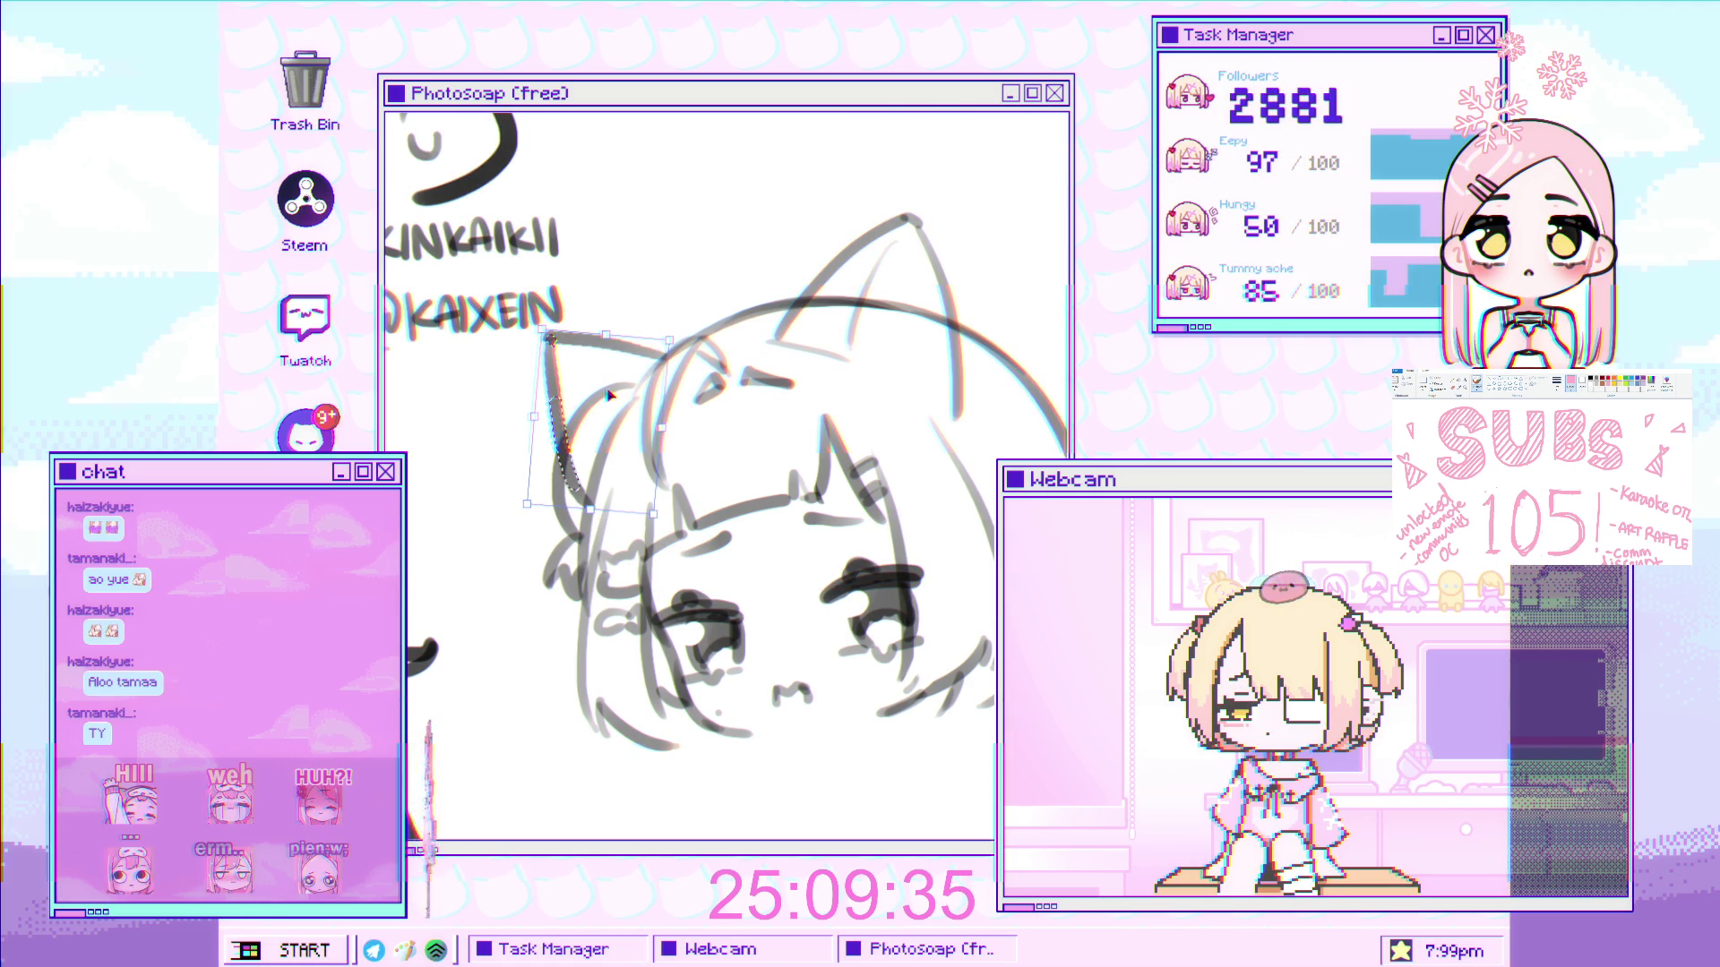
left_click_drag(729, 326, 721, 316)
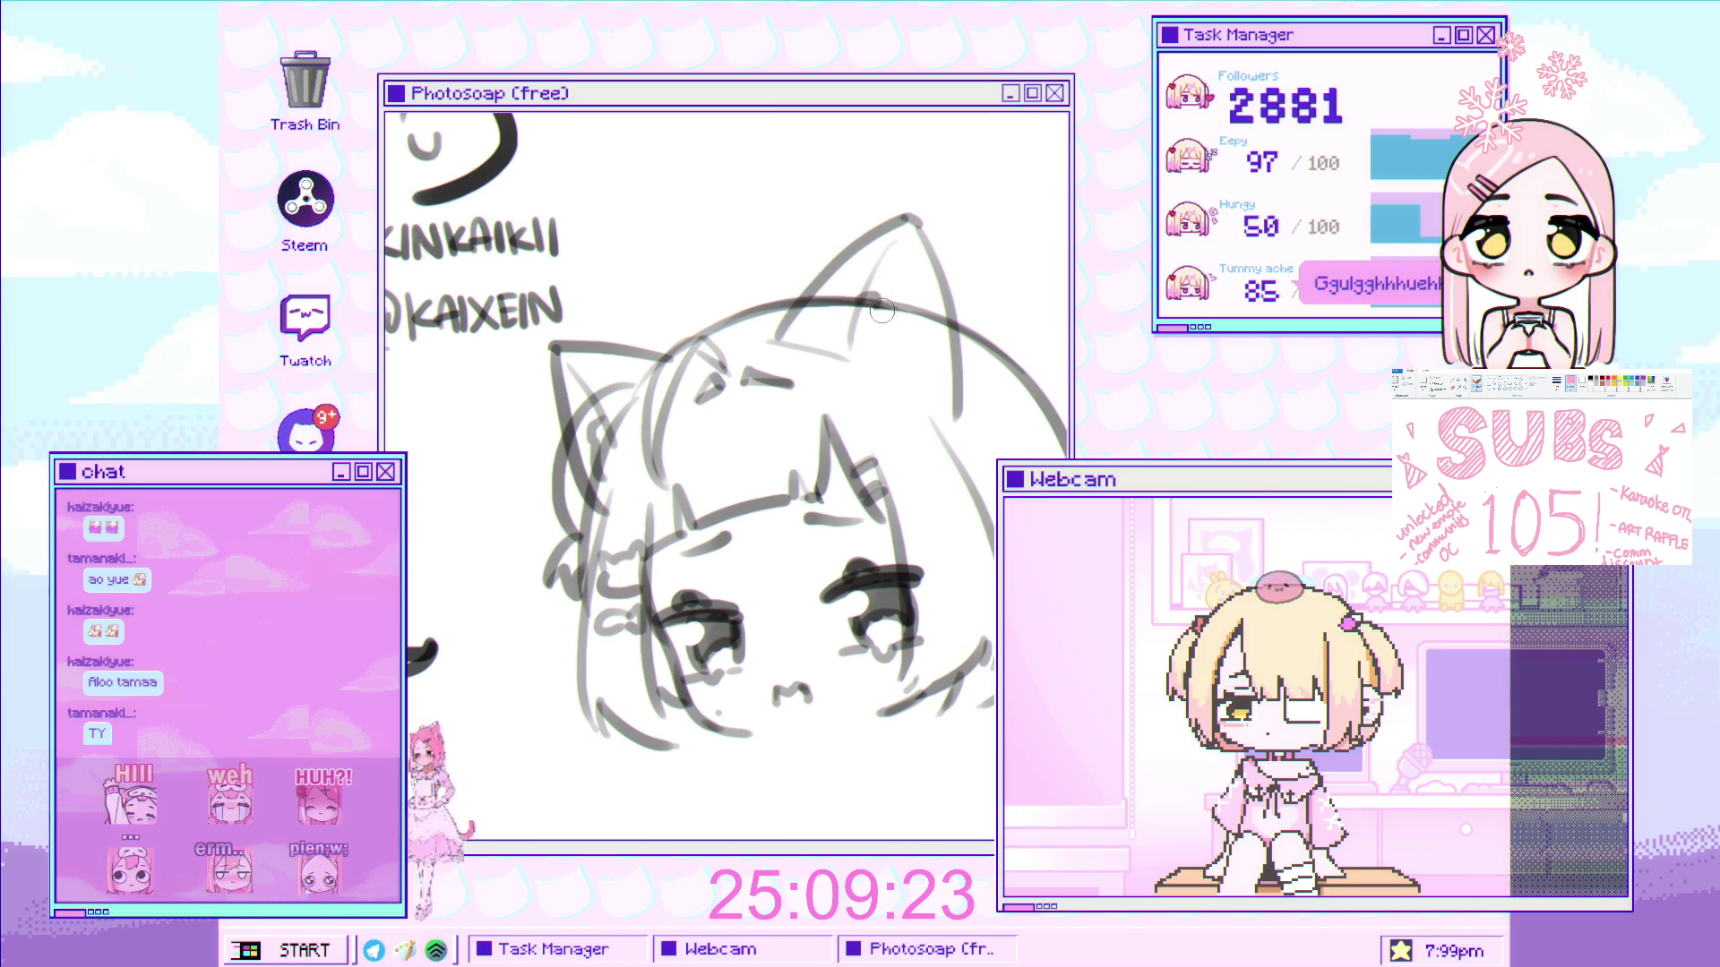
scroll(801, 438, "down", 2)
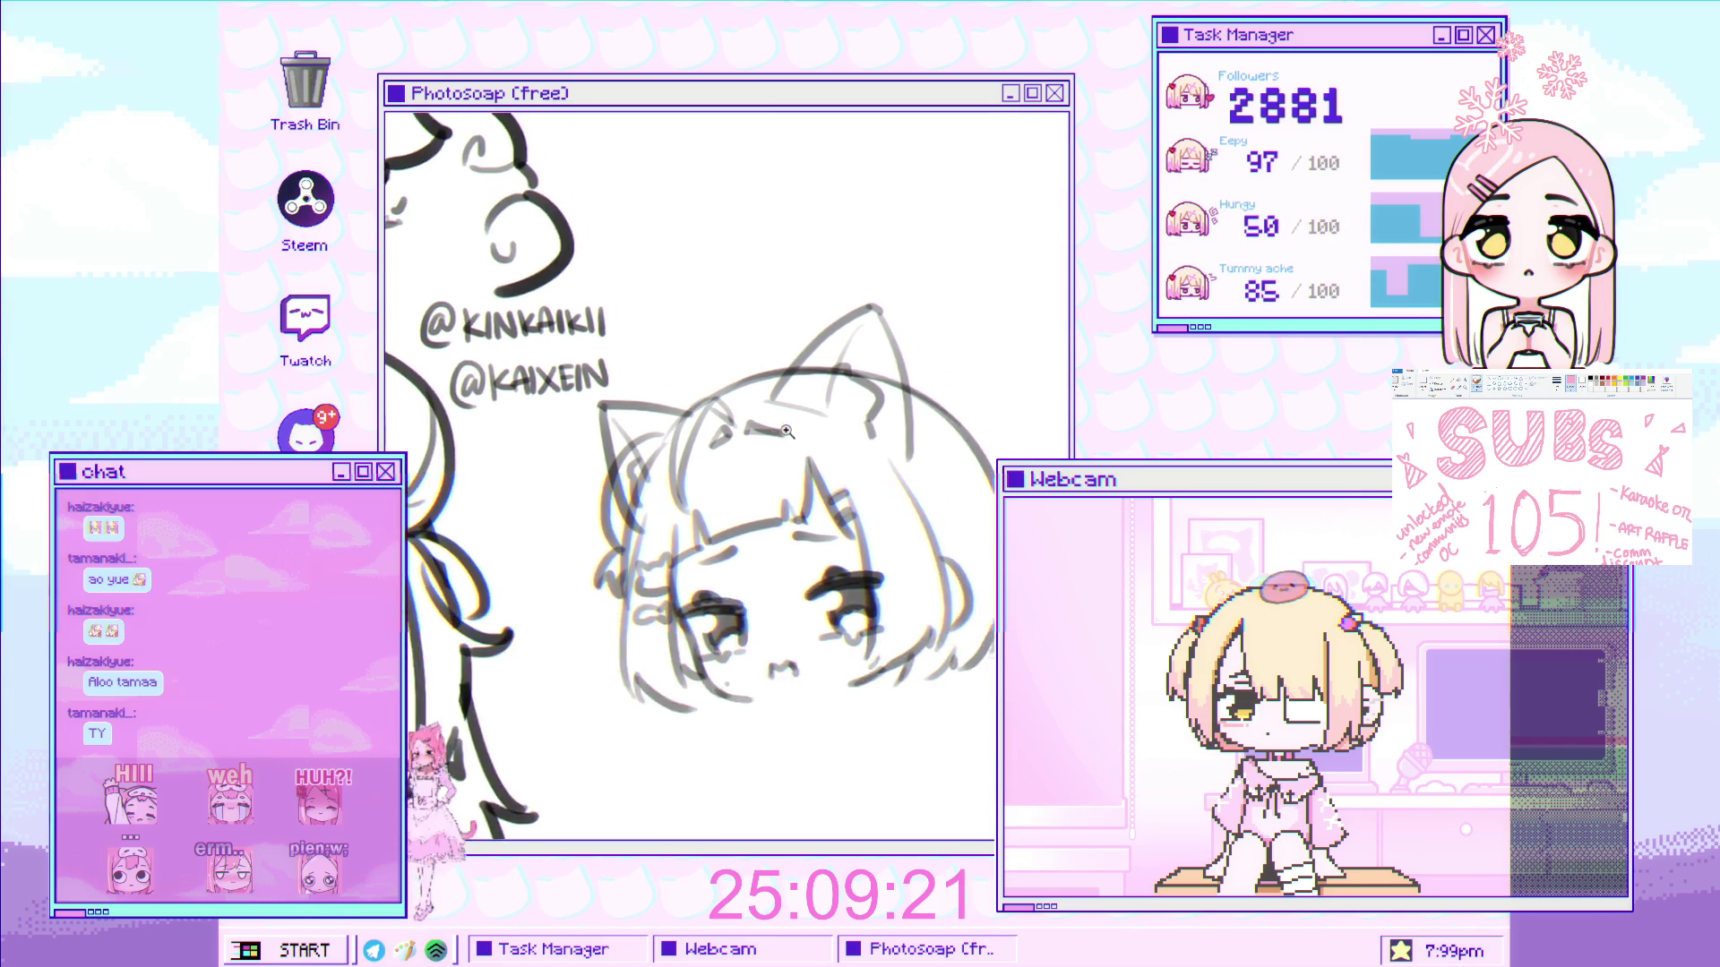
- Zoom around the sketch and mirror the canvas horizontally to check it
scroll(802, 439, "up", 2)
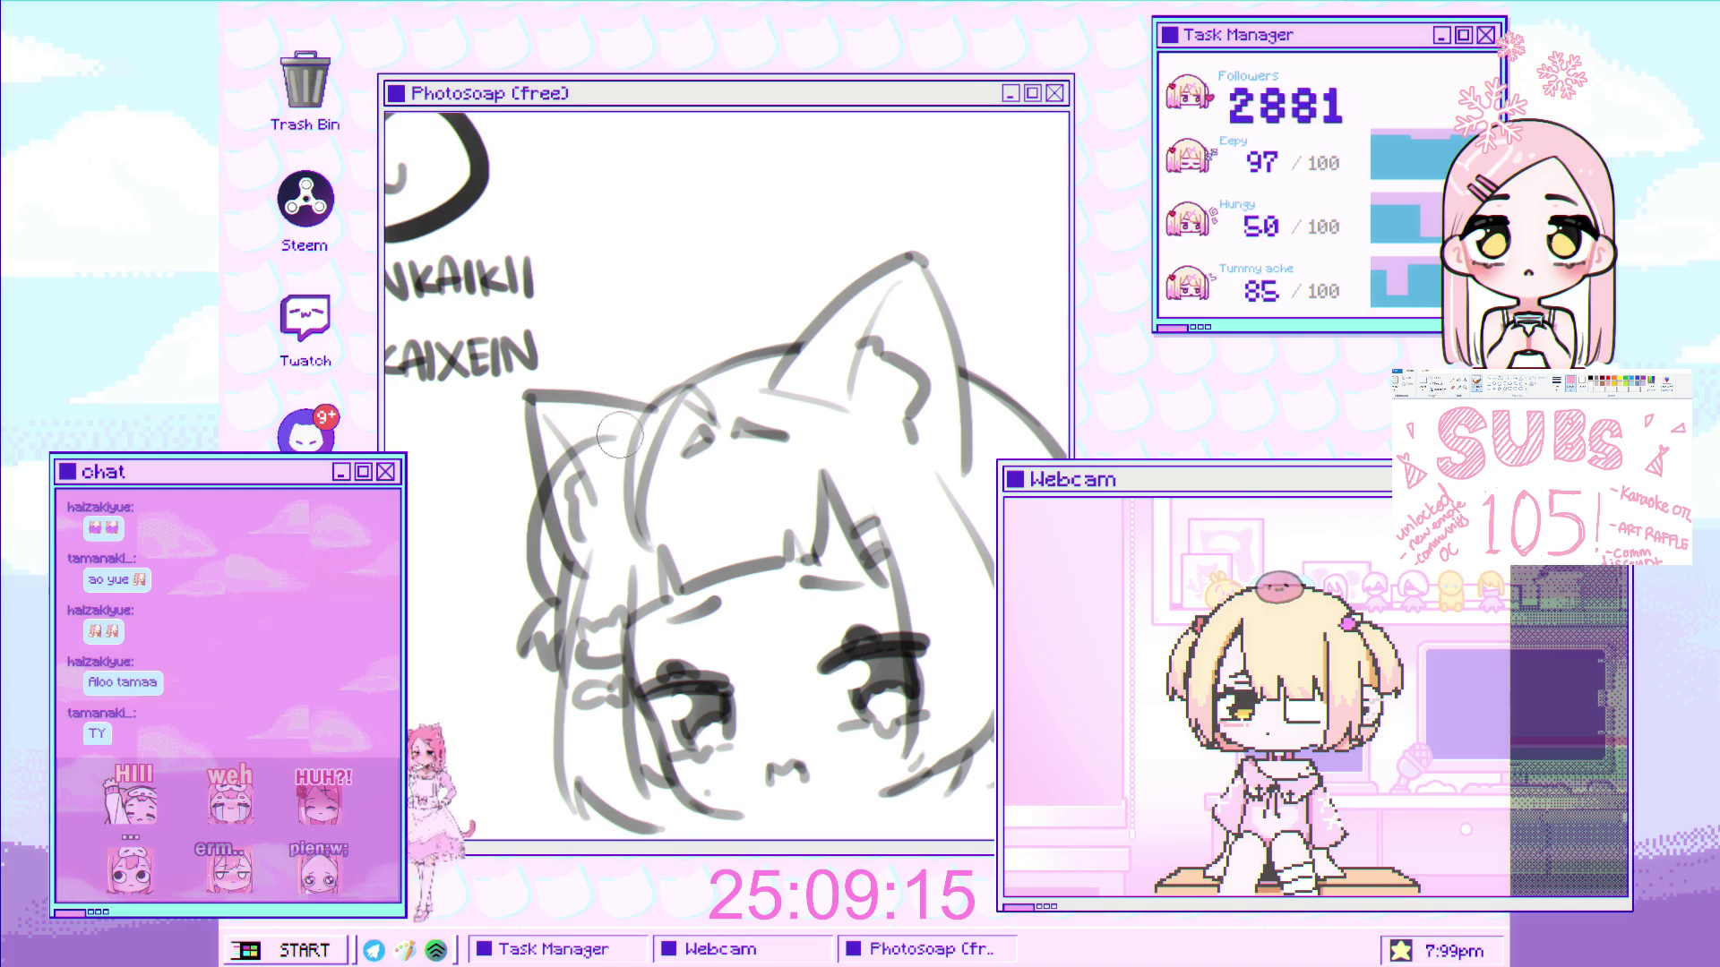
scroll(621, 438, "down", 3)
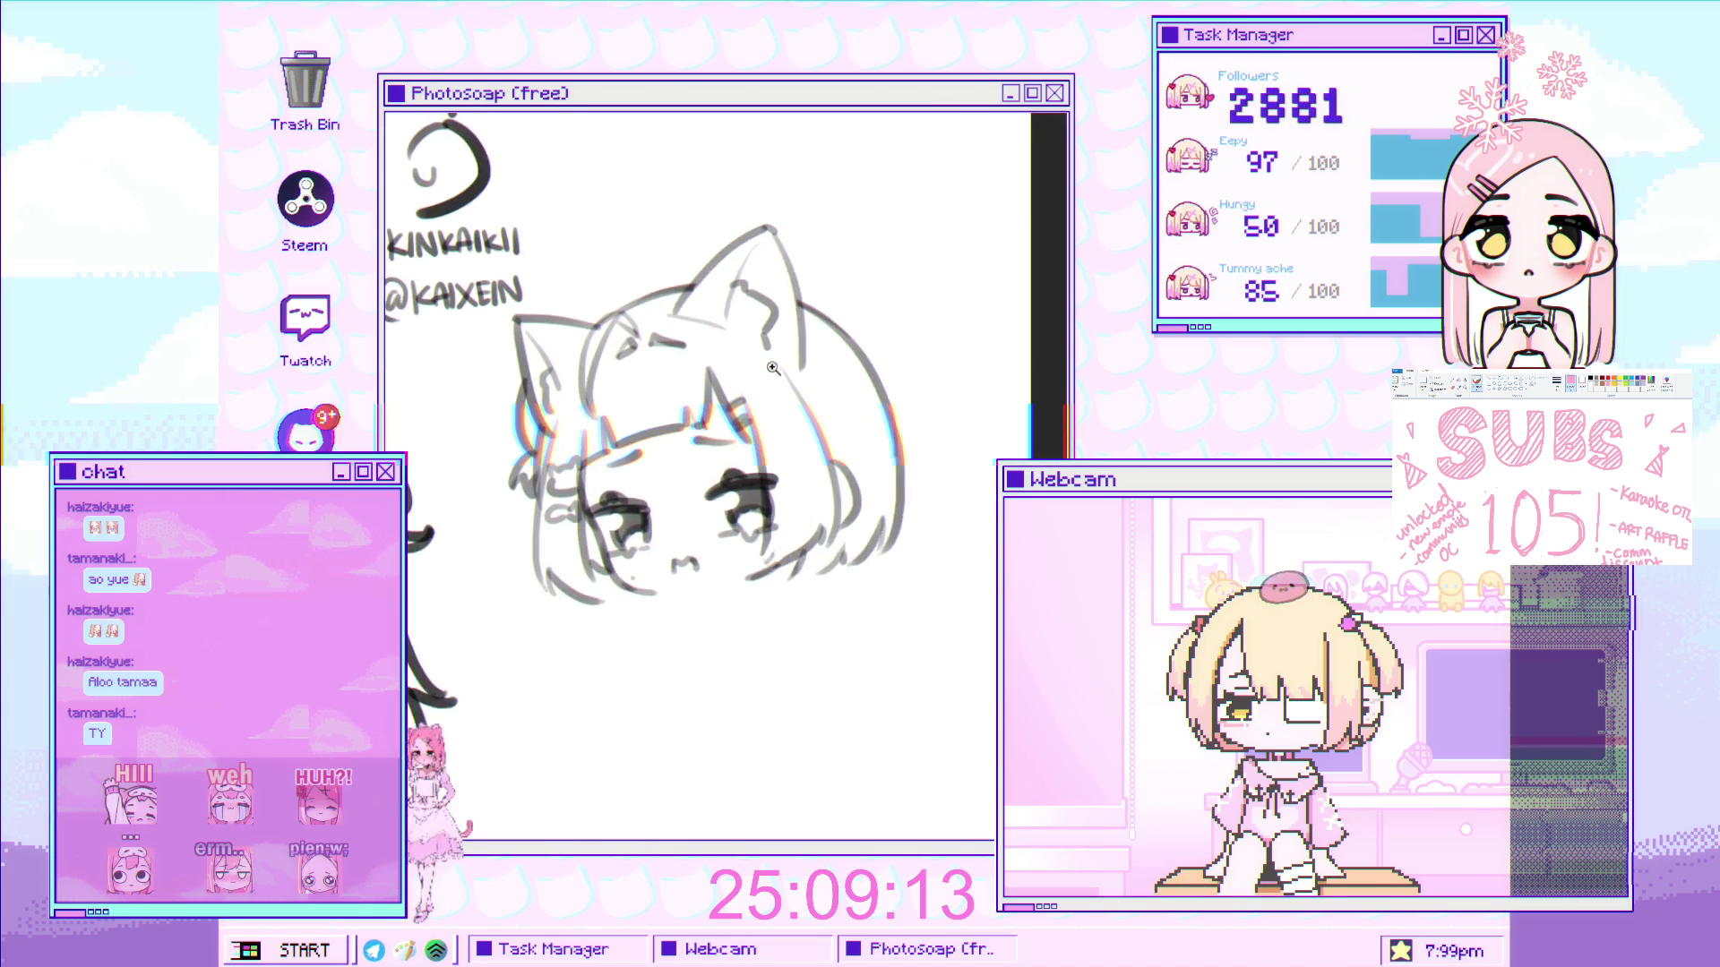
scroll(748, 470, "up", 1)
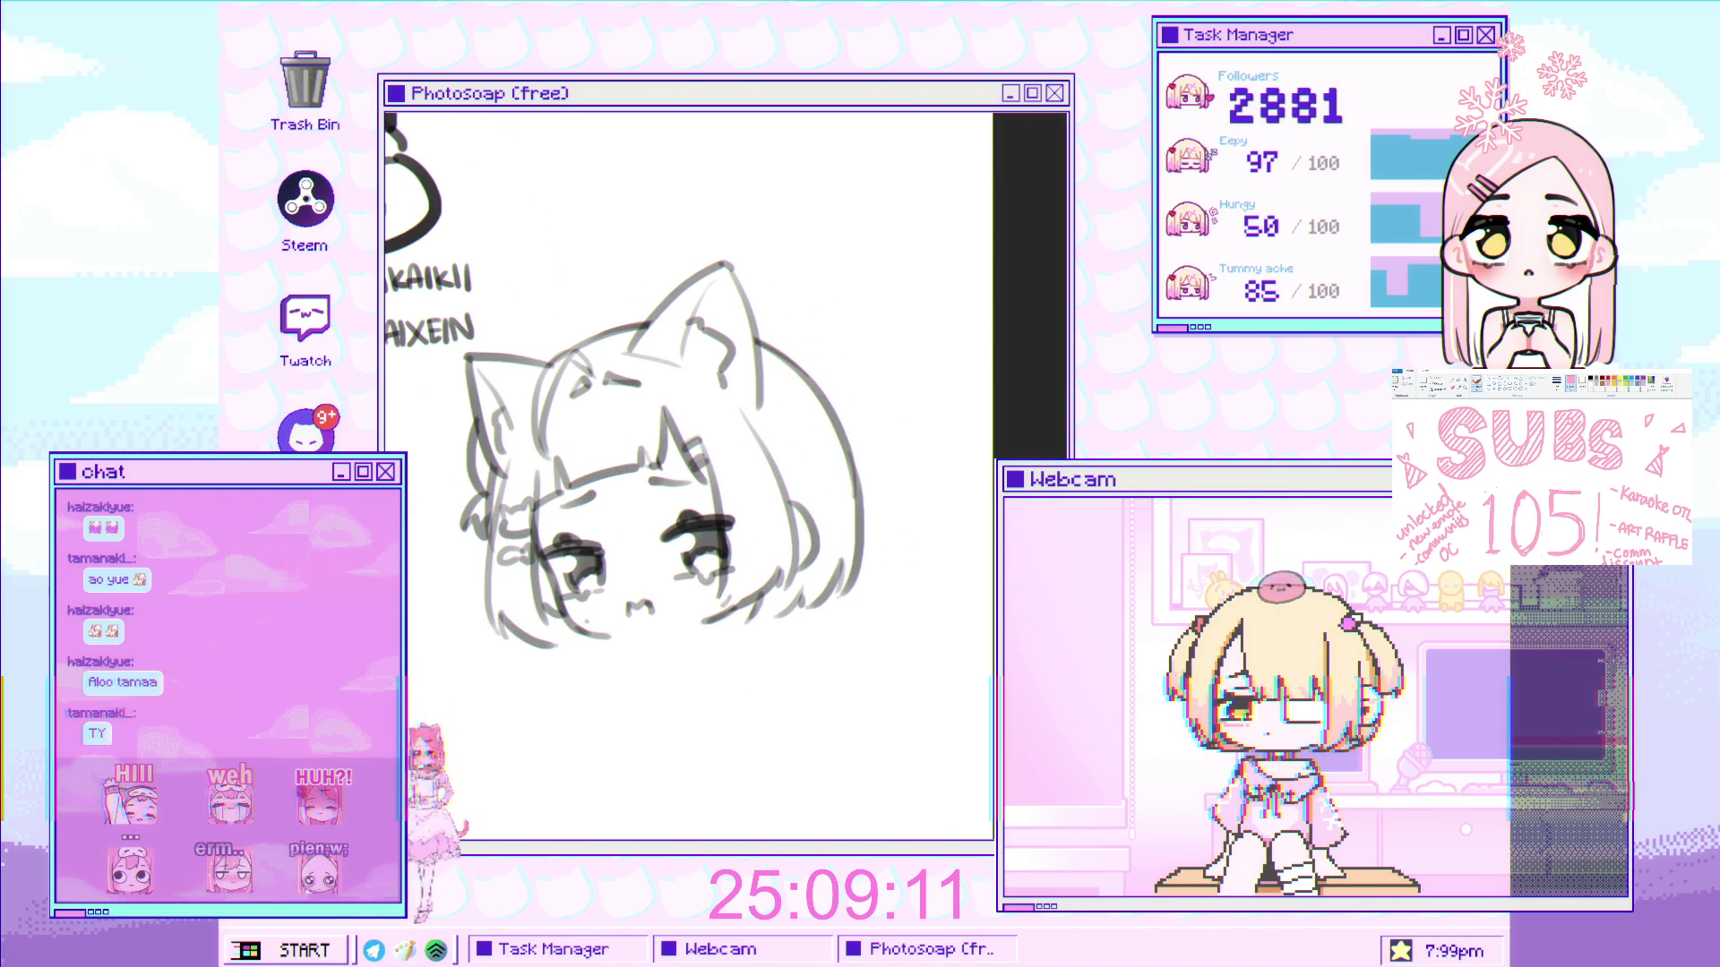
scroll(845, 516, "up", 1)
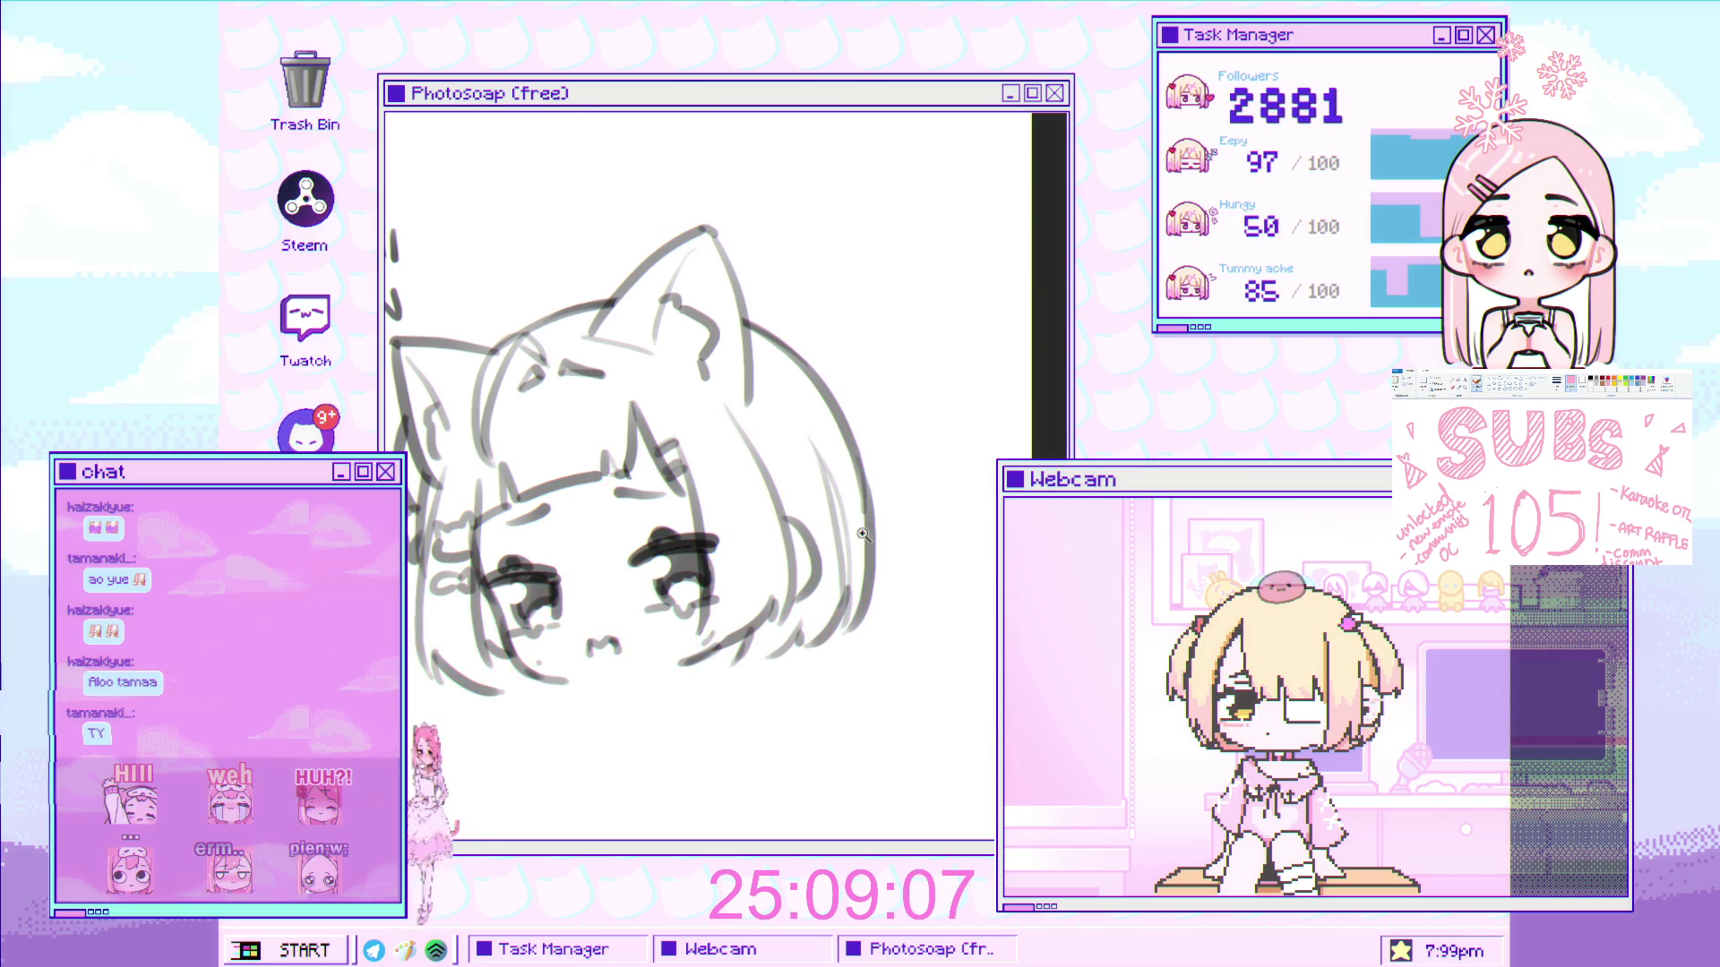
scroll(860, 448, "down", 2)
scroll(880, 402, "up", 1)
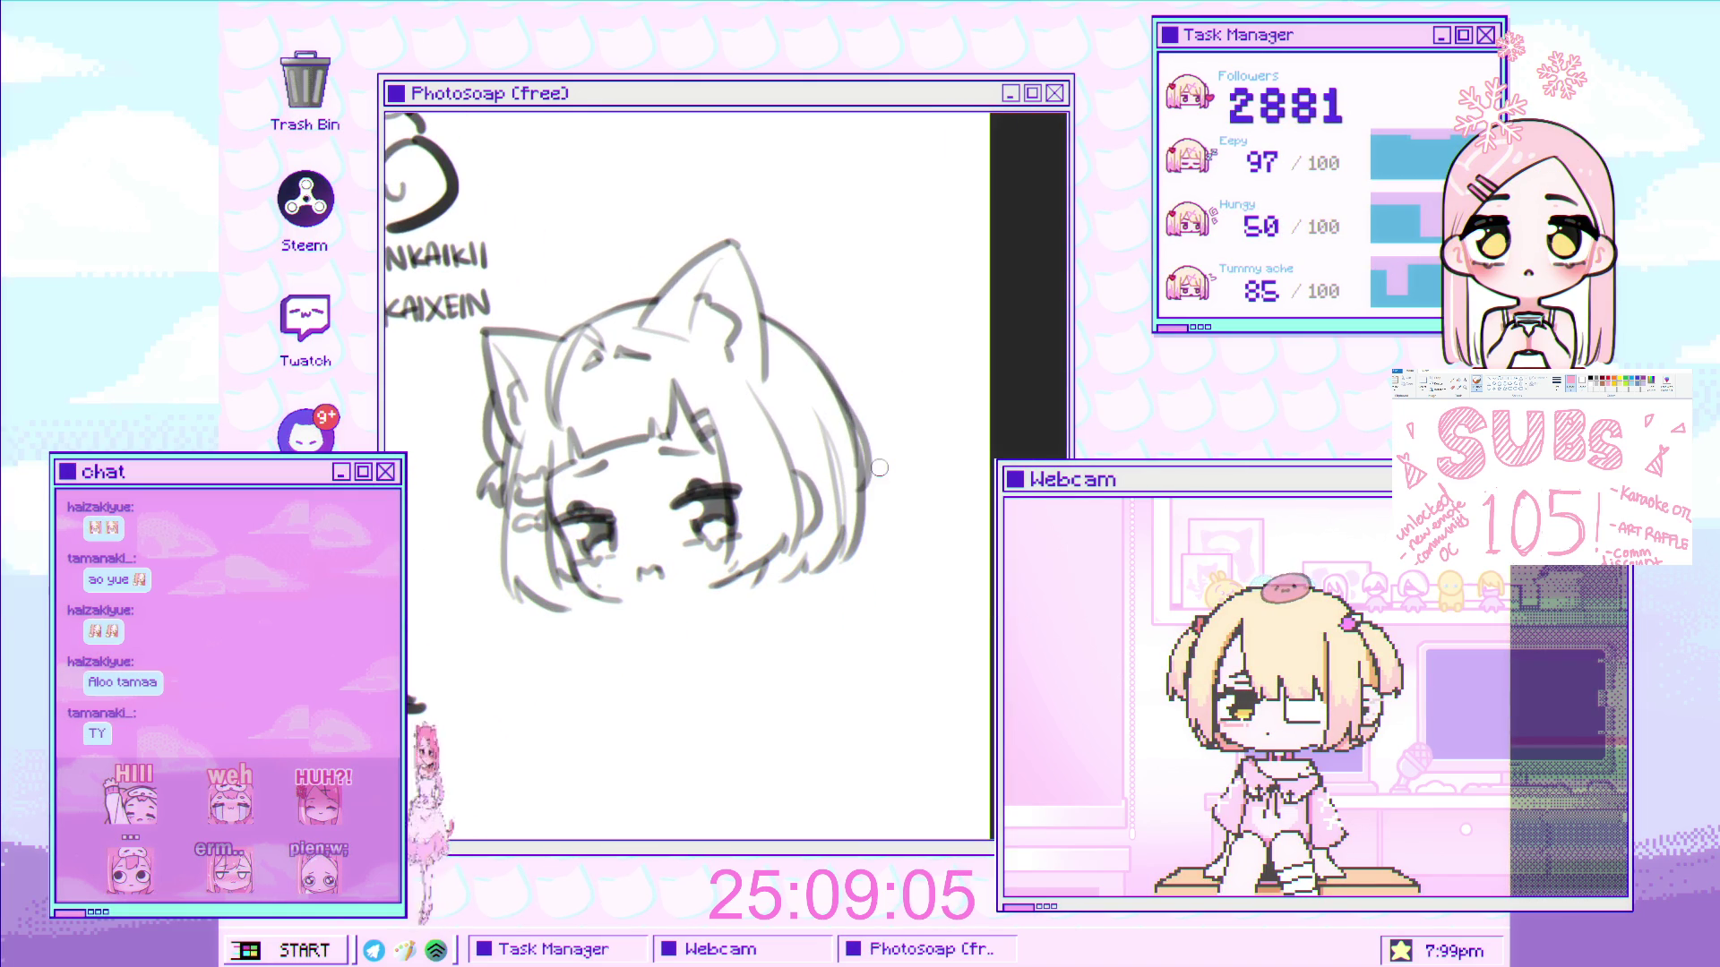
scroll(858, 460, "down", 2)
key("h")
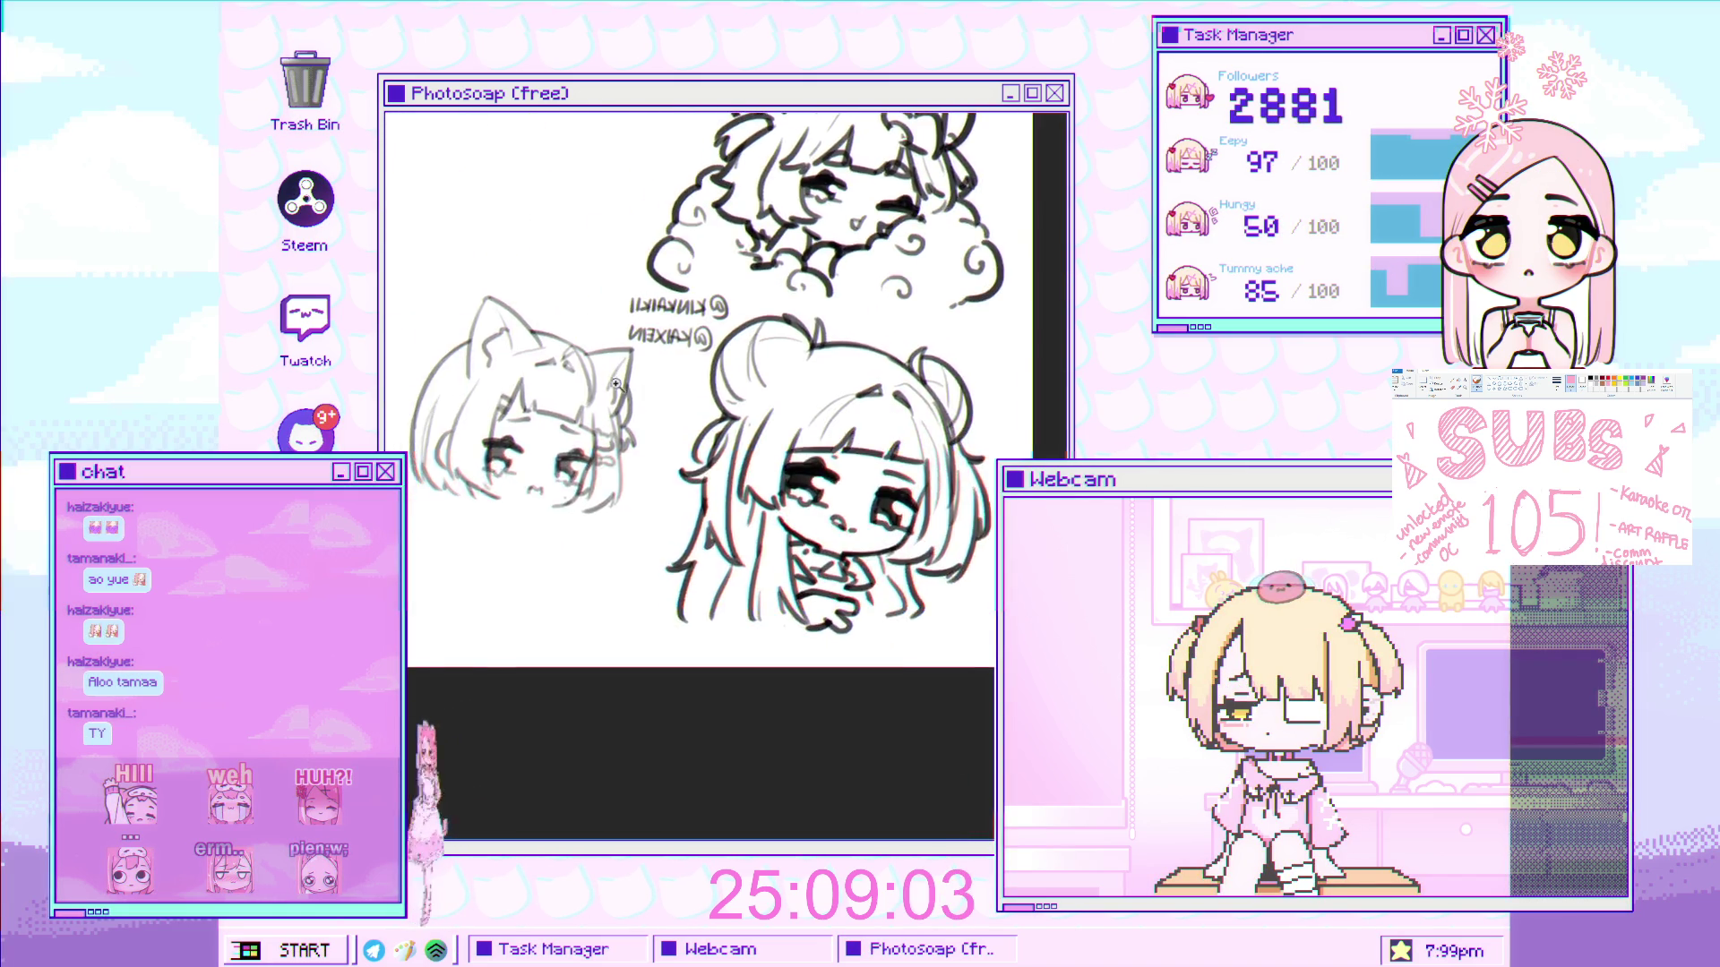
scroll(574, 360, "up", 4)
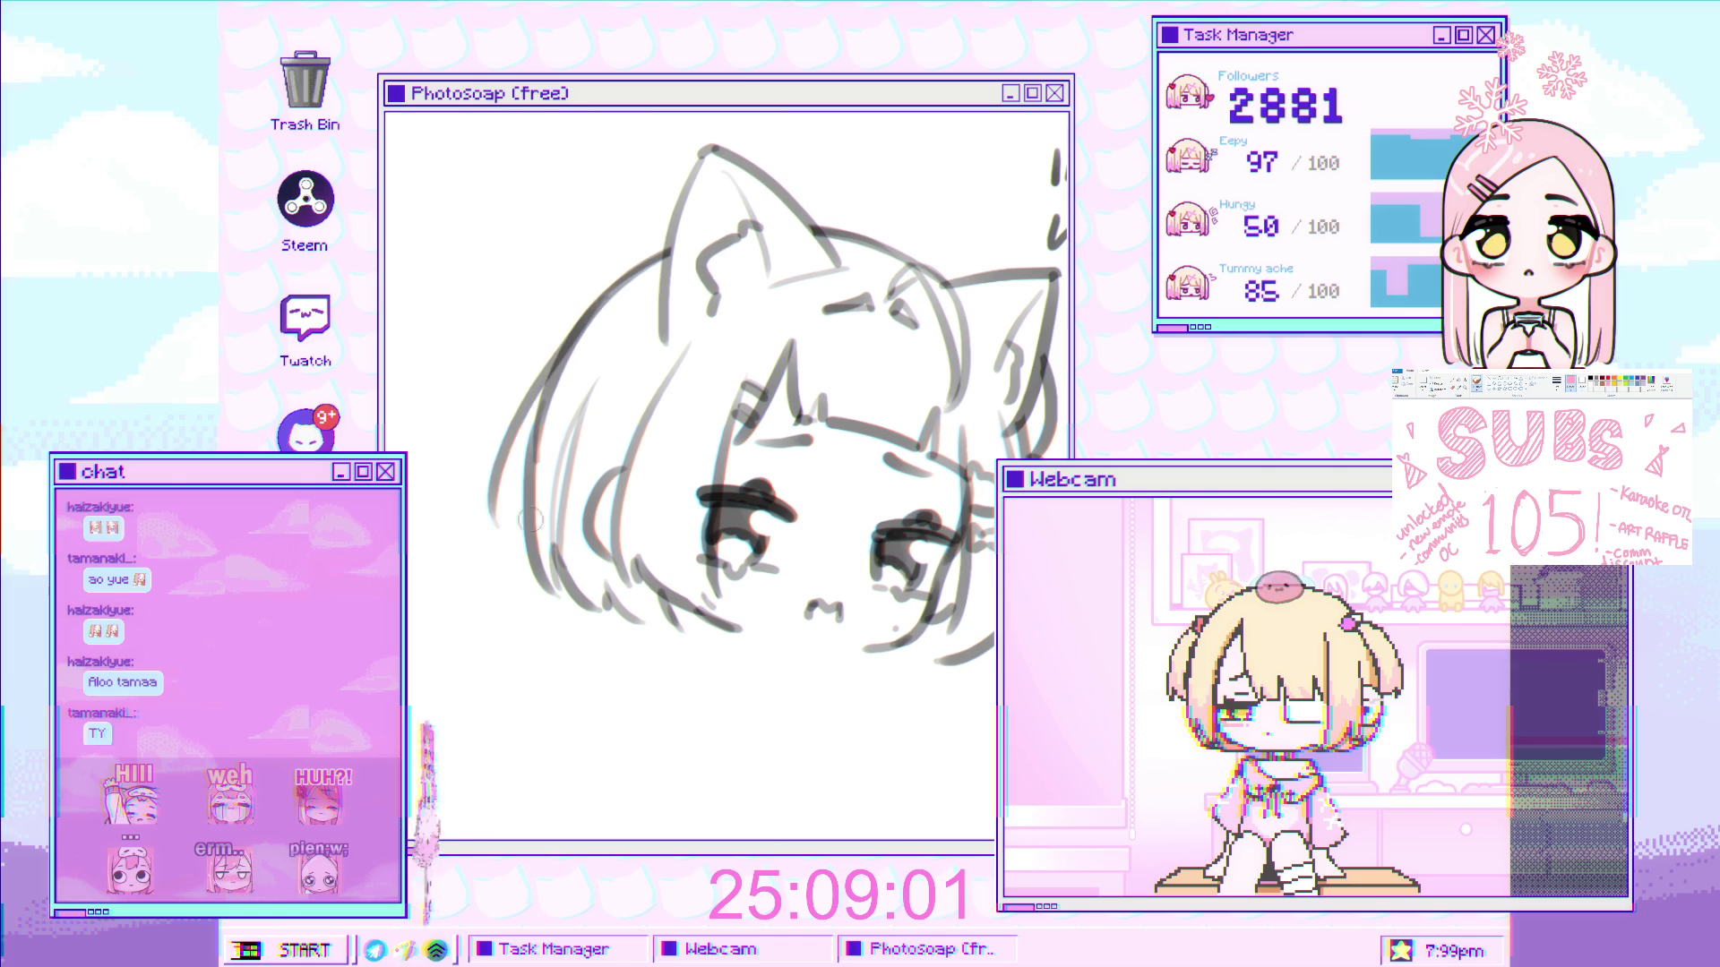
scroll(543, 468, "up", 2)
- Re-sketch the left hair strands with a grey stroke, then flip the canvas back to normal
left_click_drag(484, 627, 551, 403)
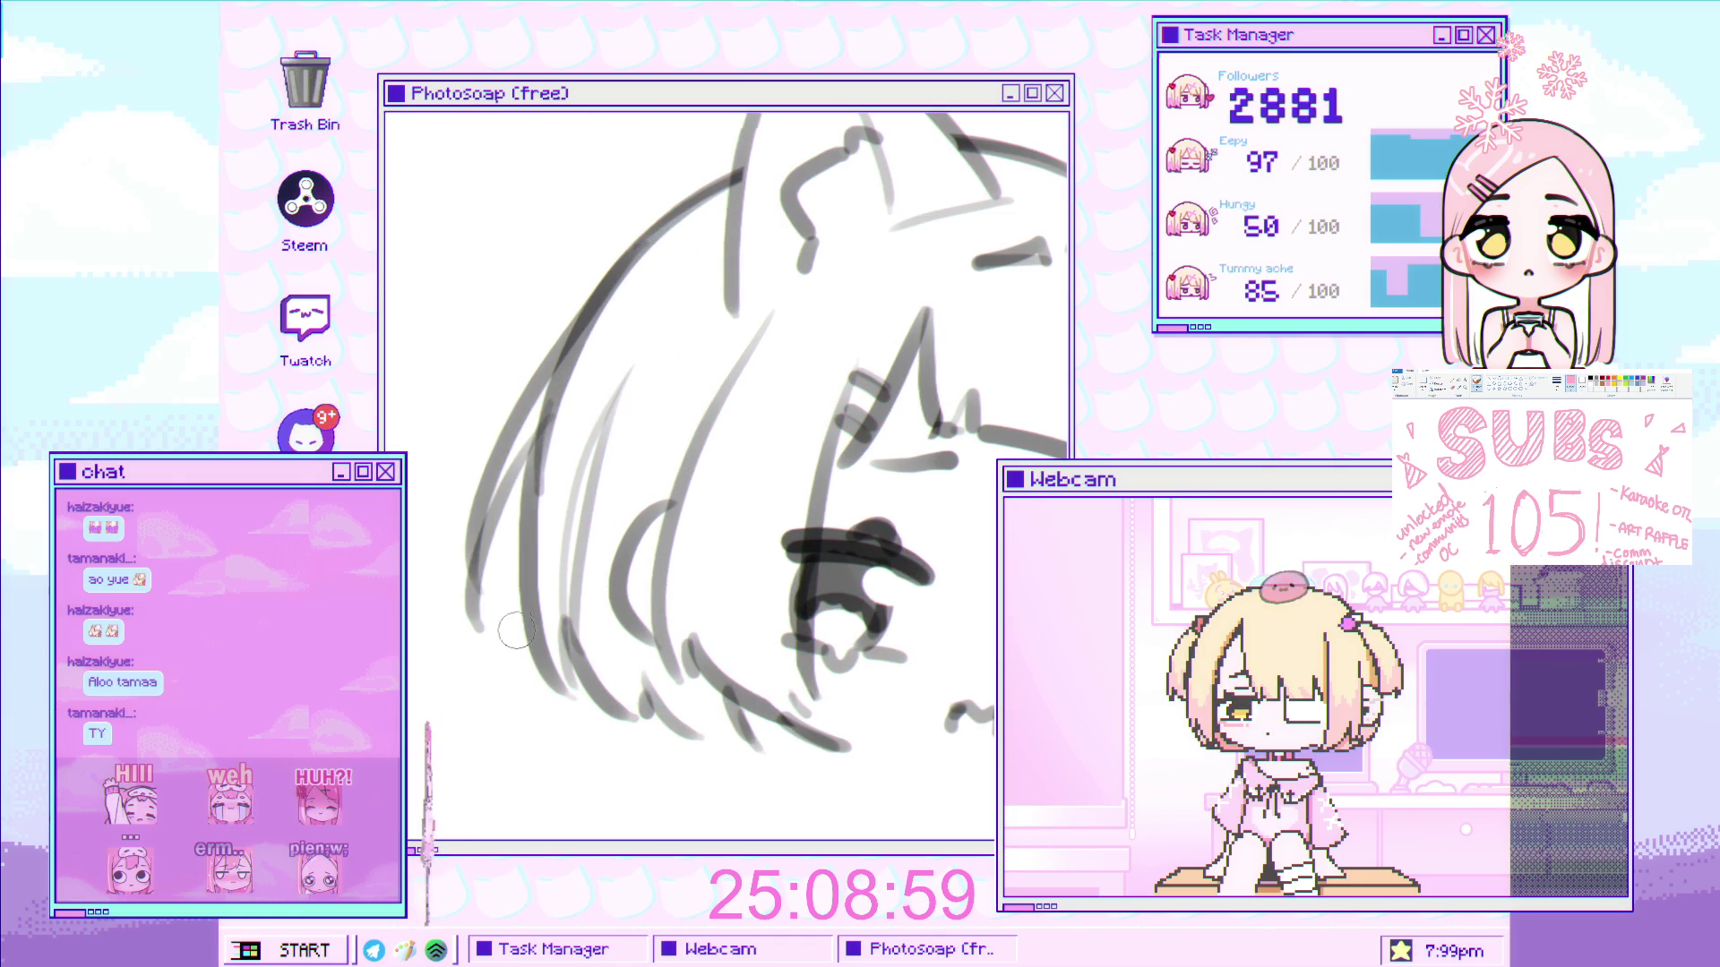
scroll(543, 470, "down", 5)
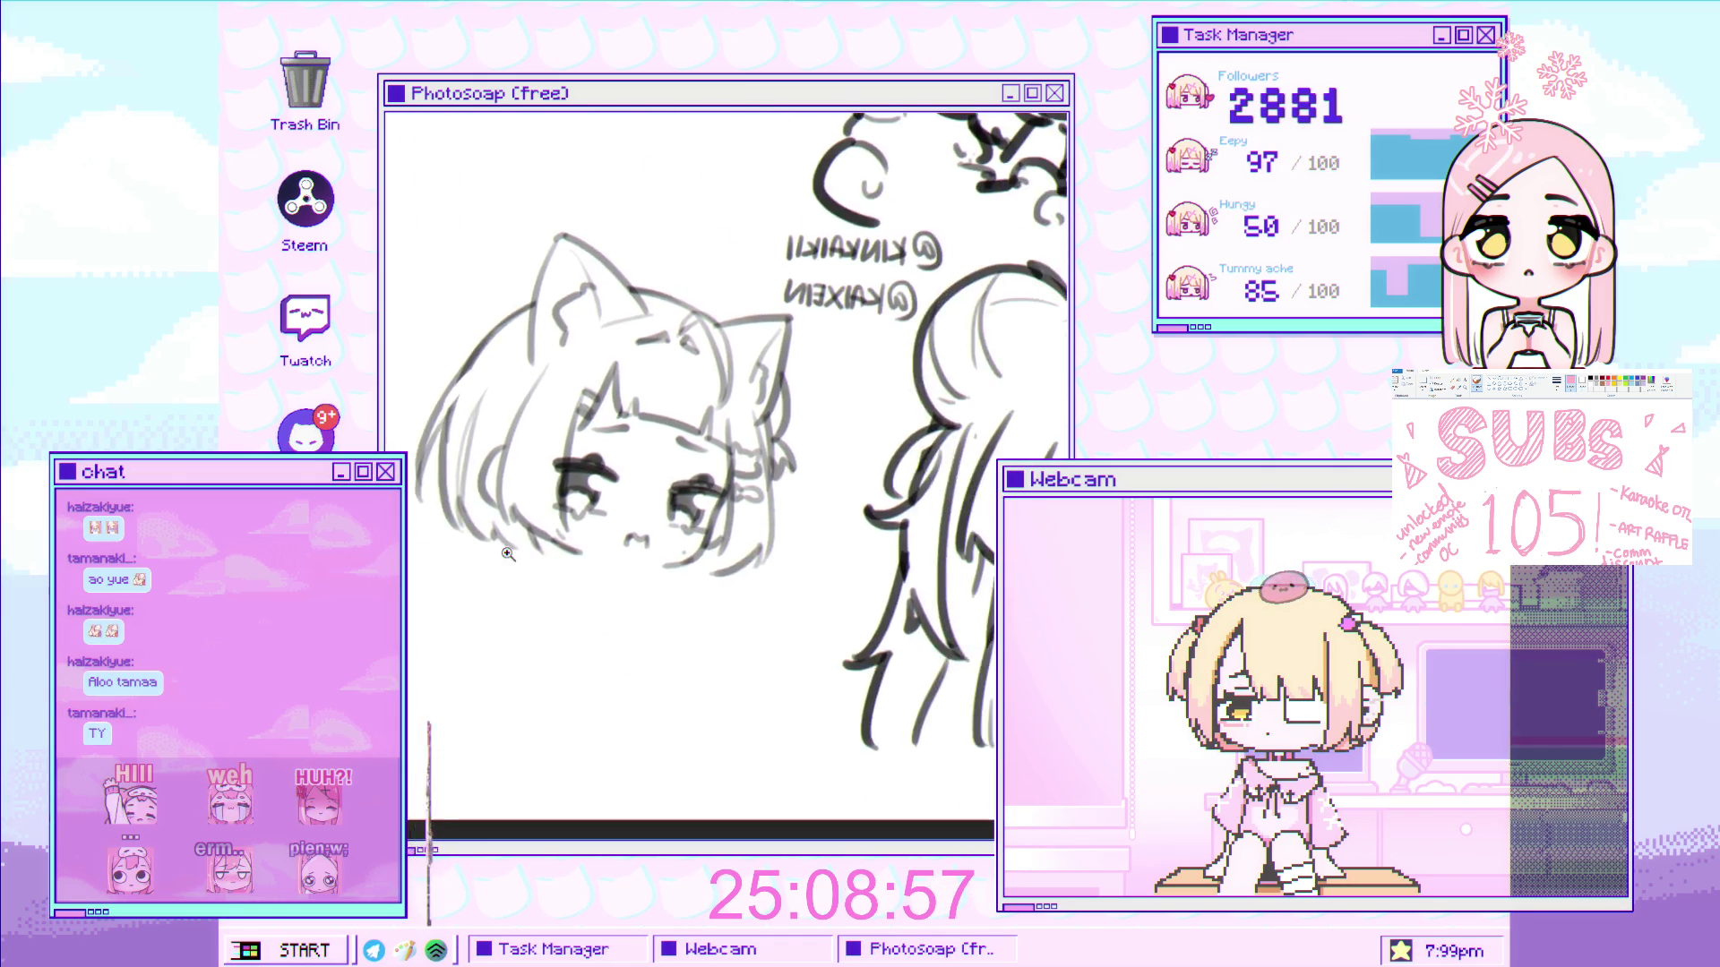
scroll(514, 315, "up", 5)
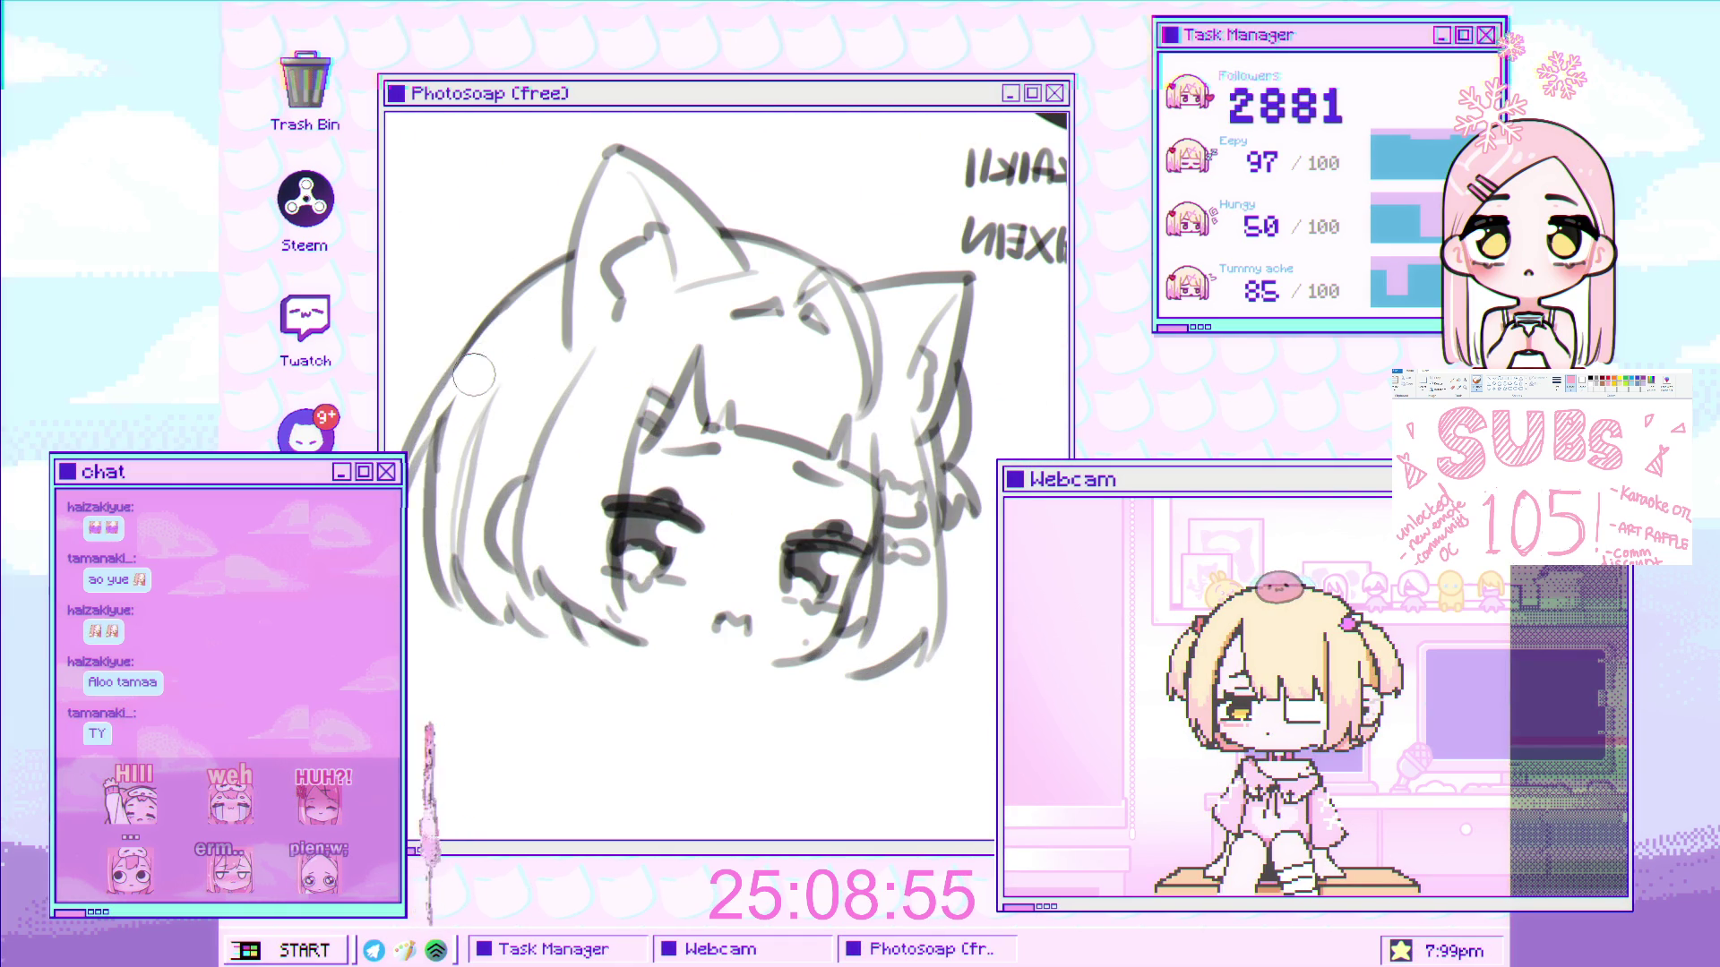
scroll(484, 367, "down", 3)
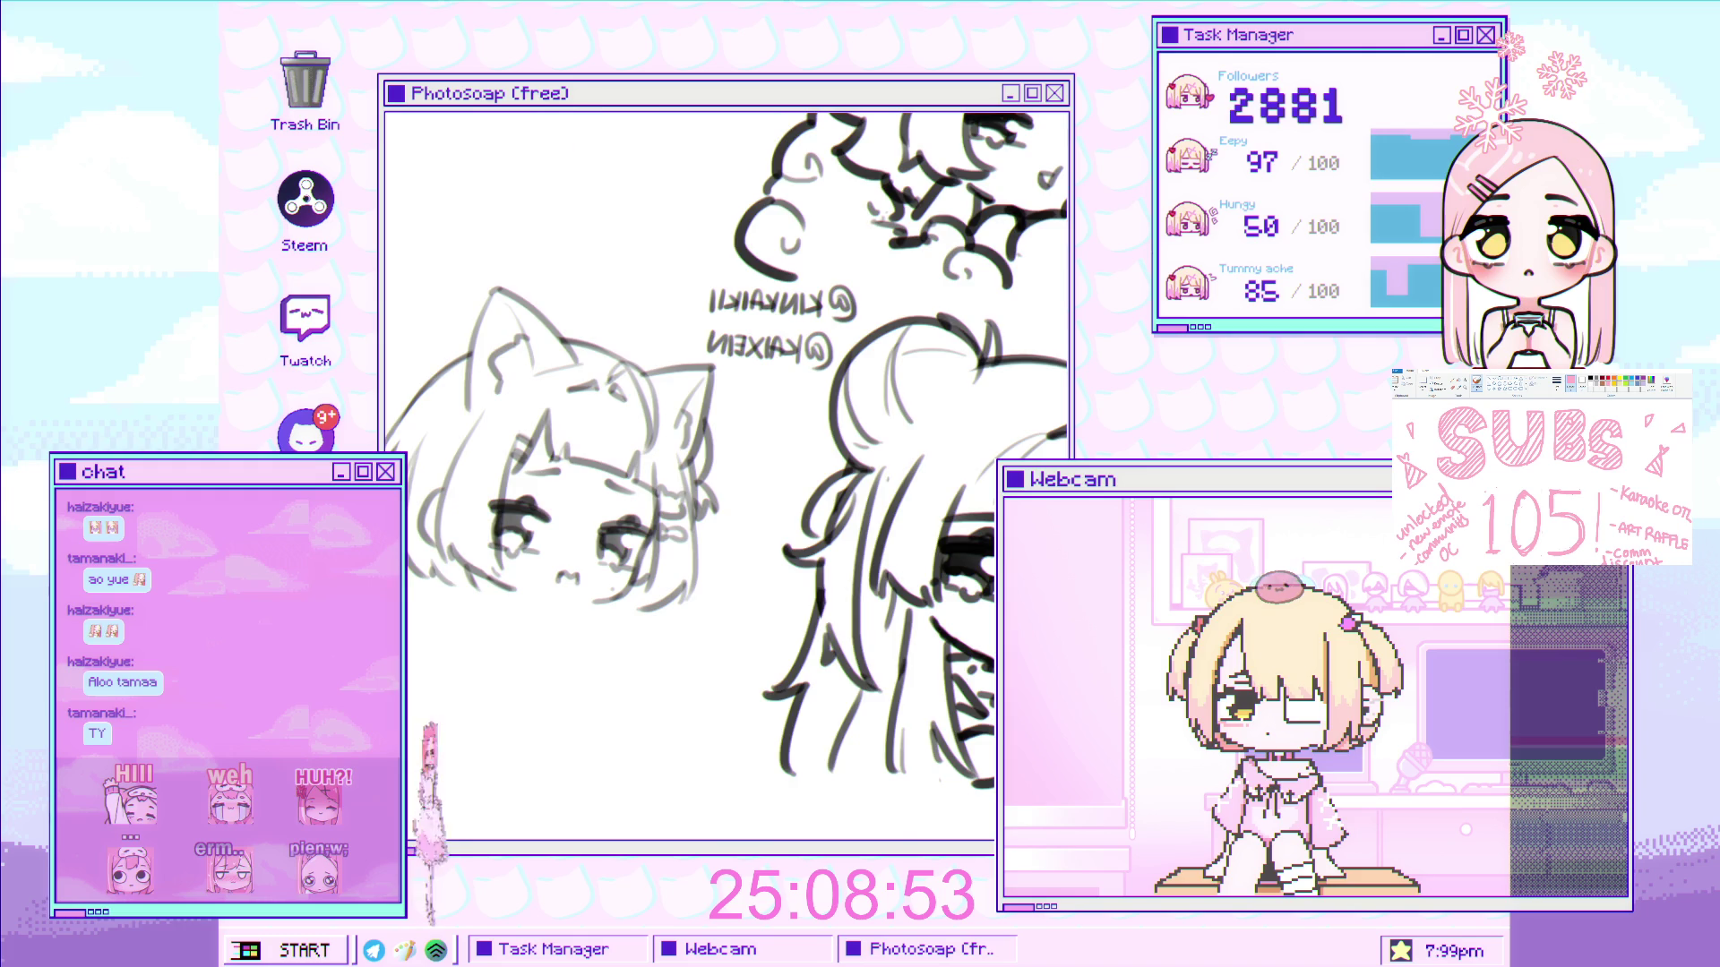
key("h")
scroll(600, 464, "up", 4)
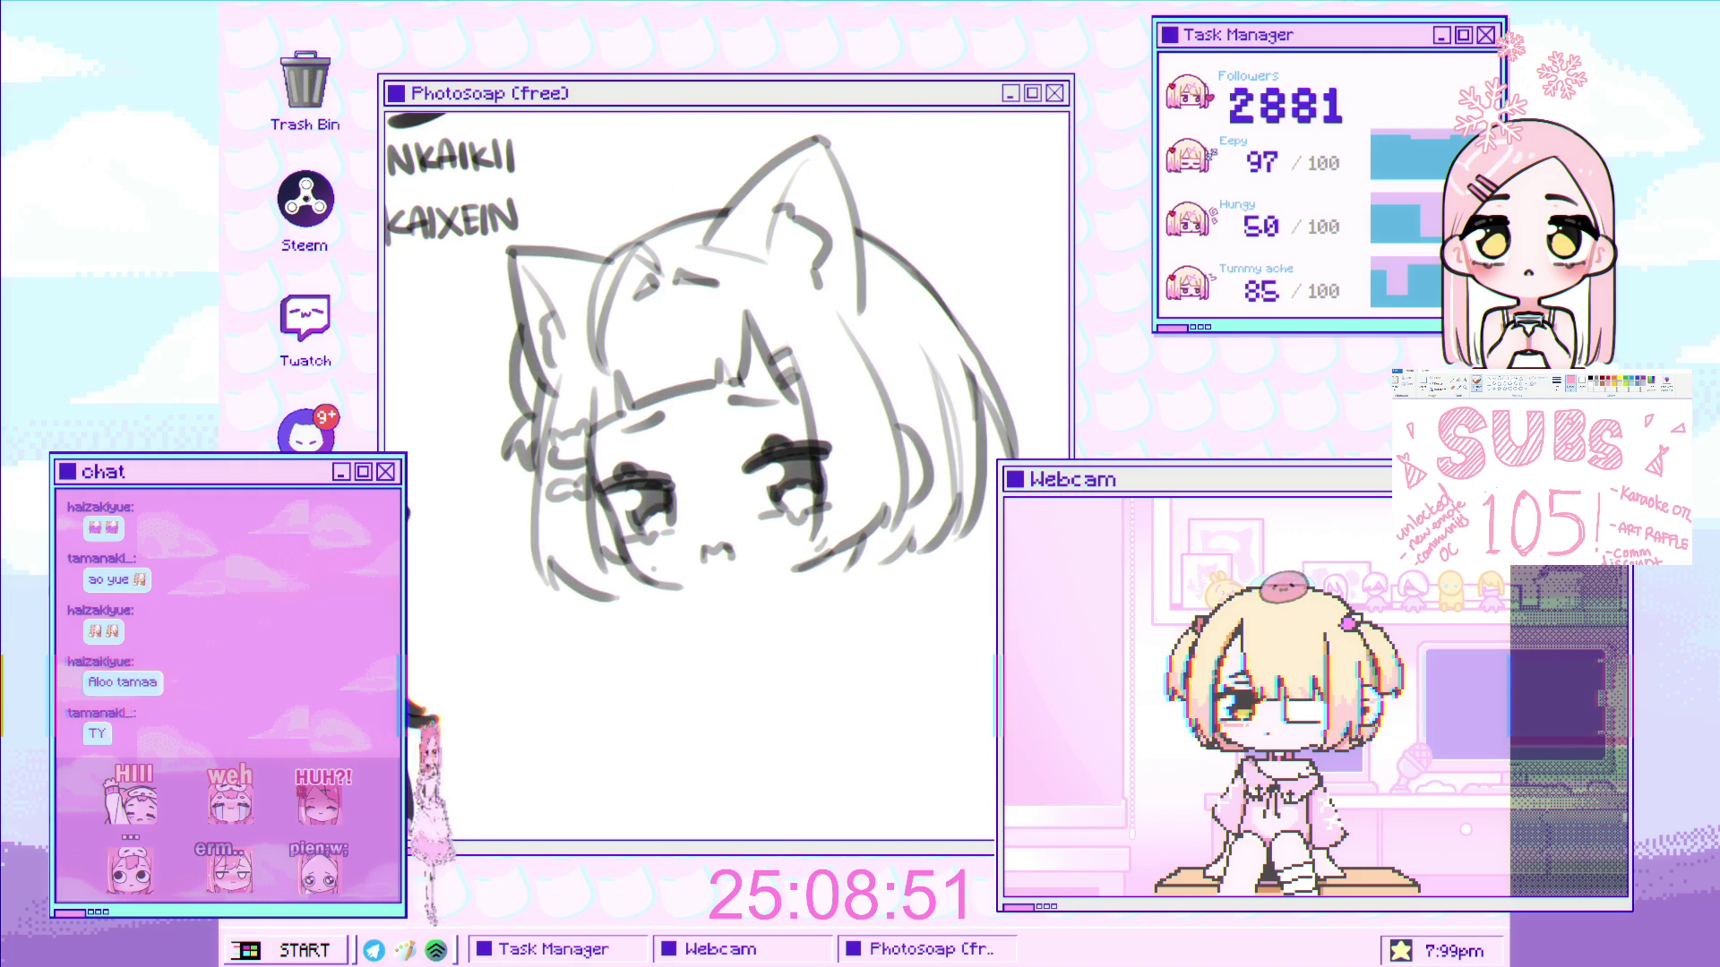
scroll(736, 324, "up", 2)
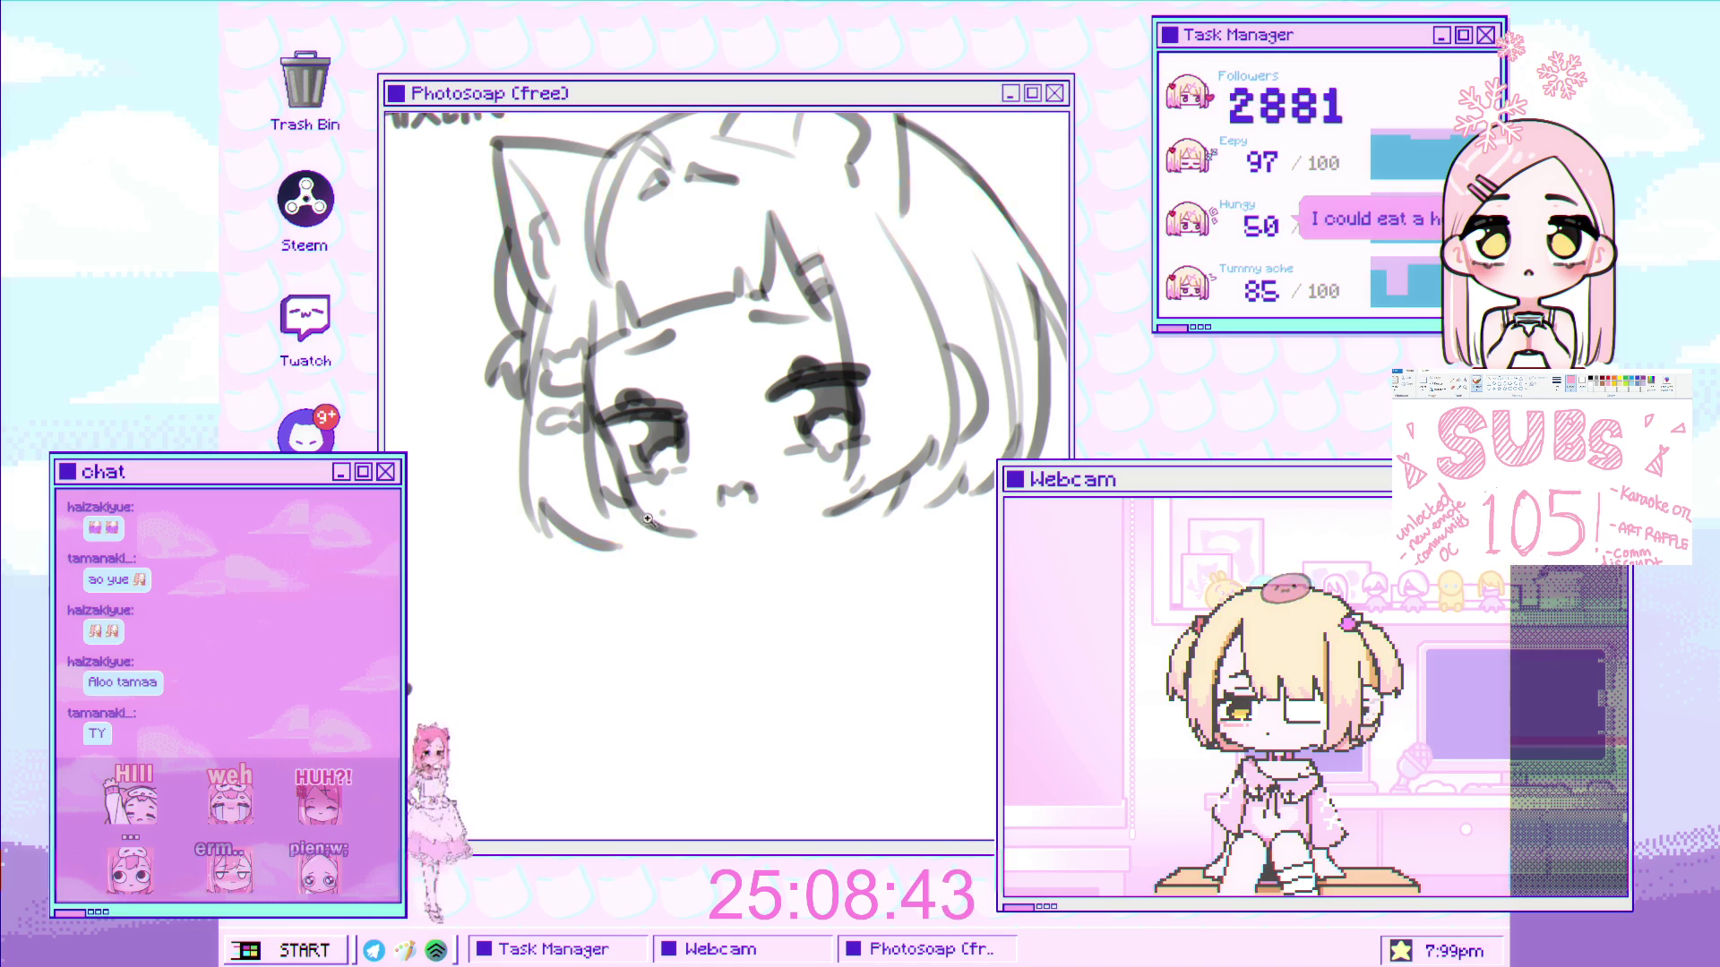
scroll(690, 505, "up", 2)
- Add a curved face stroke, set a vertical mirror axis, and draw a symmetric lens circle
left_click_drag(674, 535, 636, 664)
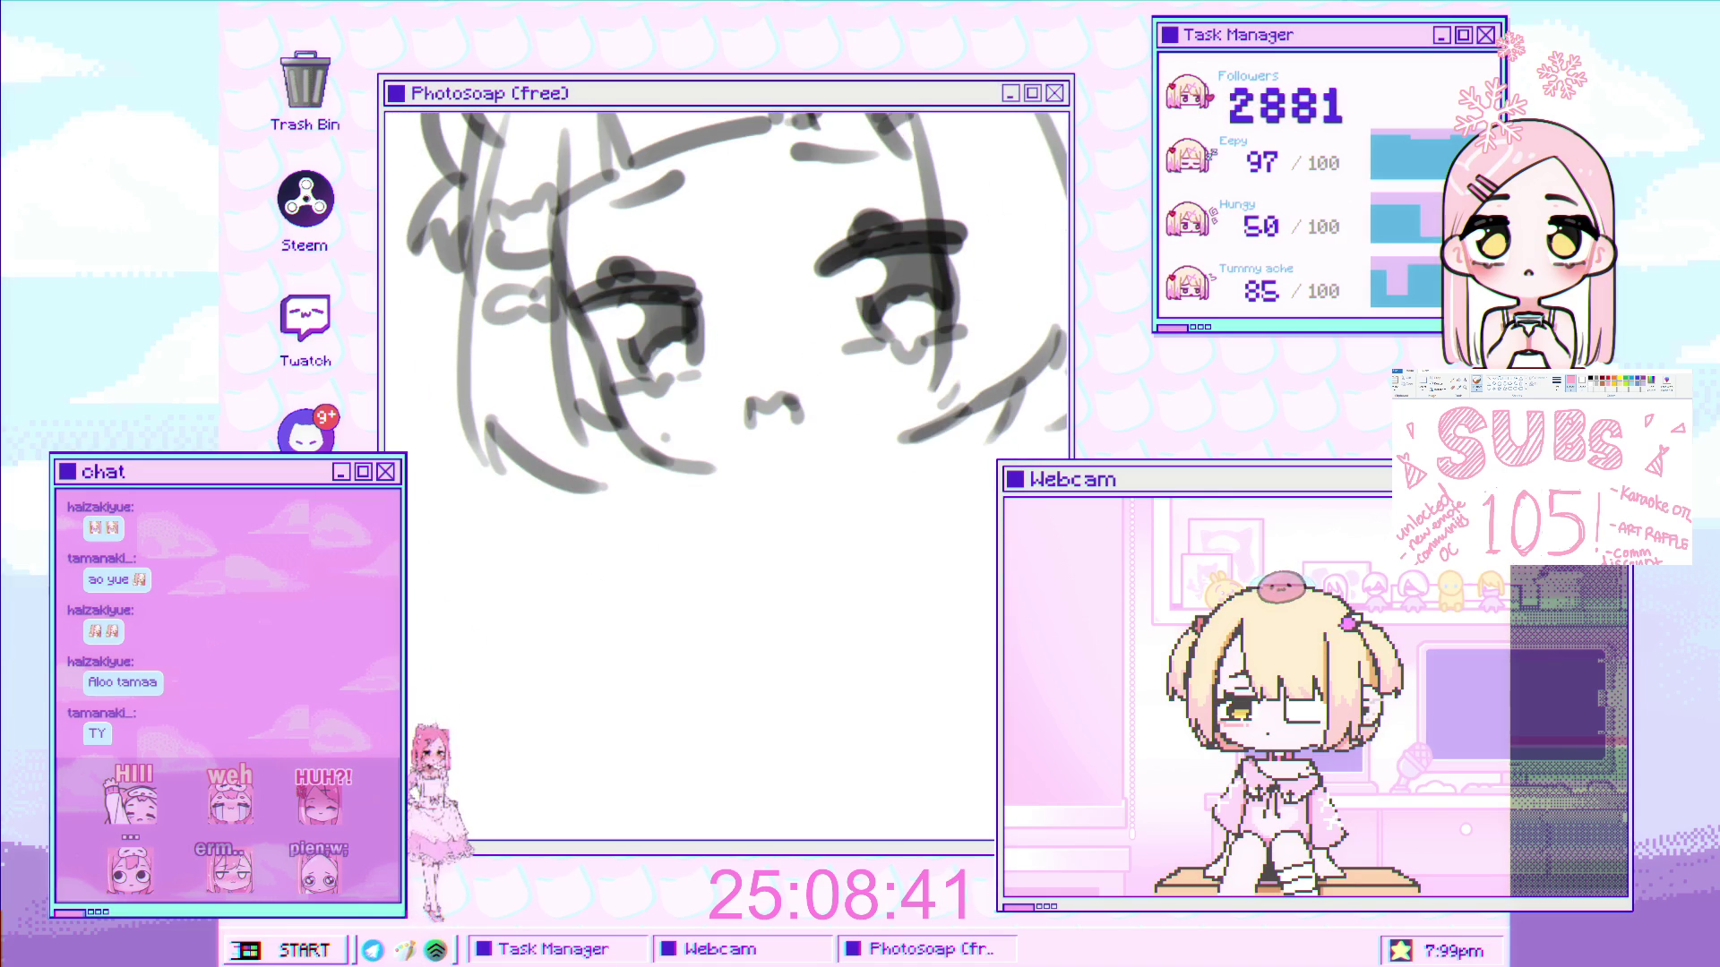
left_click_drag(718, 204, 808, 34)
mouse_move(557, 641)
left_mouse_down()
mouse_move(492, 642)
mouse_move(769, 537)
mouse_move(745, 537)
left_mouse_up()
scroll(757, 395, "down", 5)
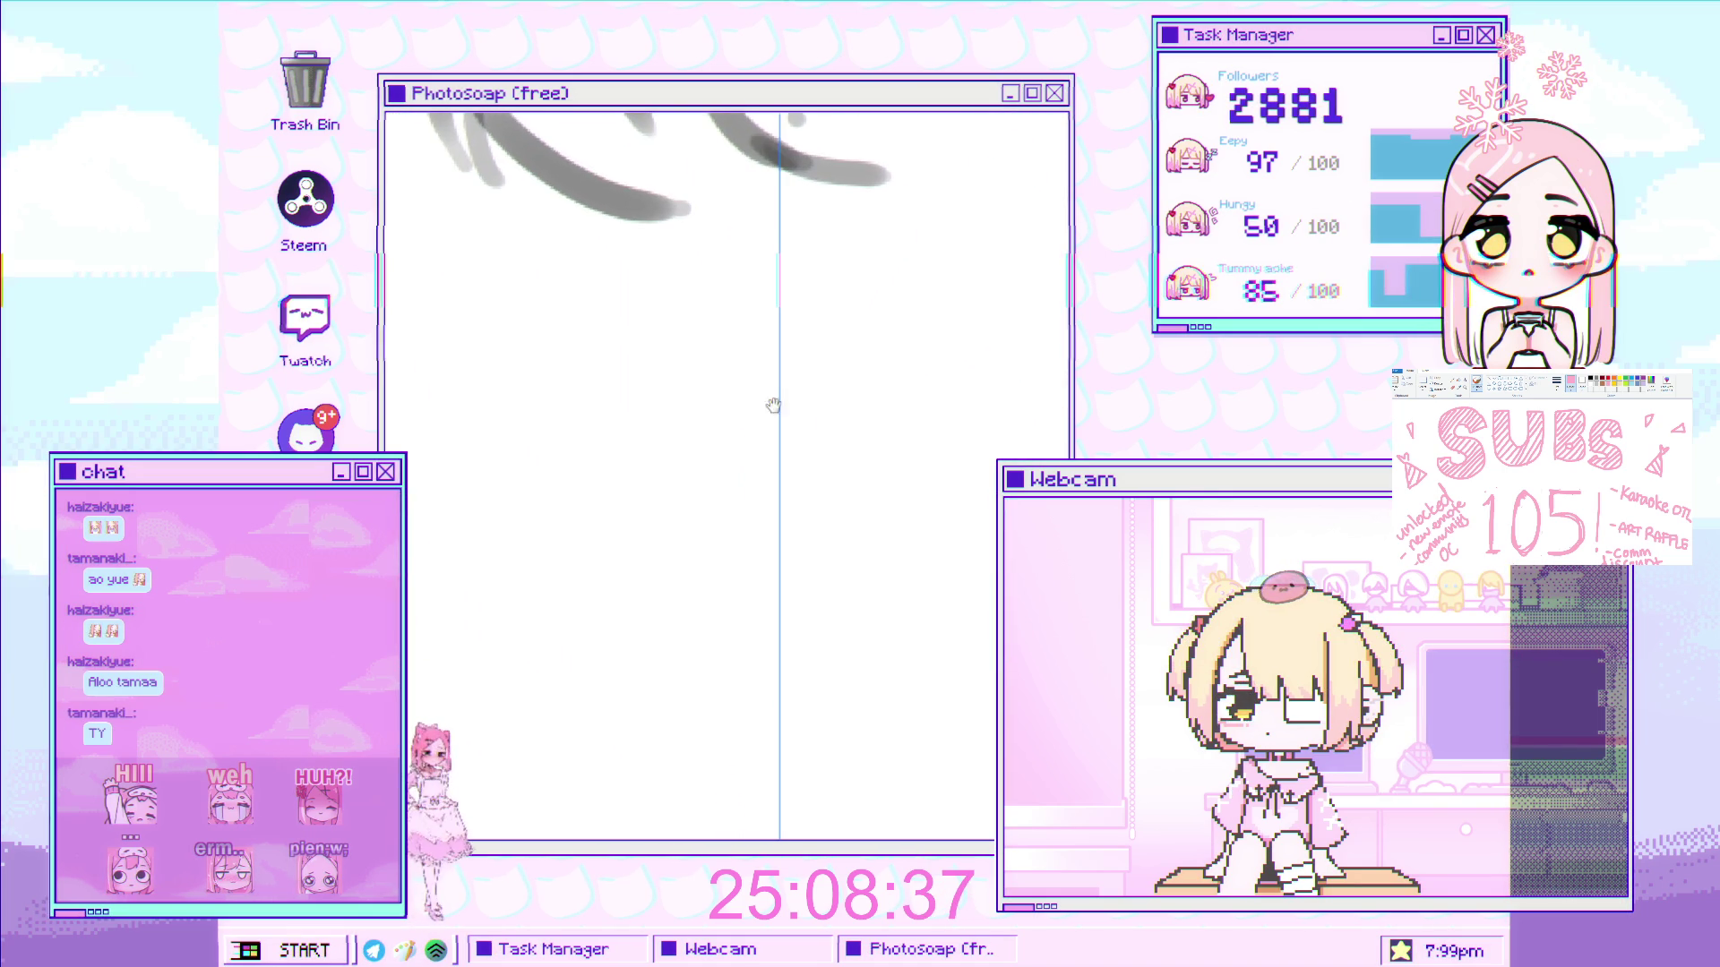
mouse_move(769, 346)
left_mouse_down()
mouse_move(668, 583)
mouse_move(757, 630)
left_mouse_up()
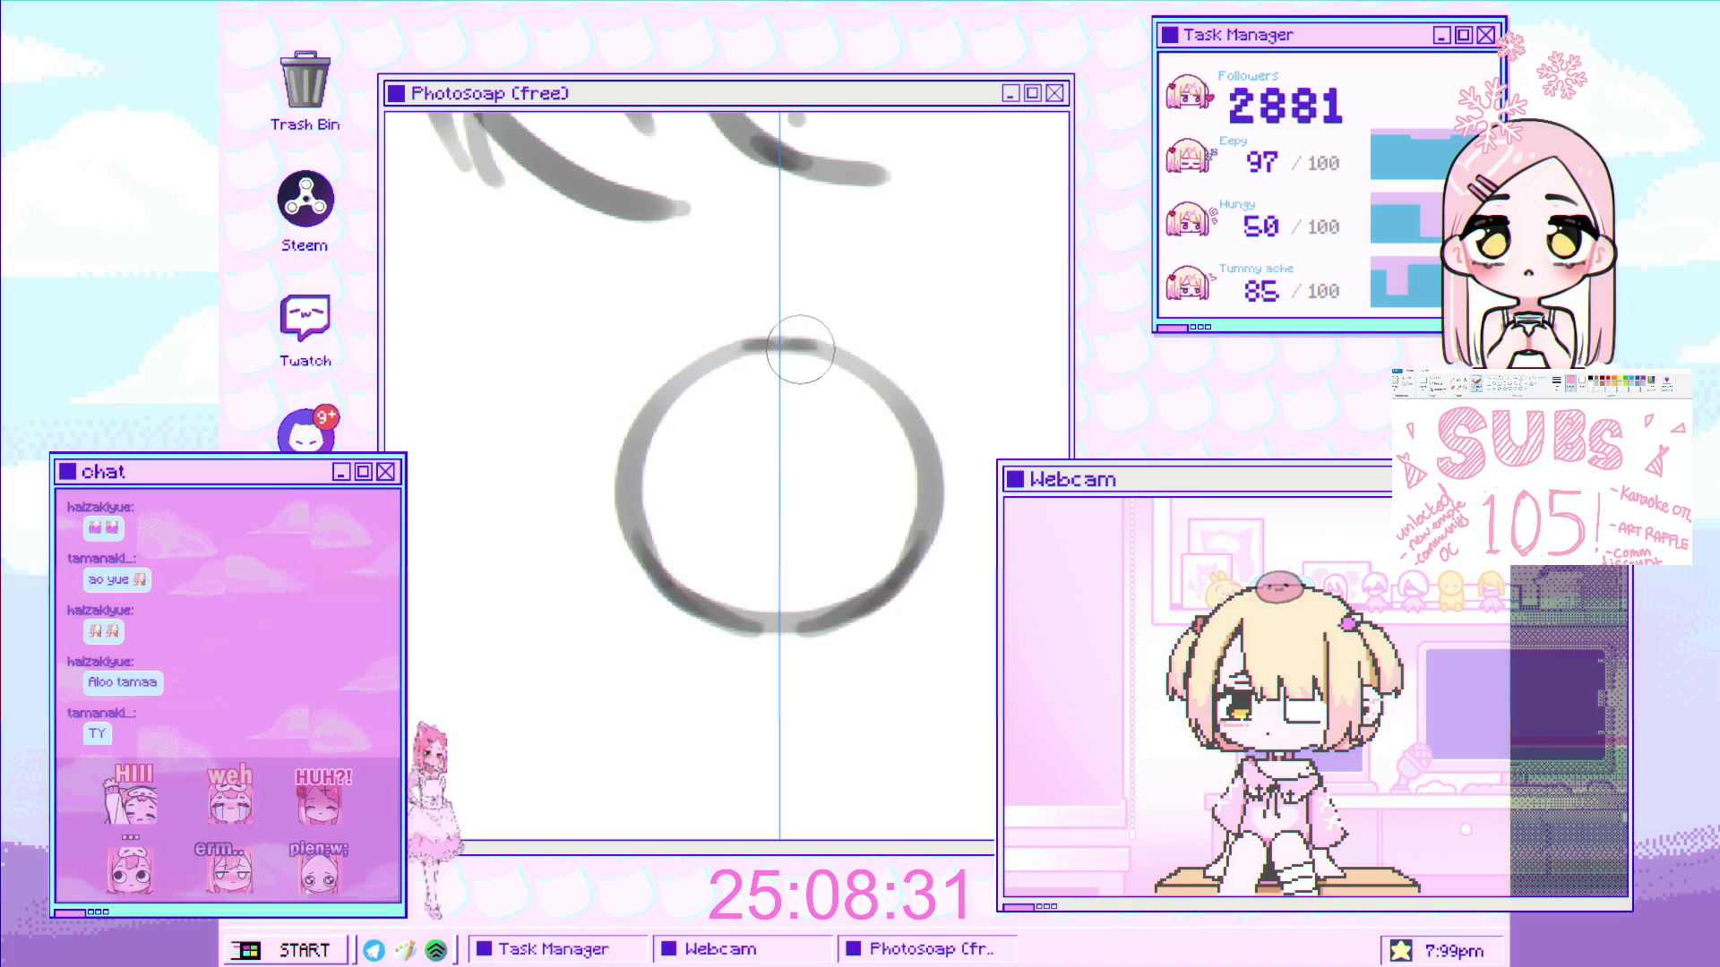
- Move and resize the lens circles over both eyes and apply the transform
key("ctrl+0")
key("ctrl+t")
left_click_drag(725, 548, 892, 286)
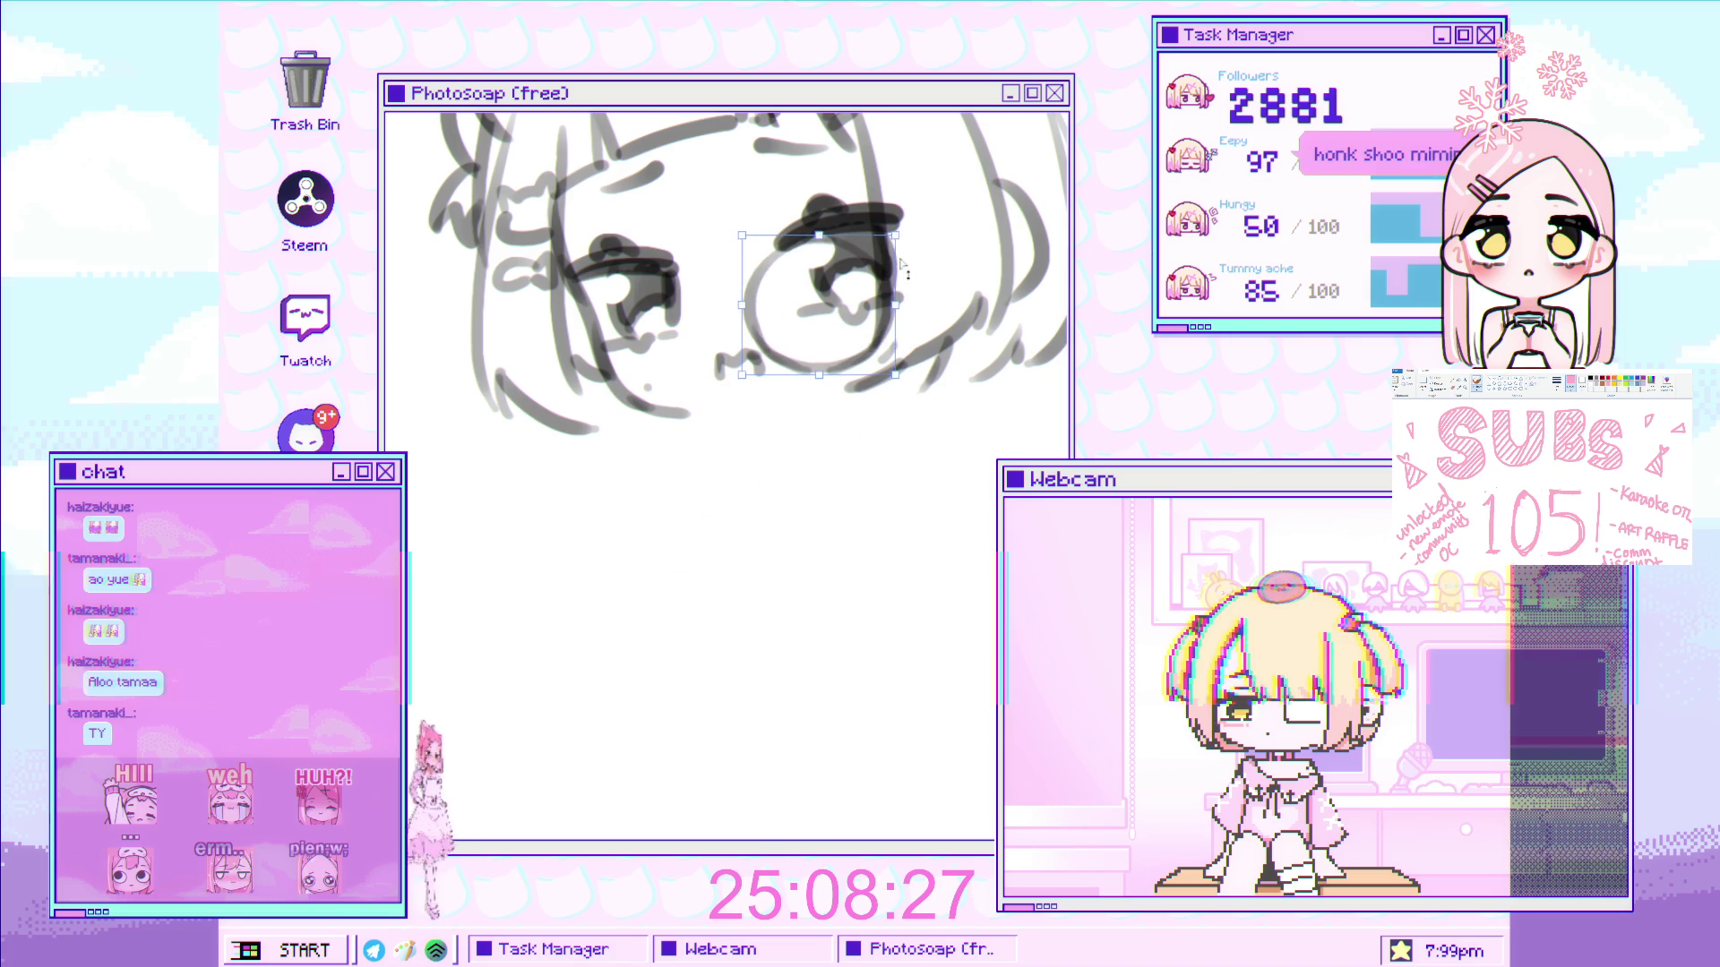
mouse_move(906, 220)
left_mouse_down()
mouse_move(929, 199)
mouse_move(782, 475)
mouse_move(639, 532)
mouse_move(539, 508)
left_mouse_up()
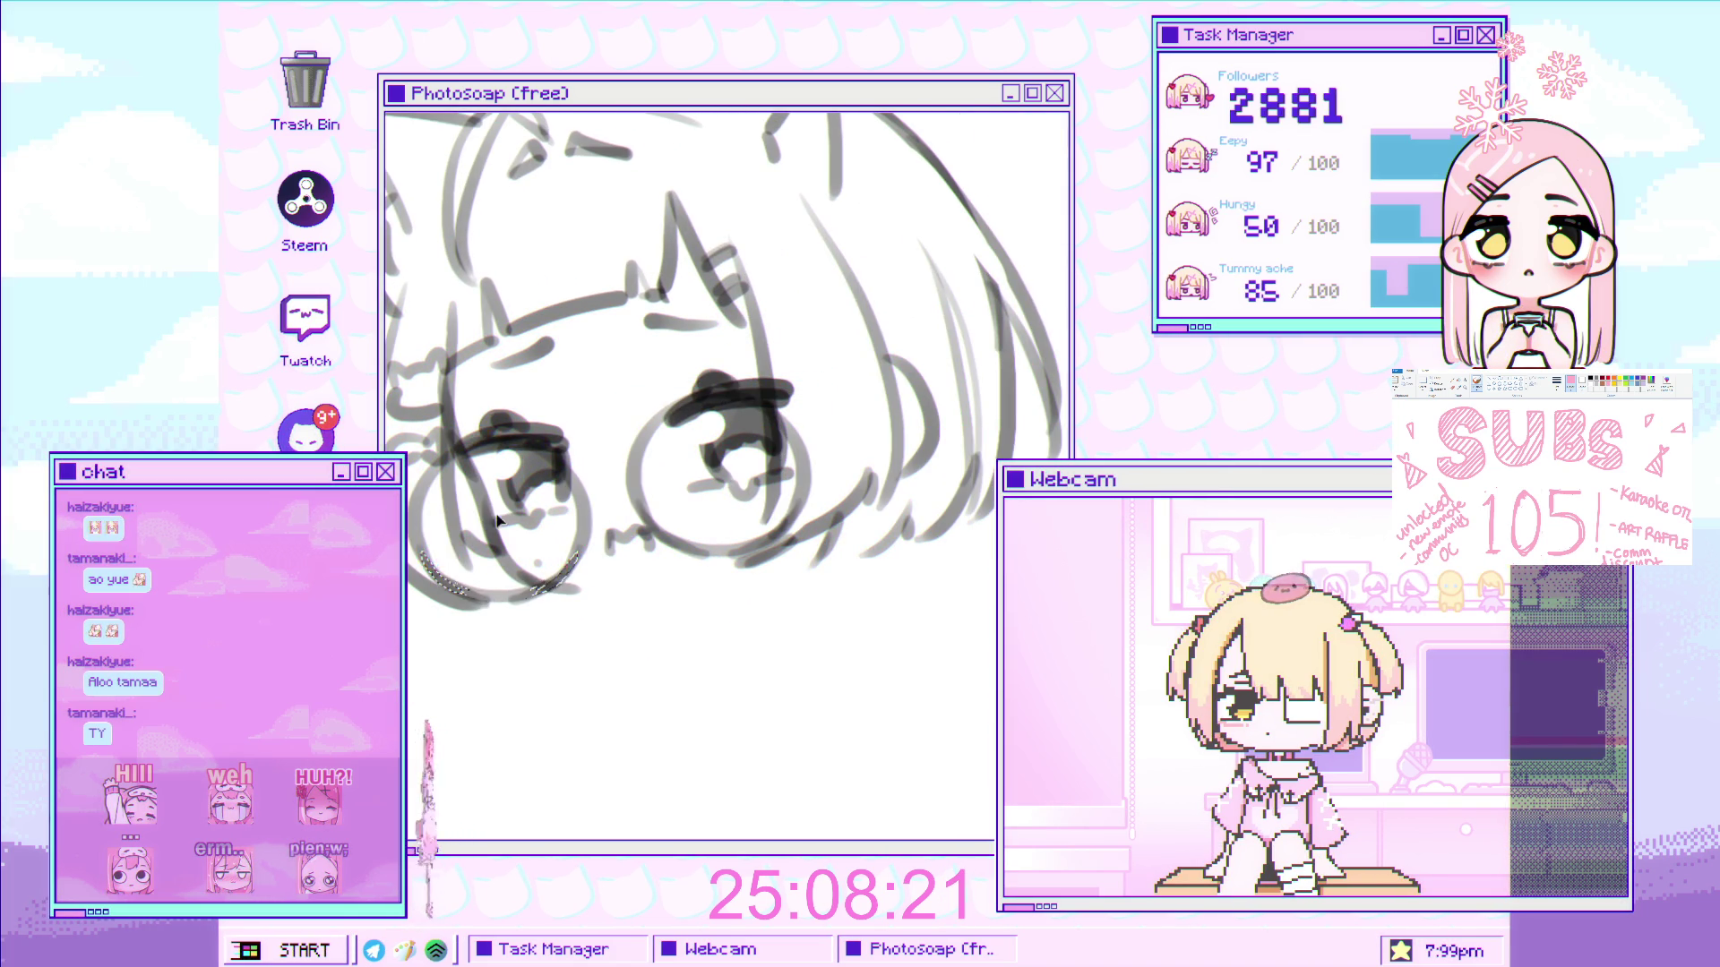
left_click_drag(414, 538, 423, 515)
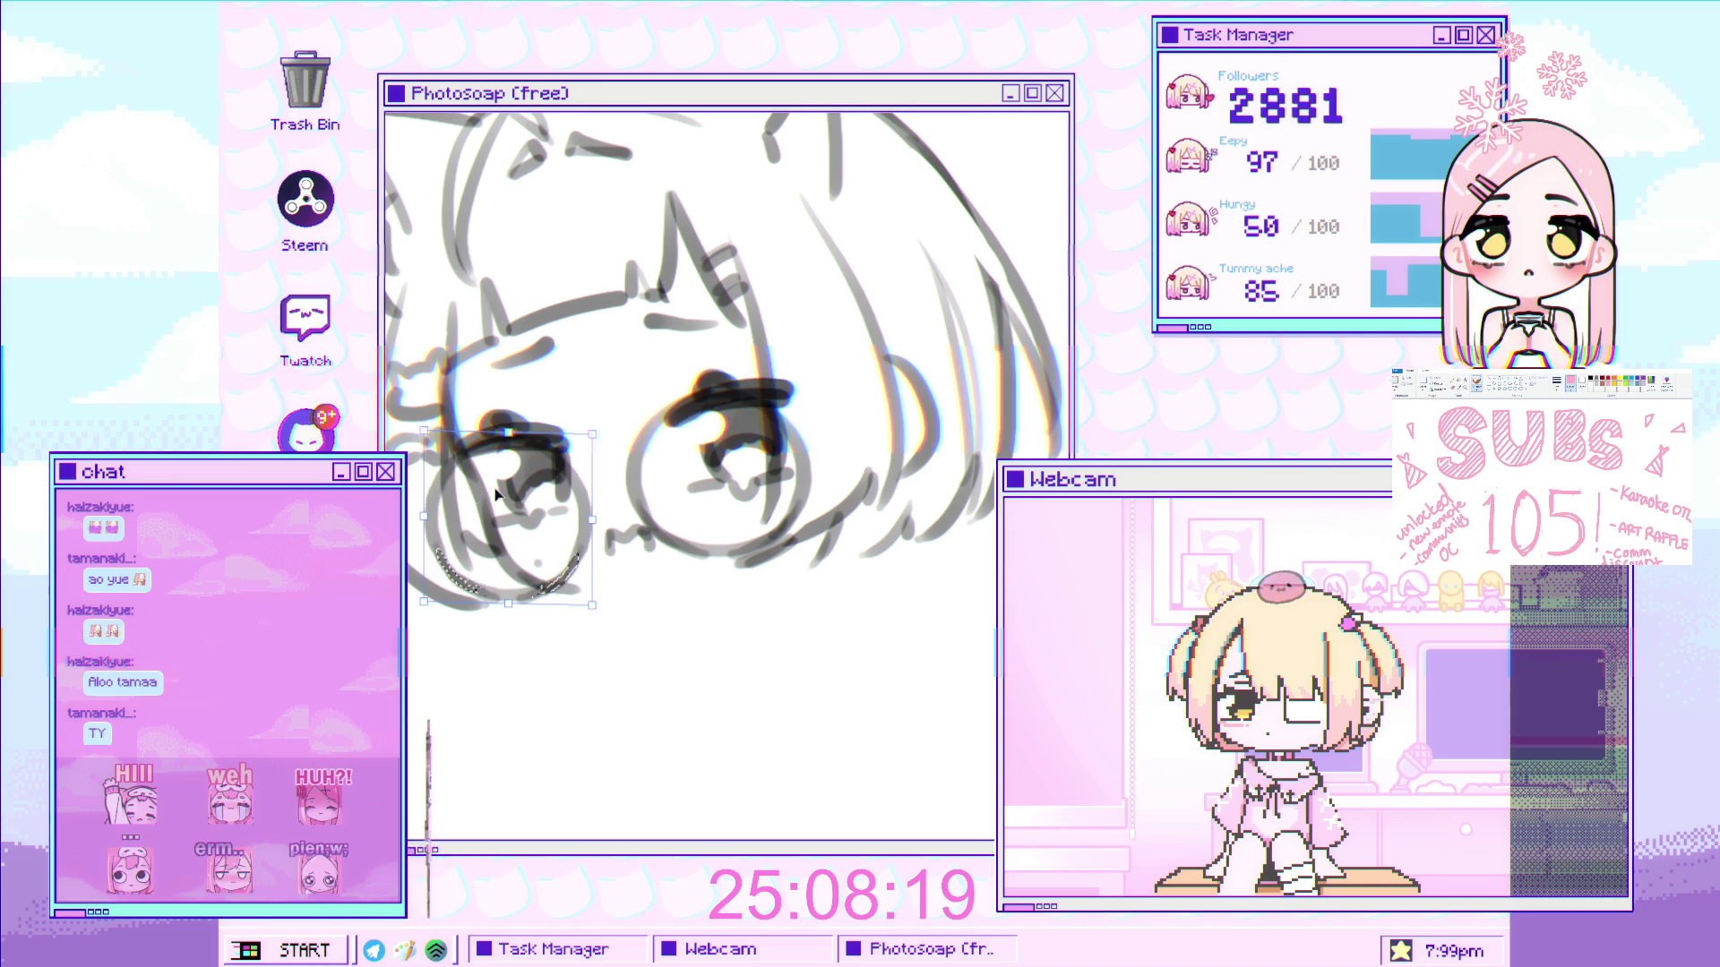
left_click_drag(567, 534, 561, 528)
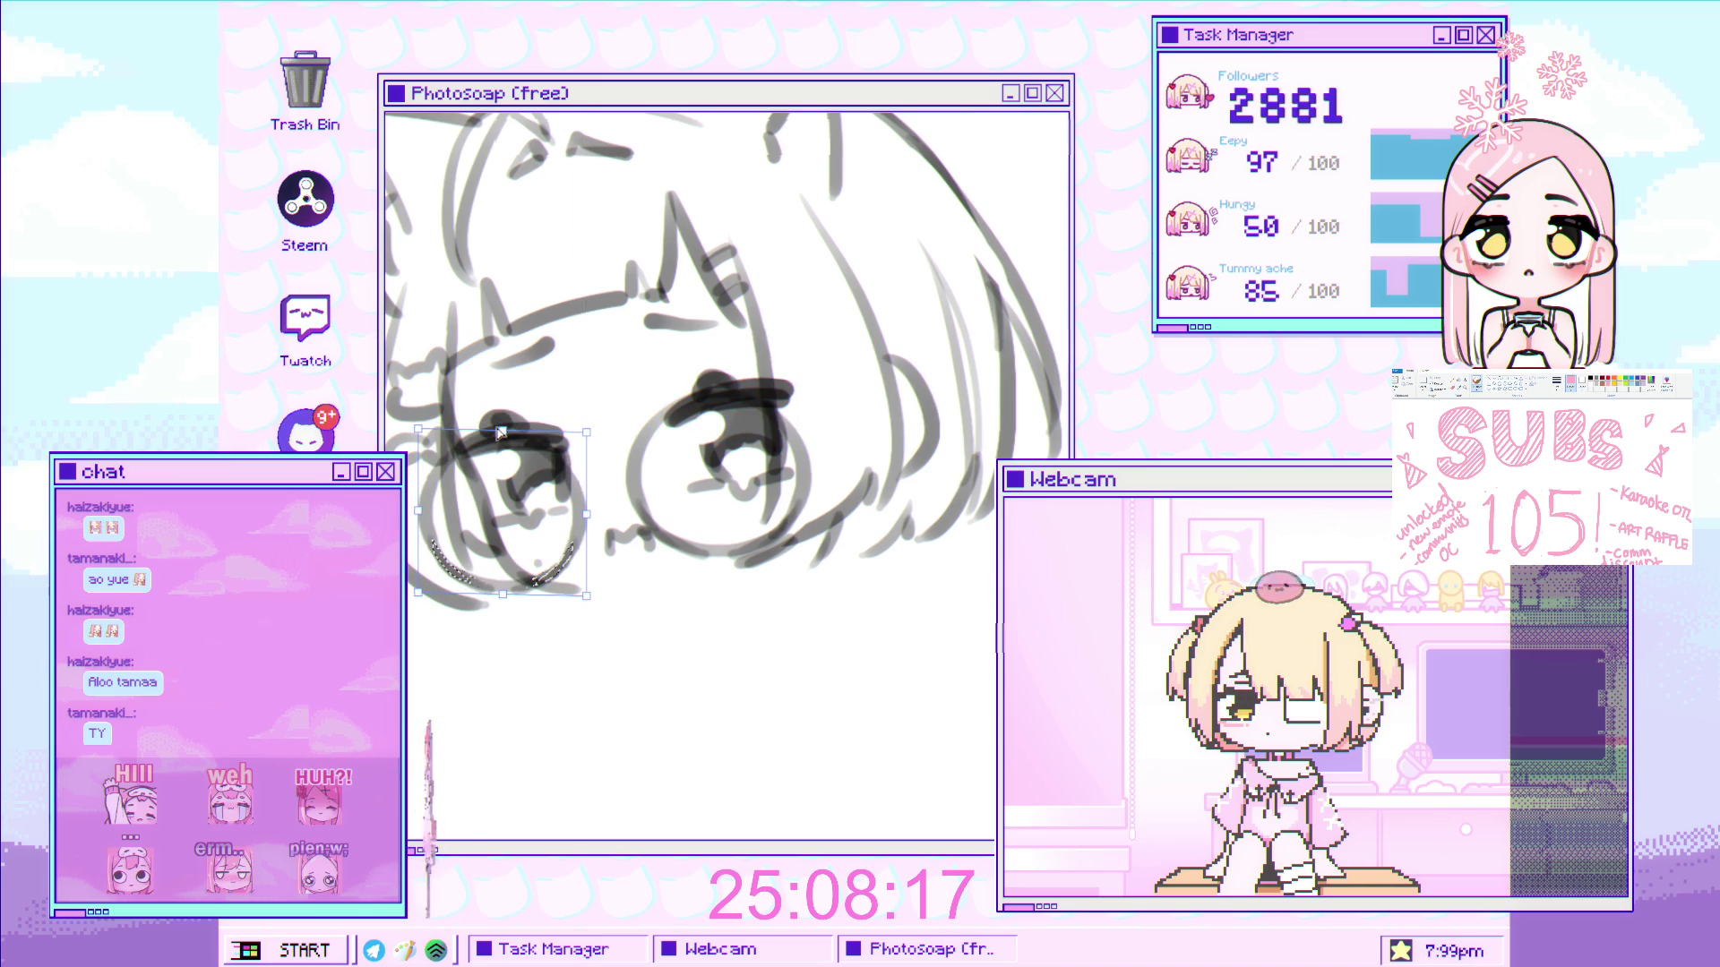
left_click_drag(418, 510, 428, 509)
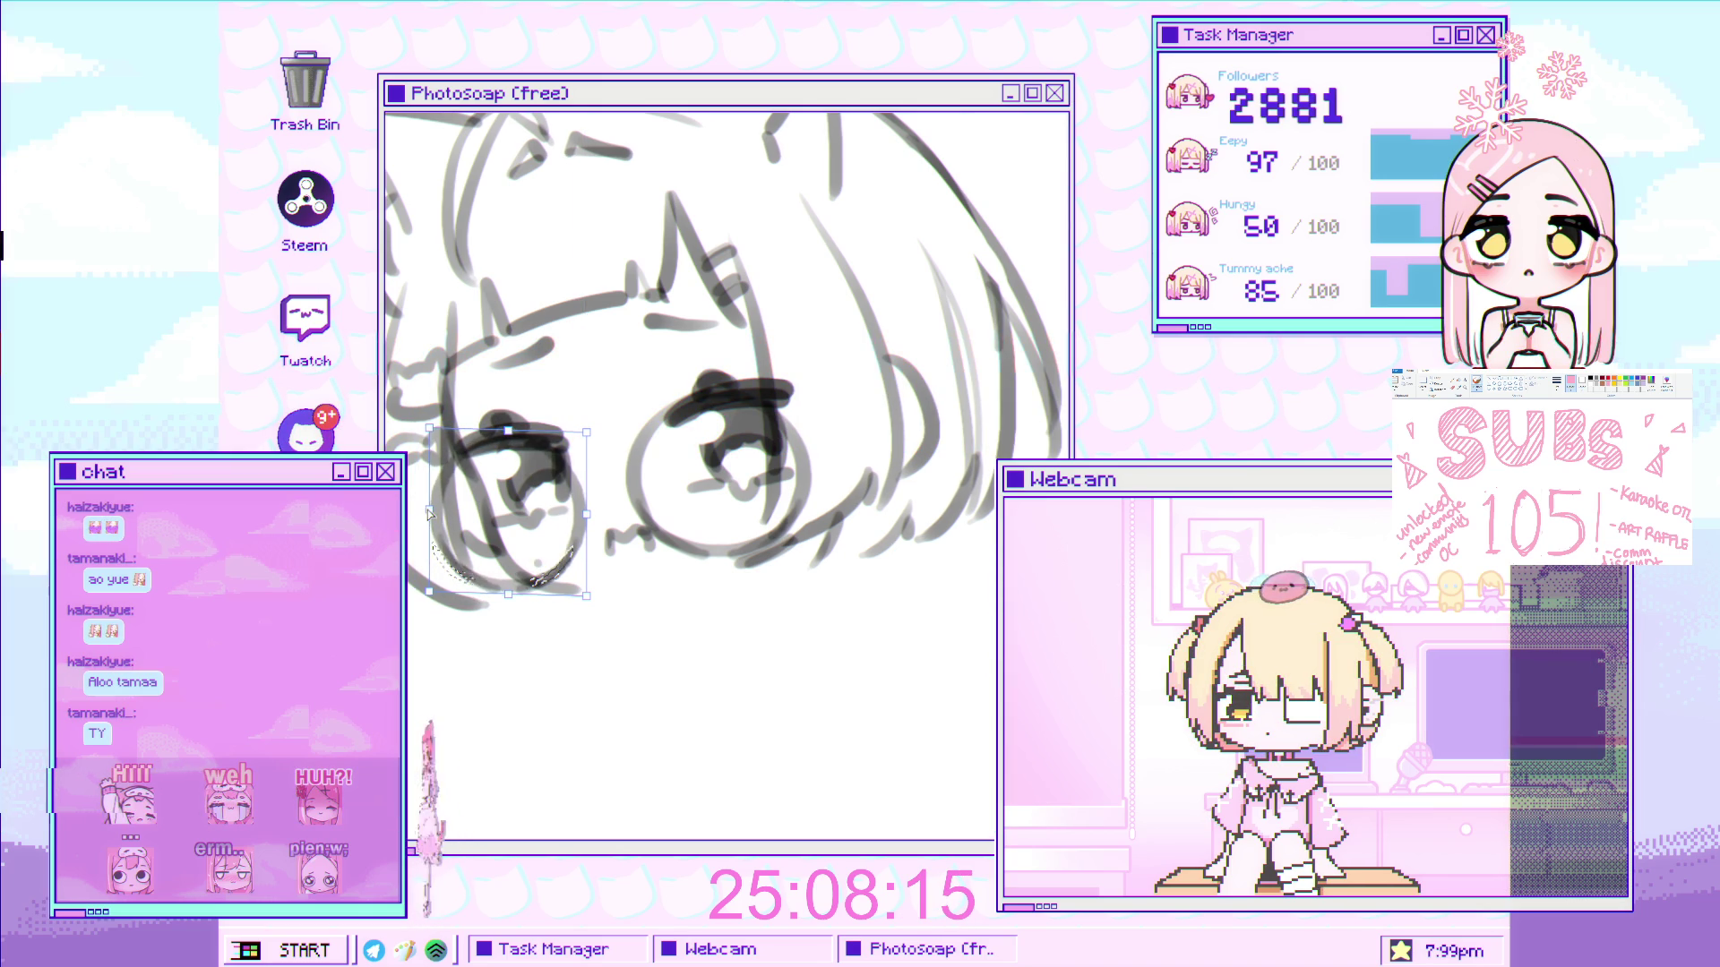
key("Return")
key("ctrl+minus")
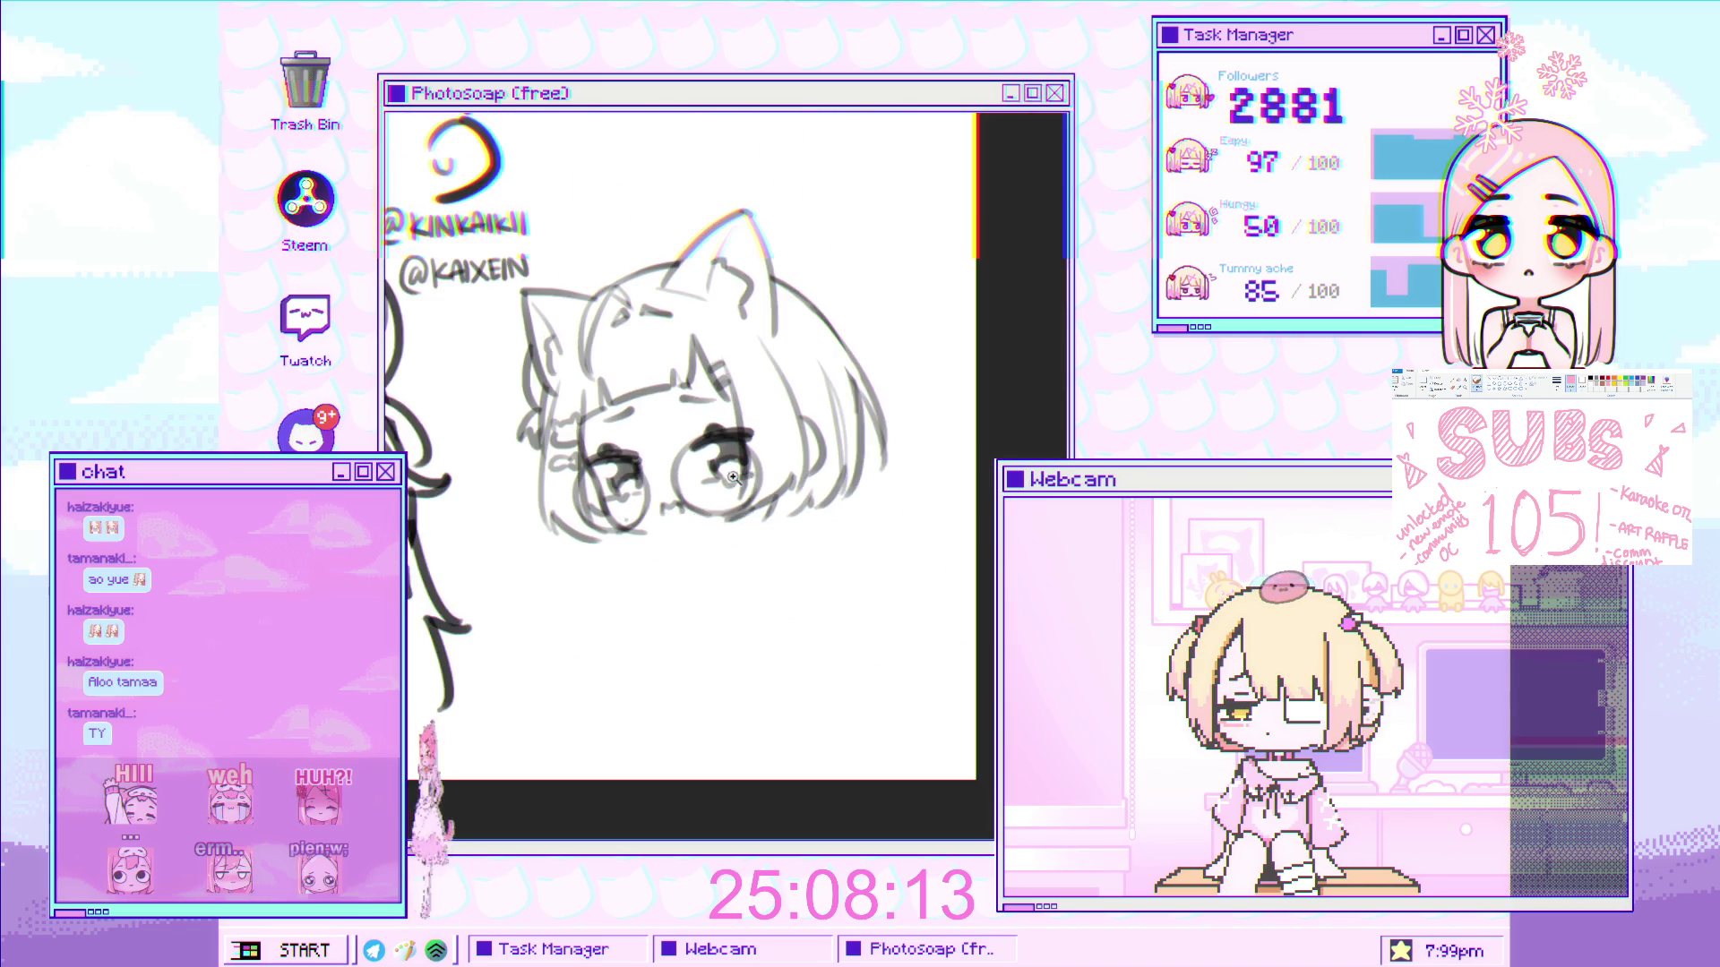
key("ctrl+plus")
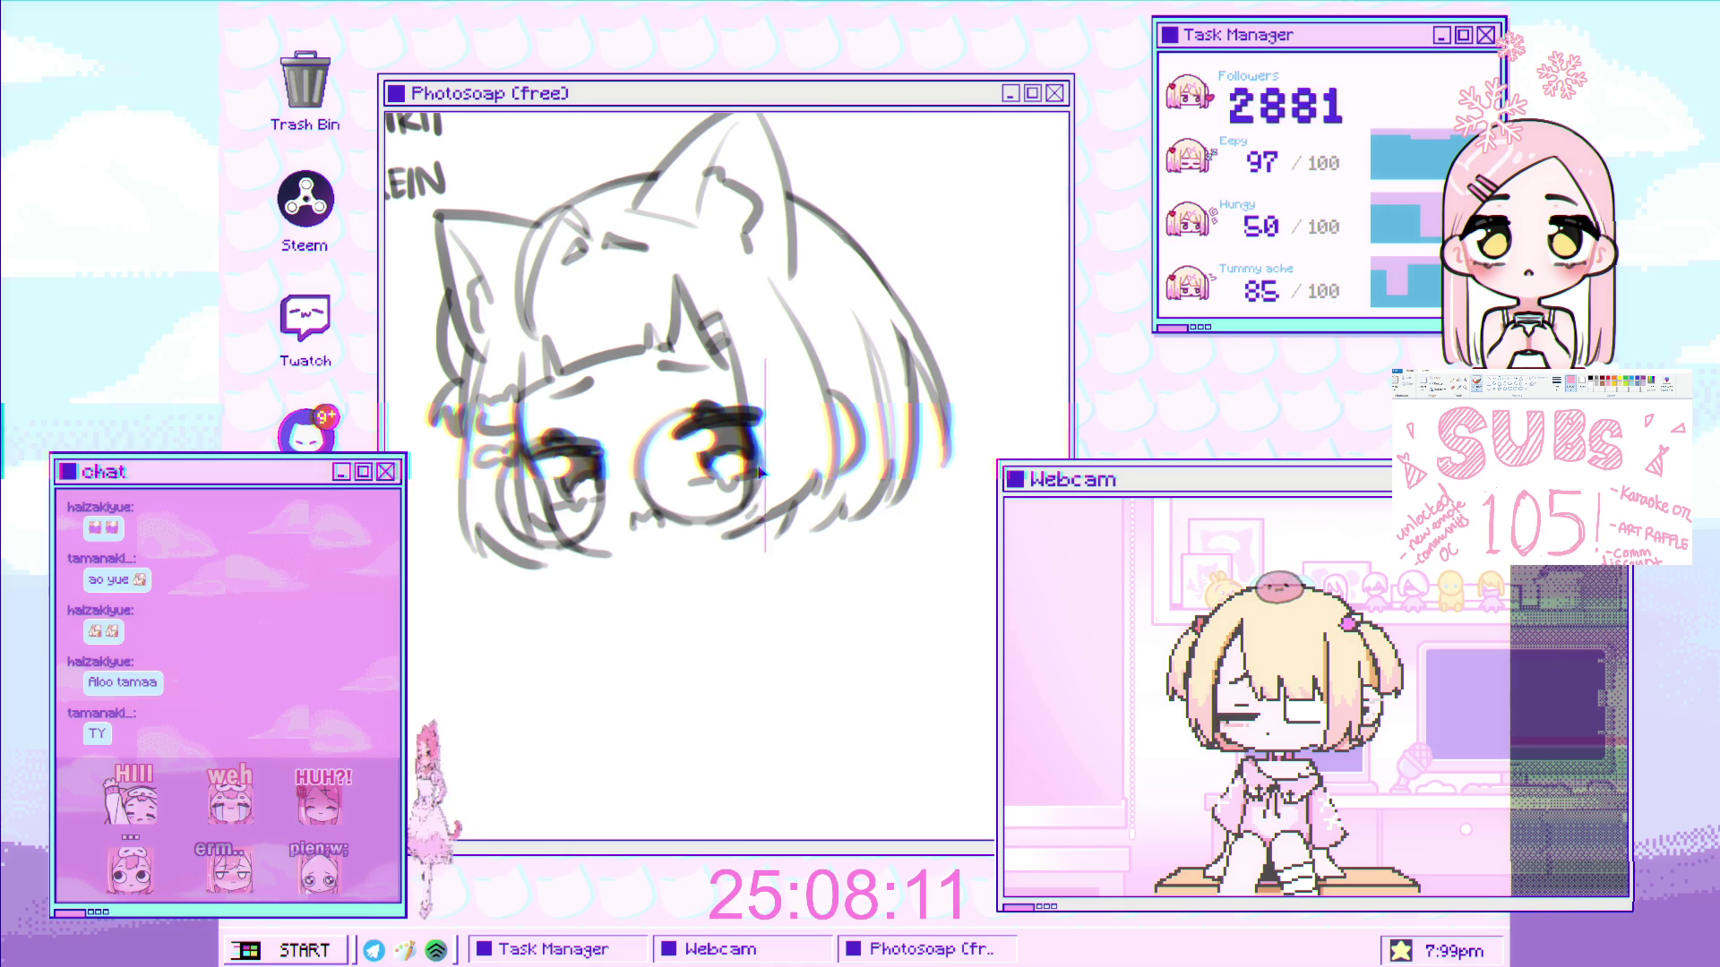
left_click(644, 437)
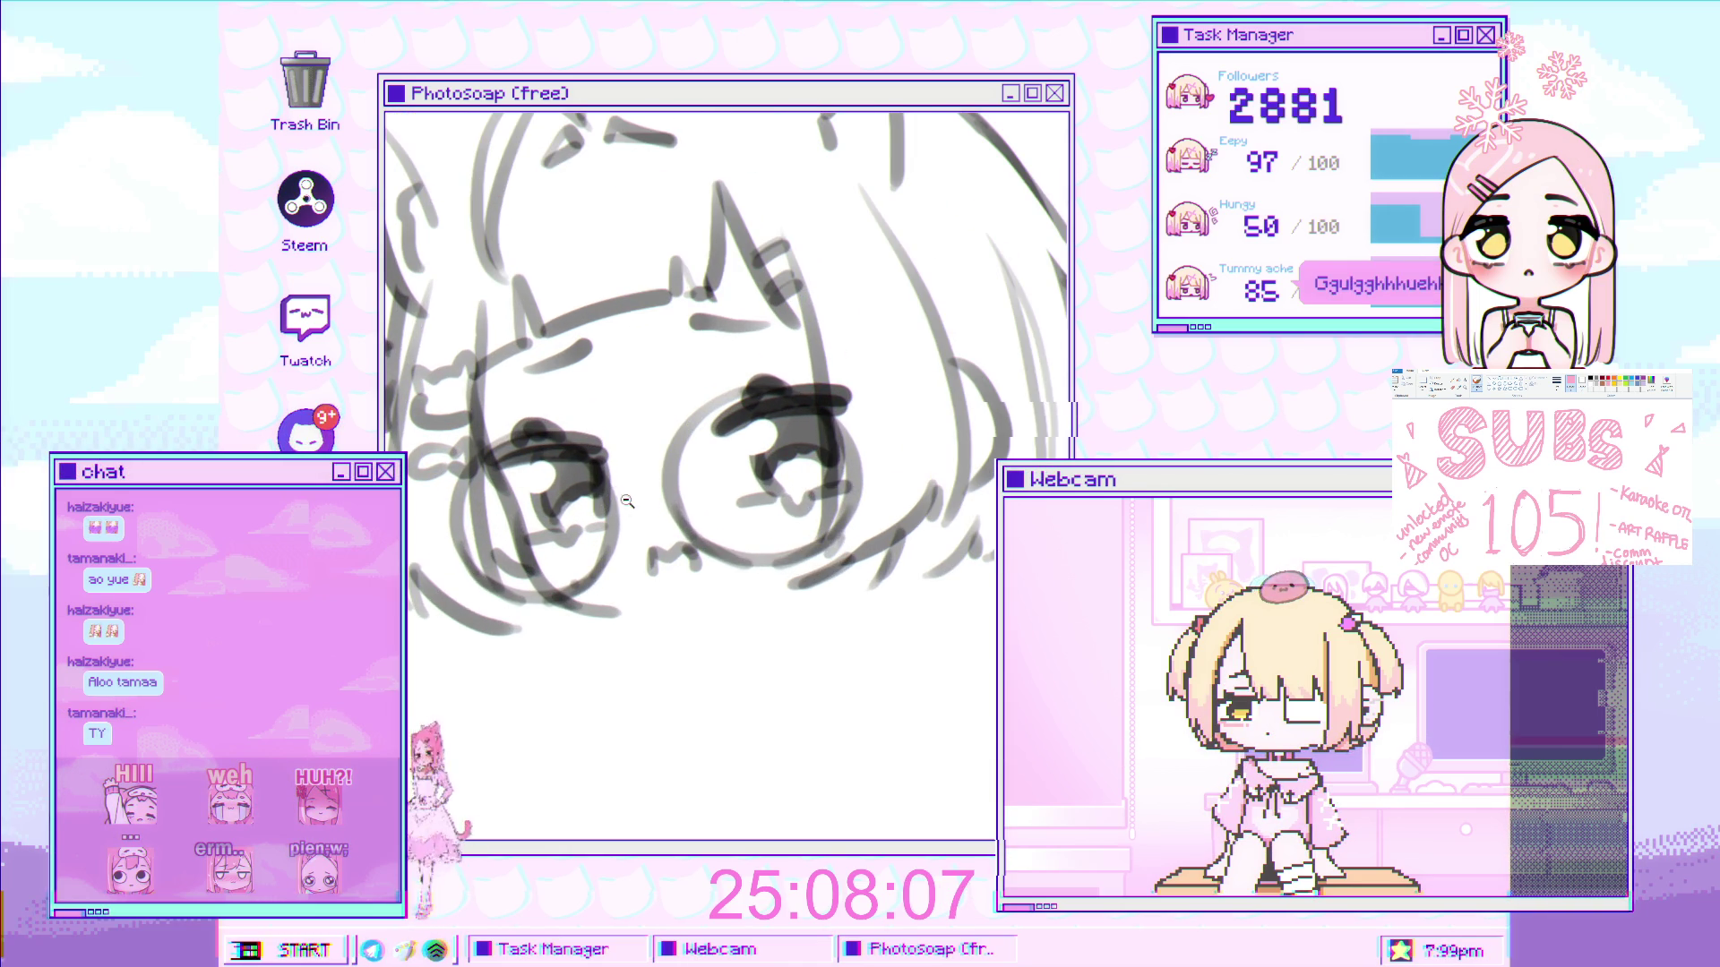
scroll(657, 480, "down", 5)
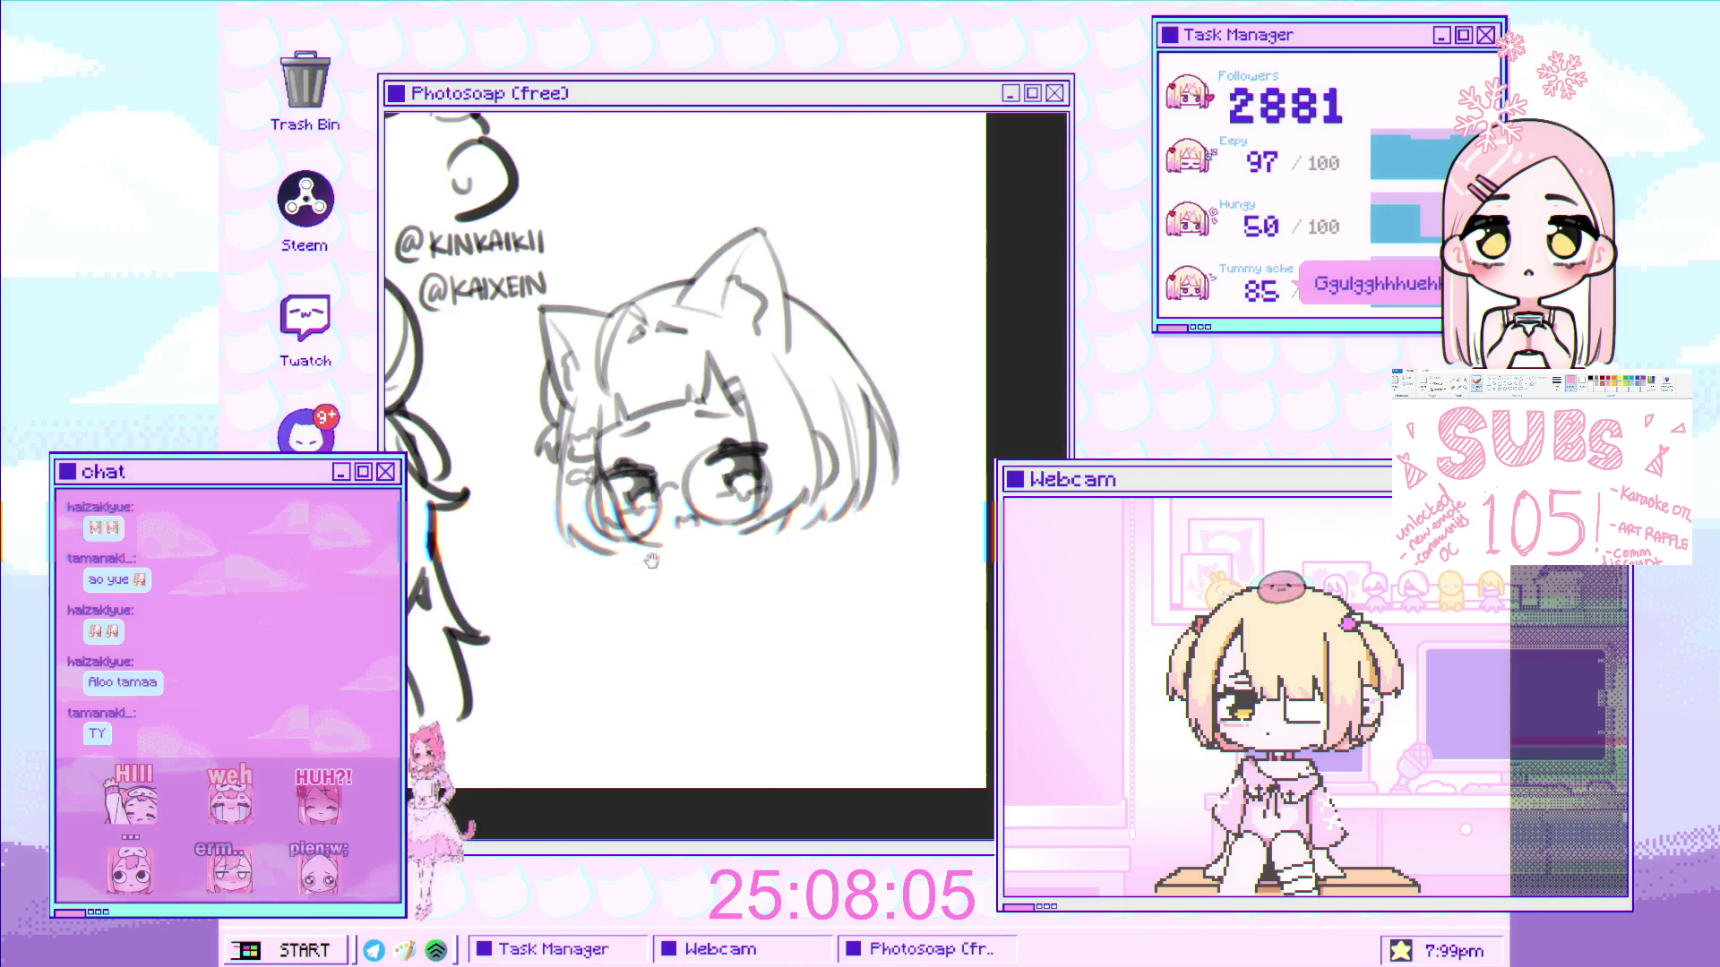
scroll(647, 501, "up", 5)
scroll(683, 481, "down", 4)
scroll(770, 506, "up", 1)
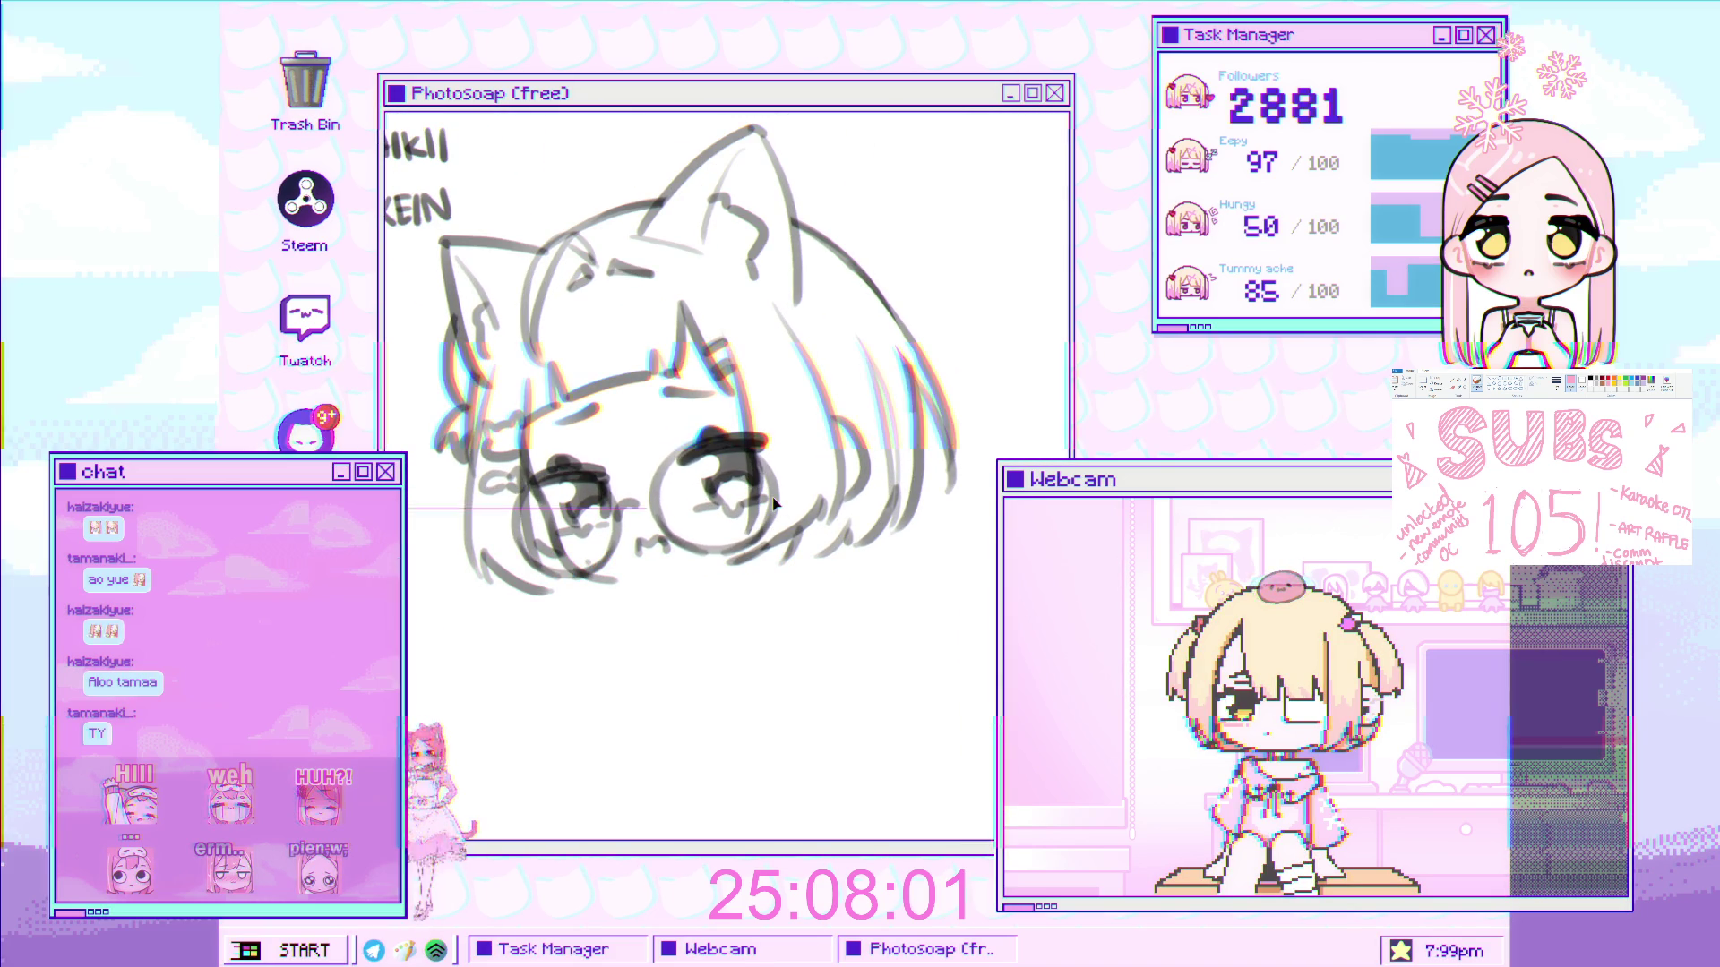
scroll(760, 548, "down", 1)
scroll(759, 548, "down", 1)
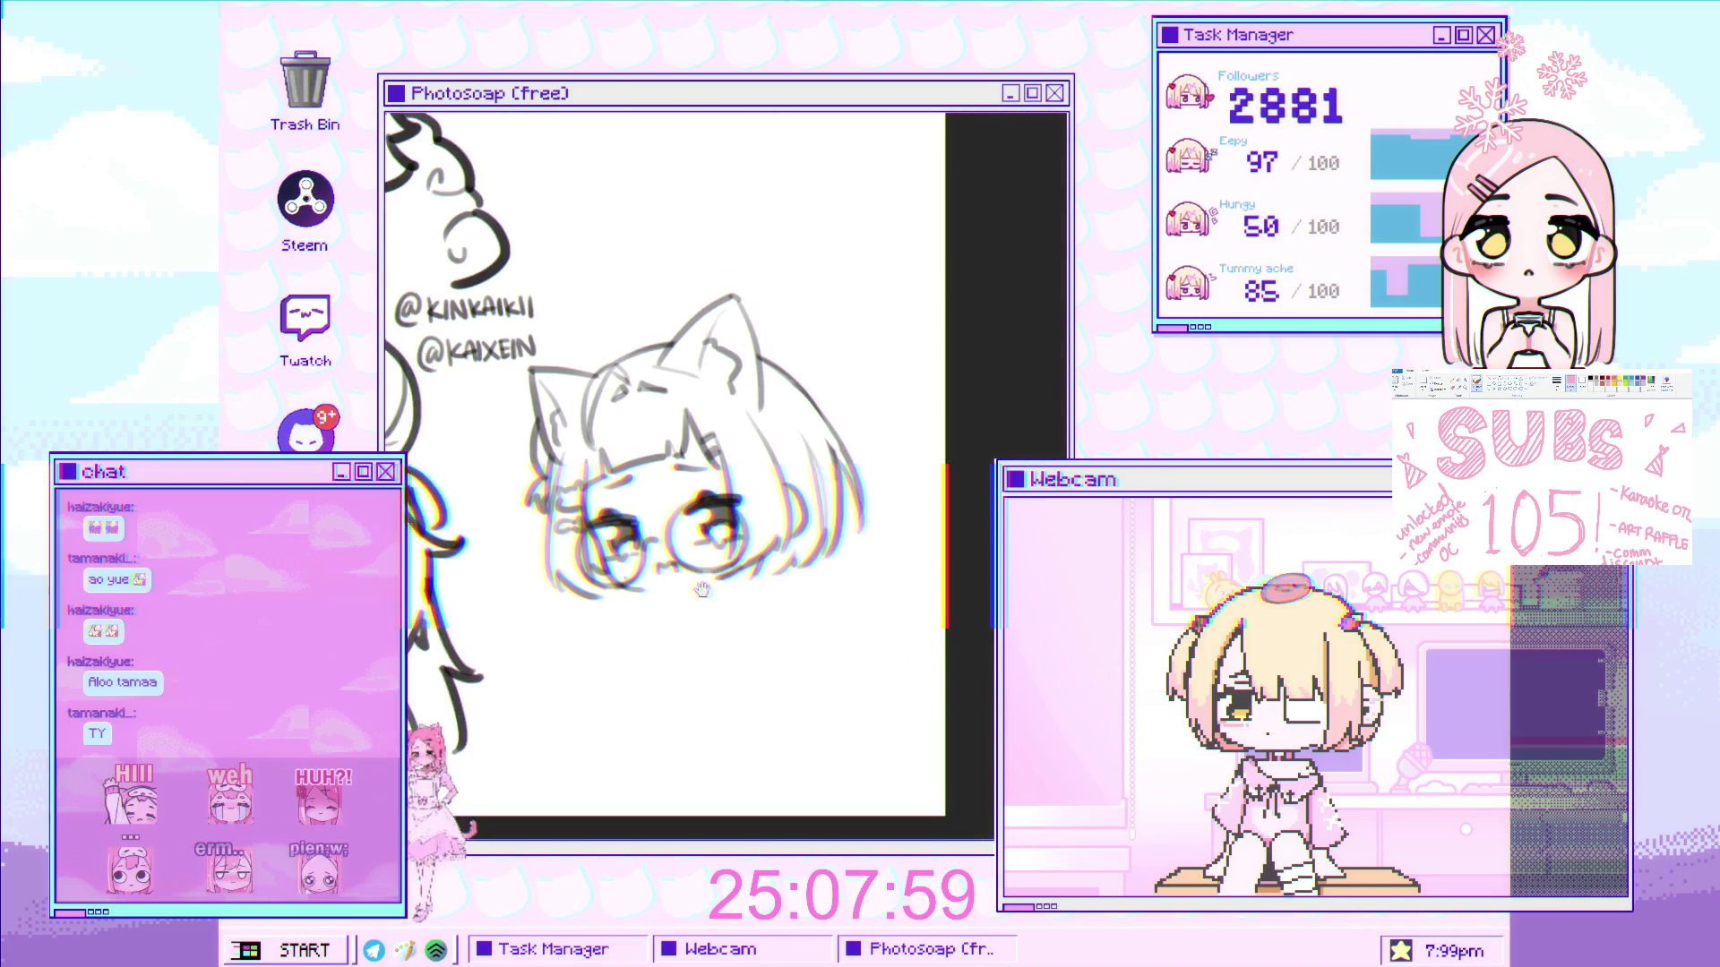
scroll(766, 539, "up", 3)
scroll(708, 593, "up", 1)
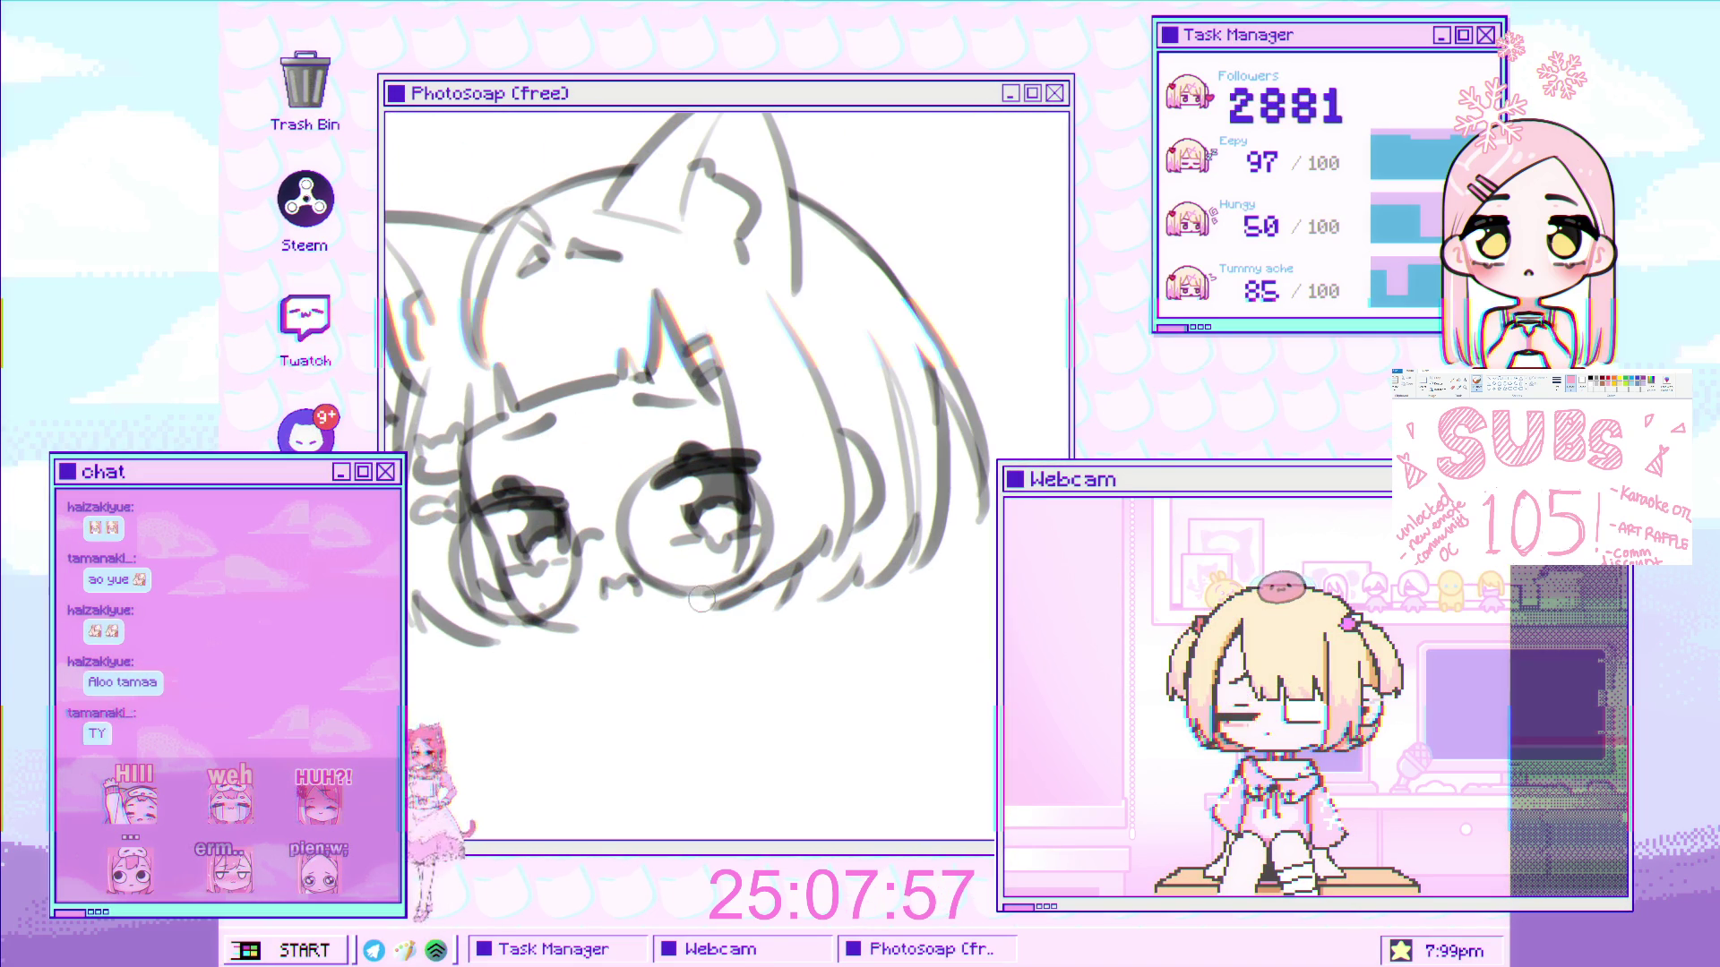
scroll(685, 619, "down", 2)
scroll(801, 640, "up", 2)
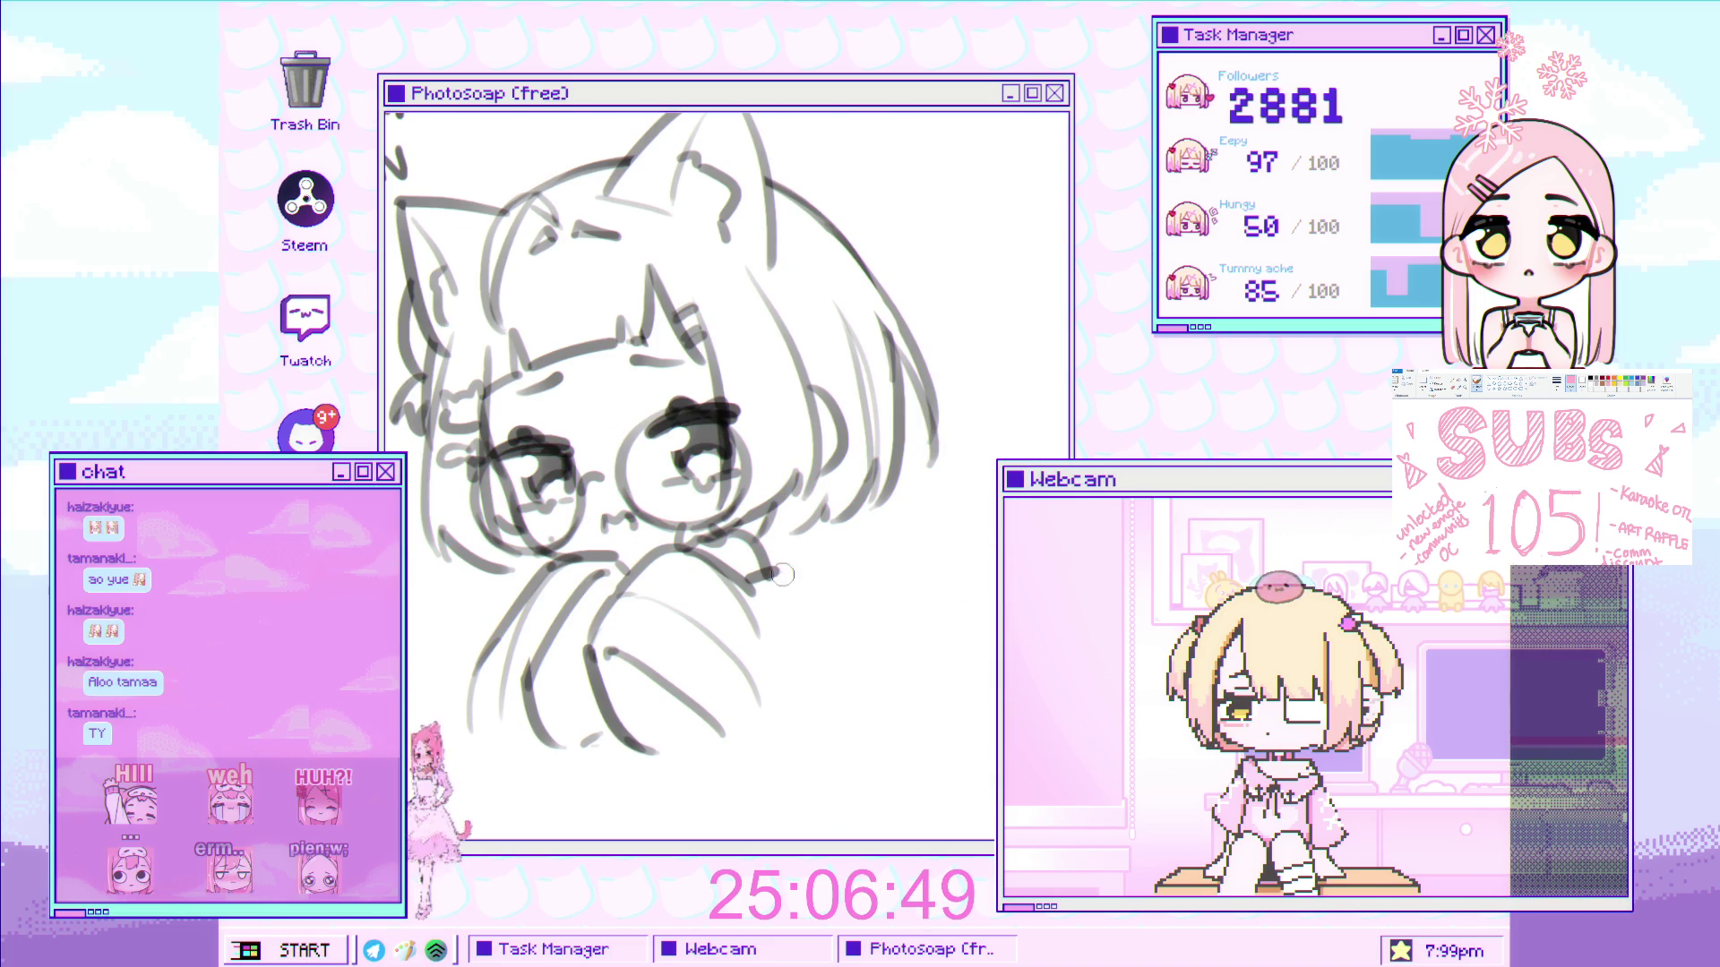
- Extend the sleeve stroke down-left, then zoom out and pan over to the handle text
left_click_drag(818, 628, 807, 650)
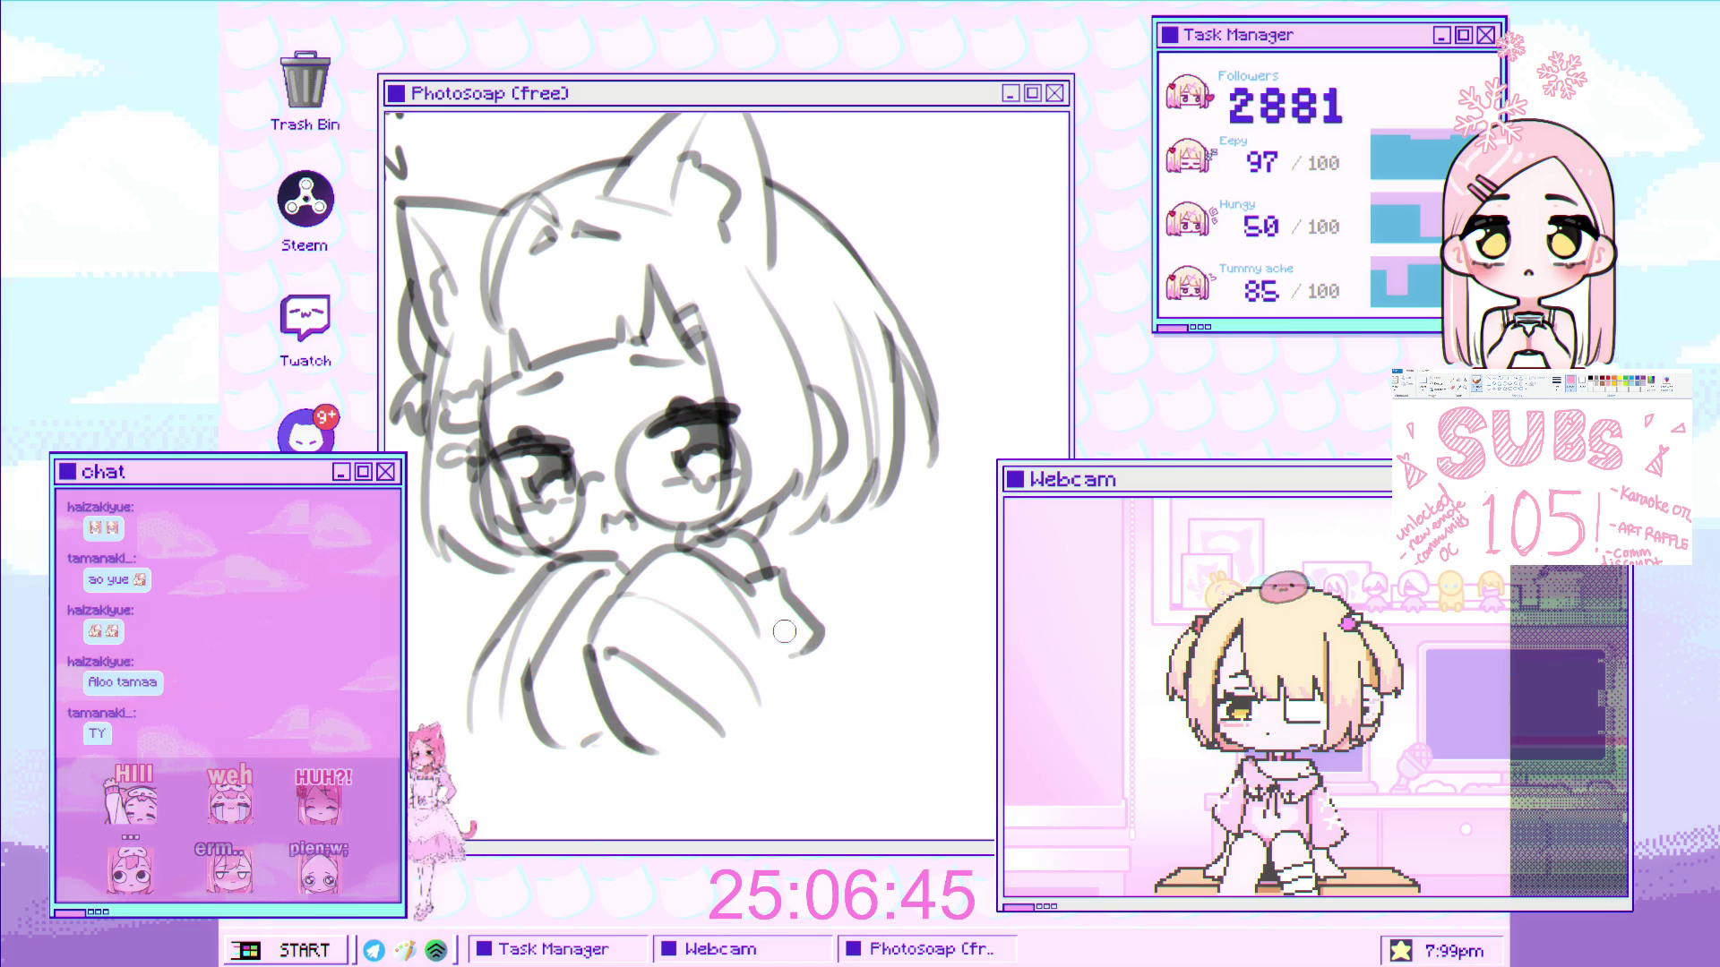
scroll(790, 645, "down", 1)
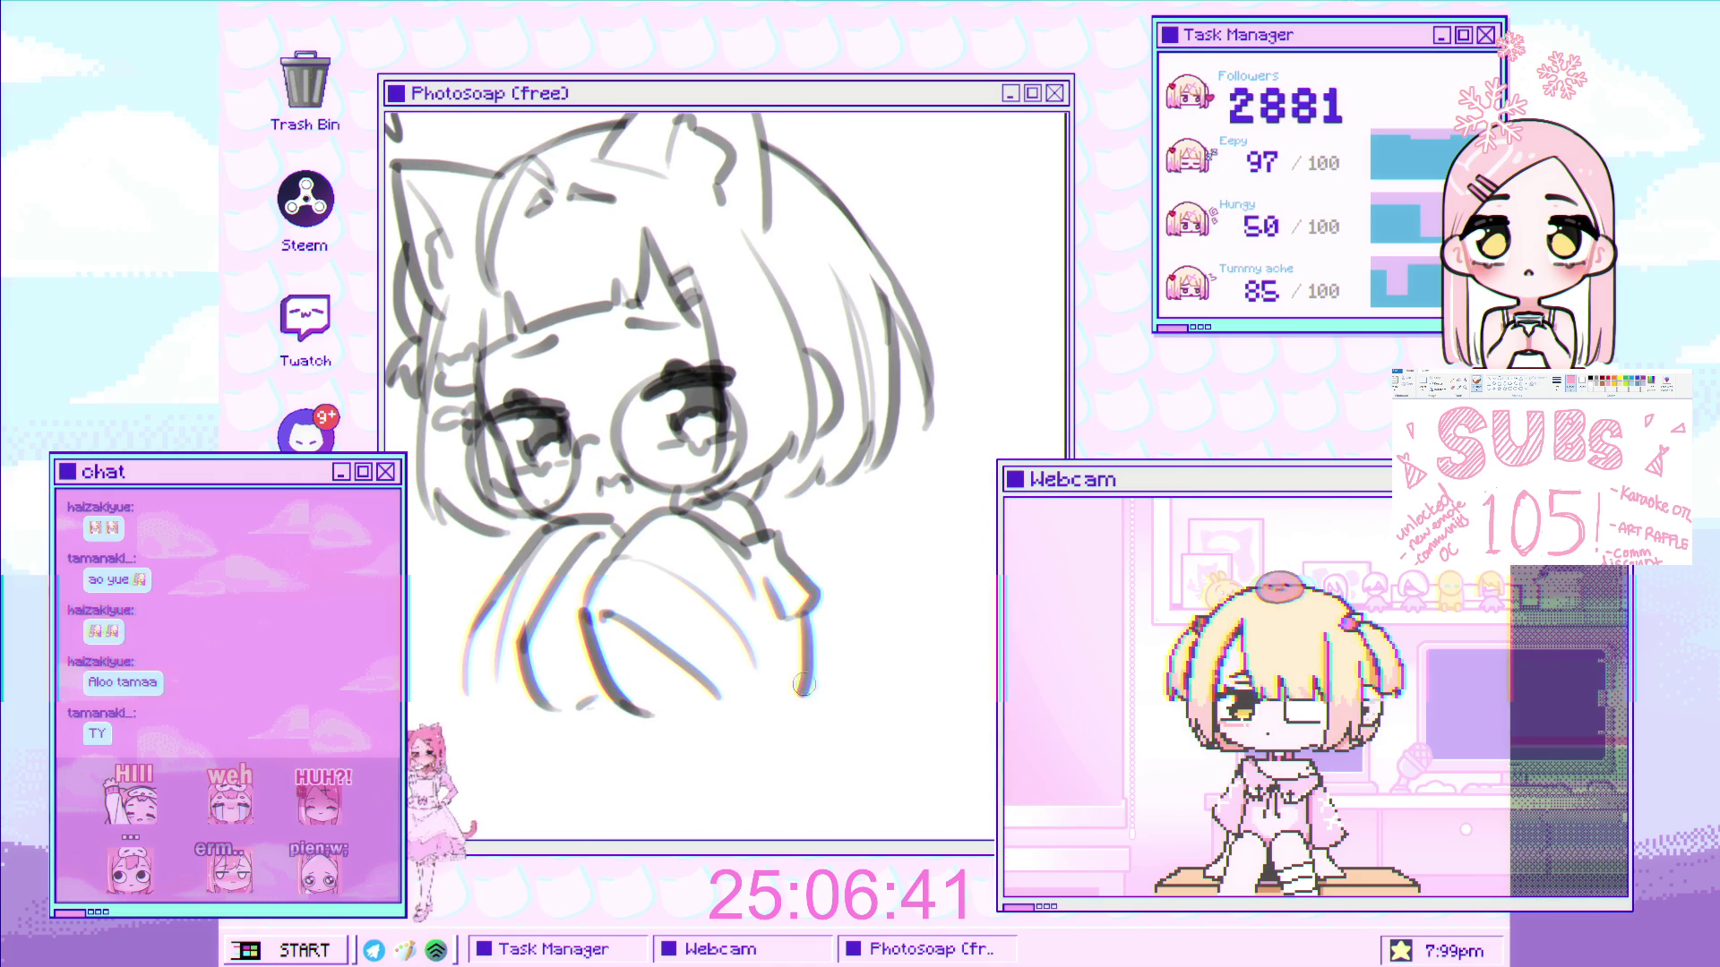
scroll(808, 645, "down", 2)
mouse_move(797, 609)
left_mouse_down()
mouse_move(860, 591)
mouse_move(781, 548)
mouse_move(790, 591)
mouse_move(817, 529)
left_mouse_up()
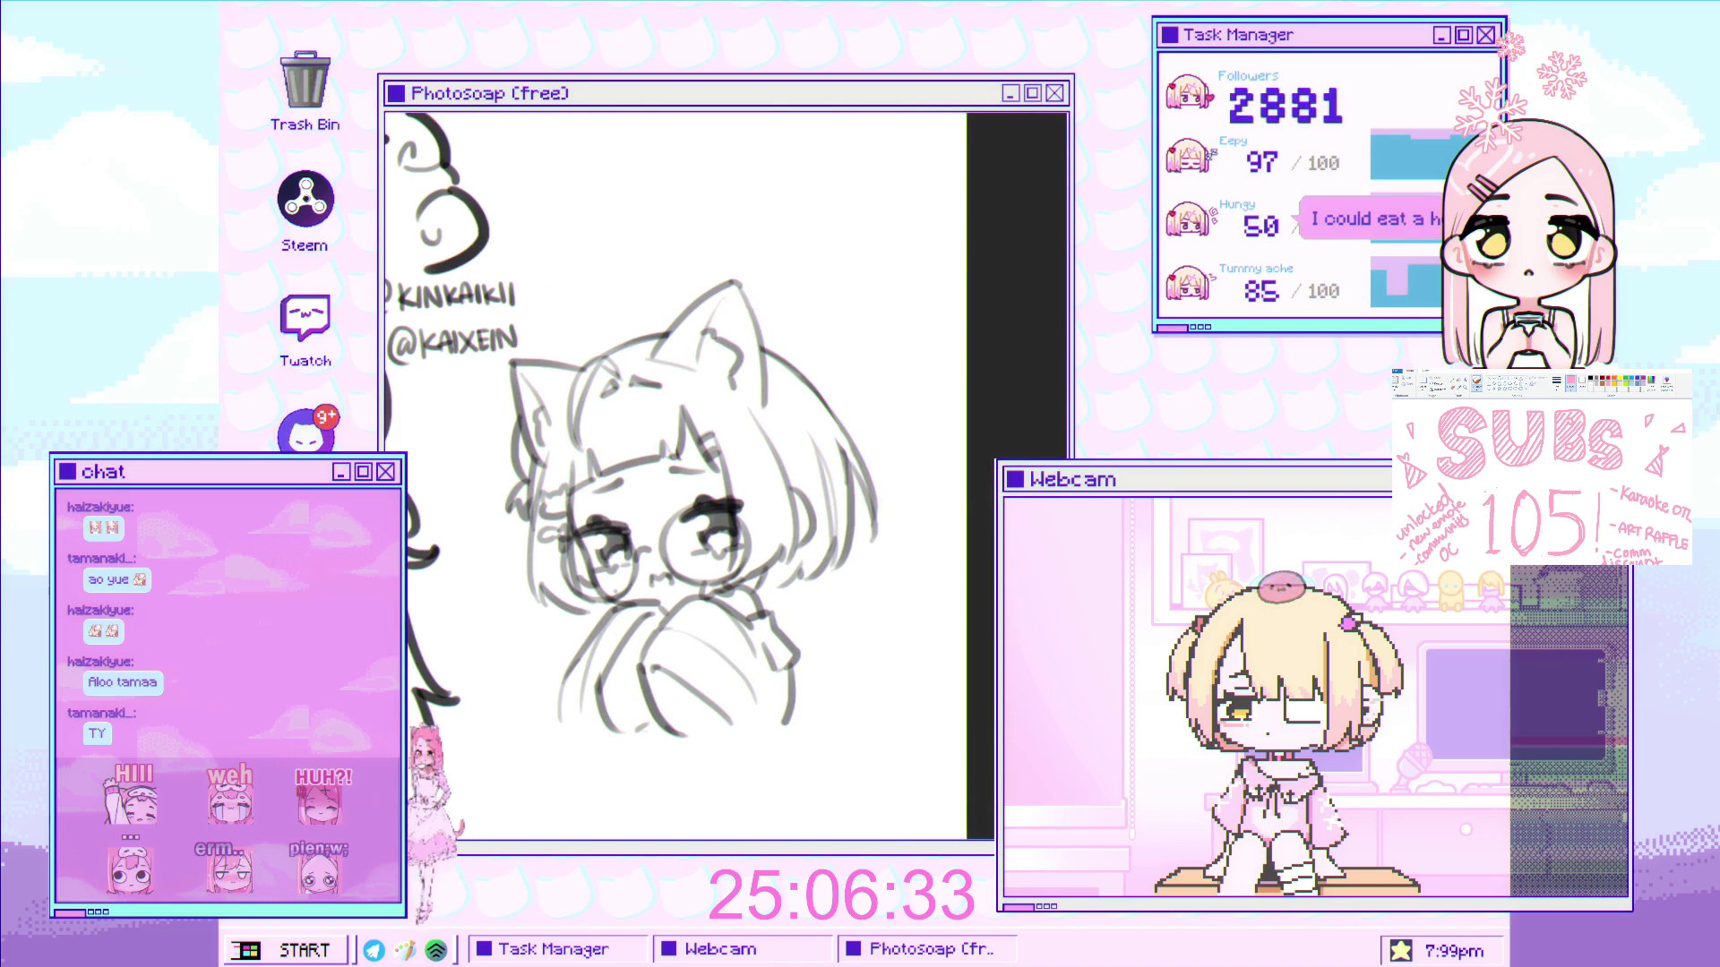
- Zoom in and out on the face, then pan to bring the other sketches into view
scroll(740, 517, "down", 1)
scroll(738, 515, "up", 2)
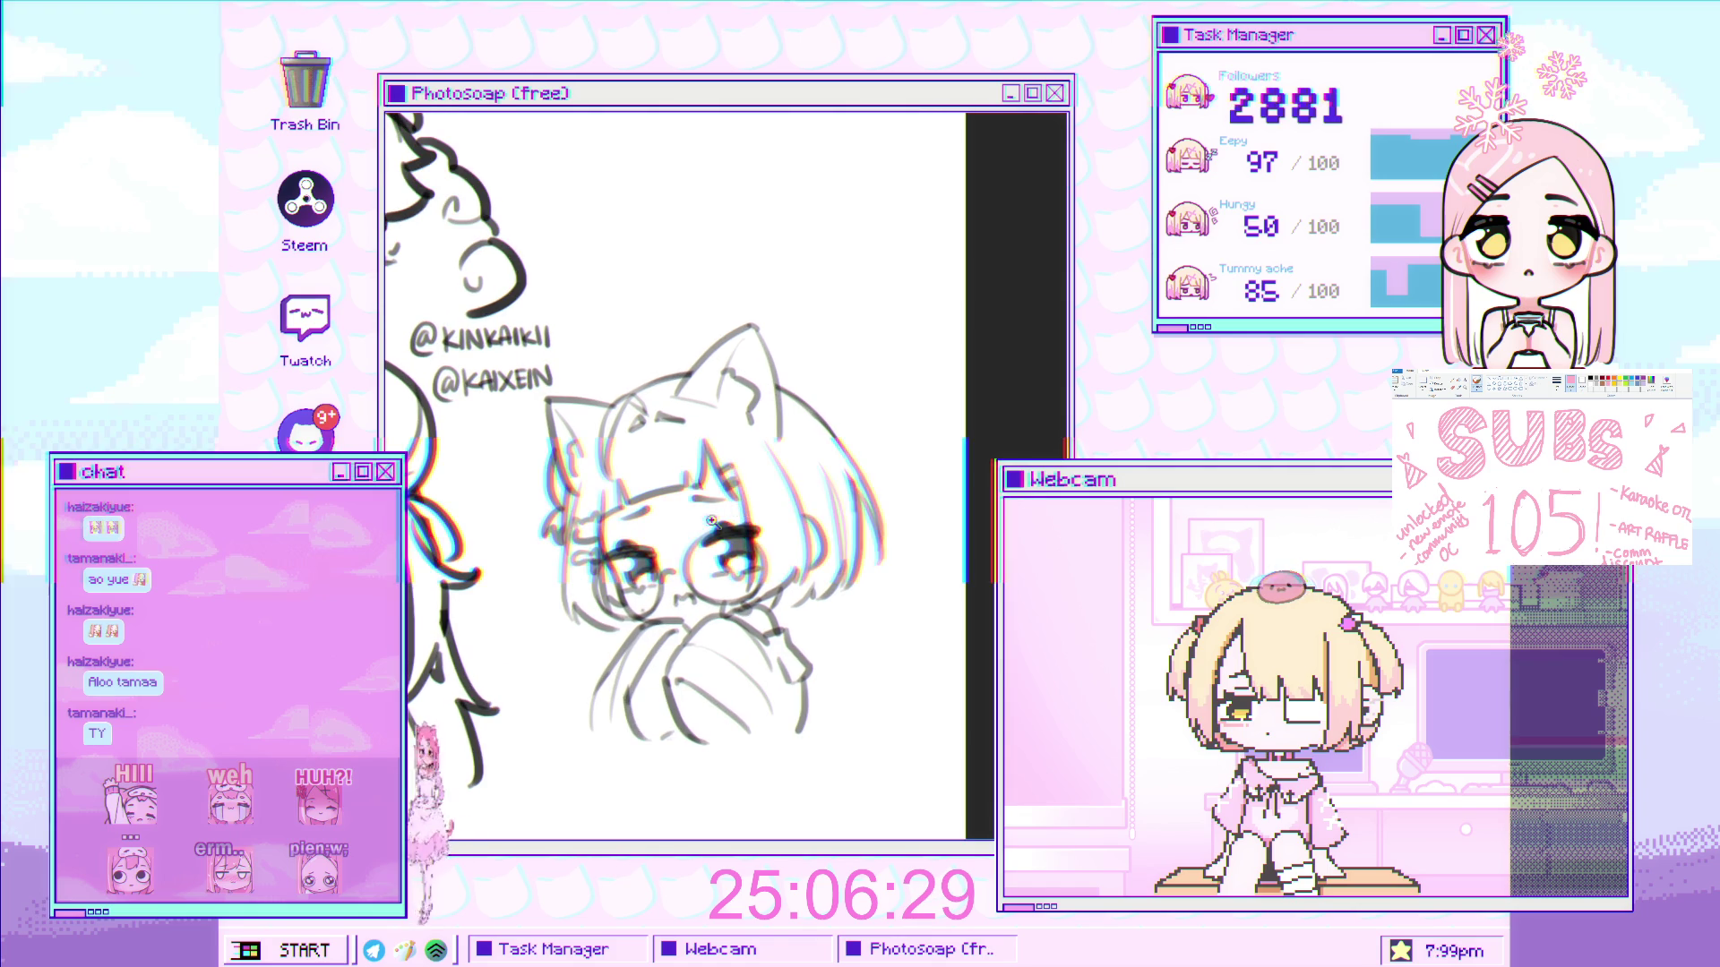
scroll(804, 562, "down", 1)
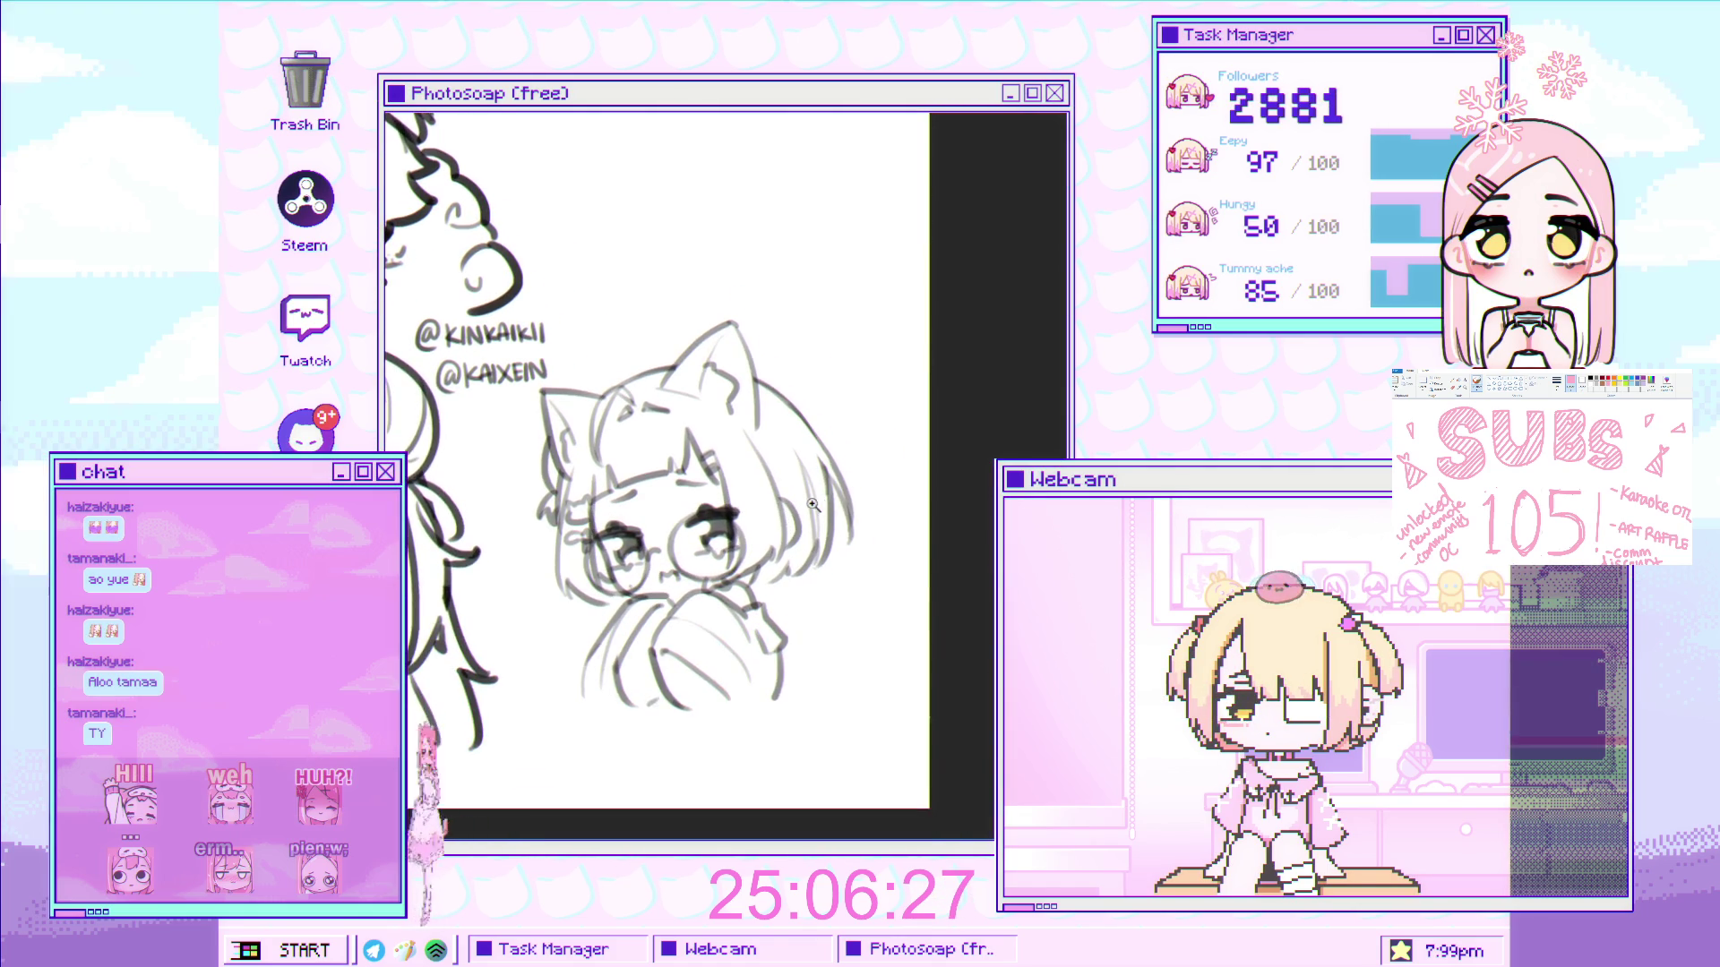
scroll(752, 381, "down", 1)
scroll(421, 515, "up", 3)
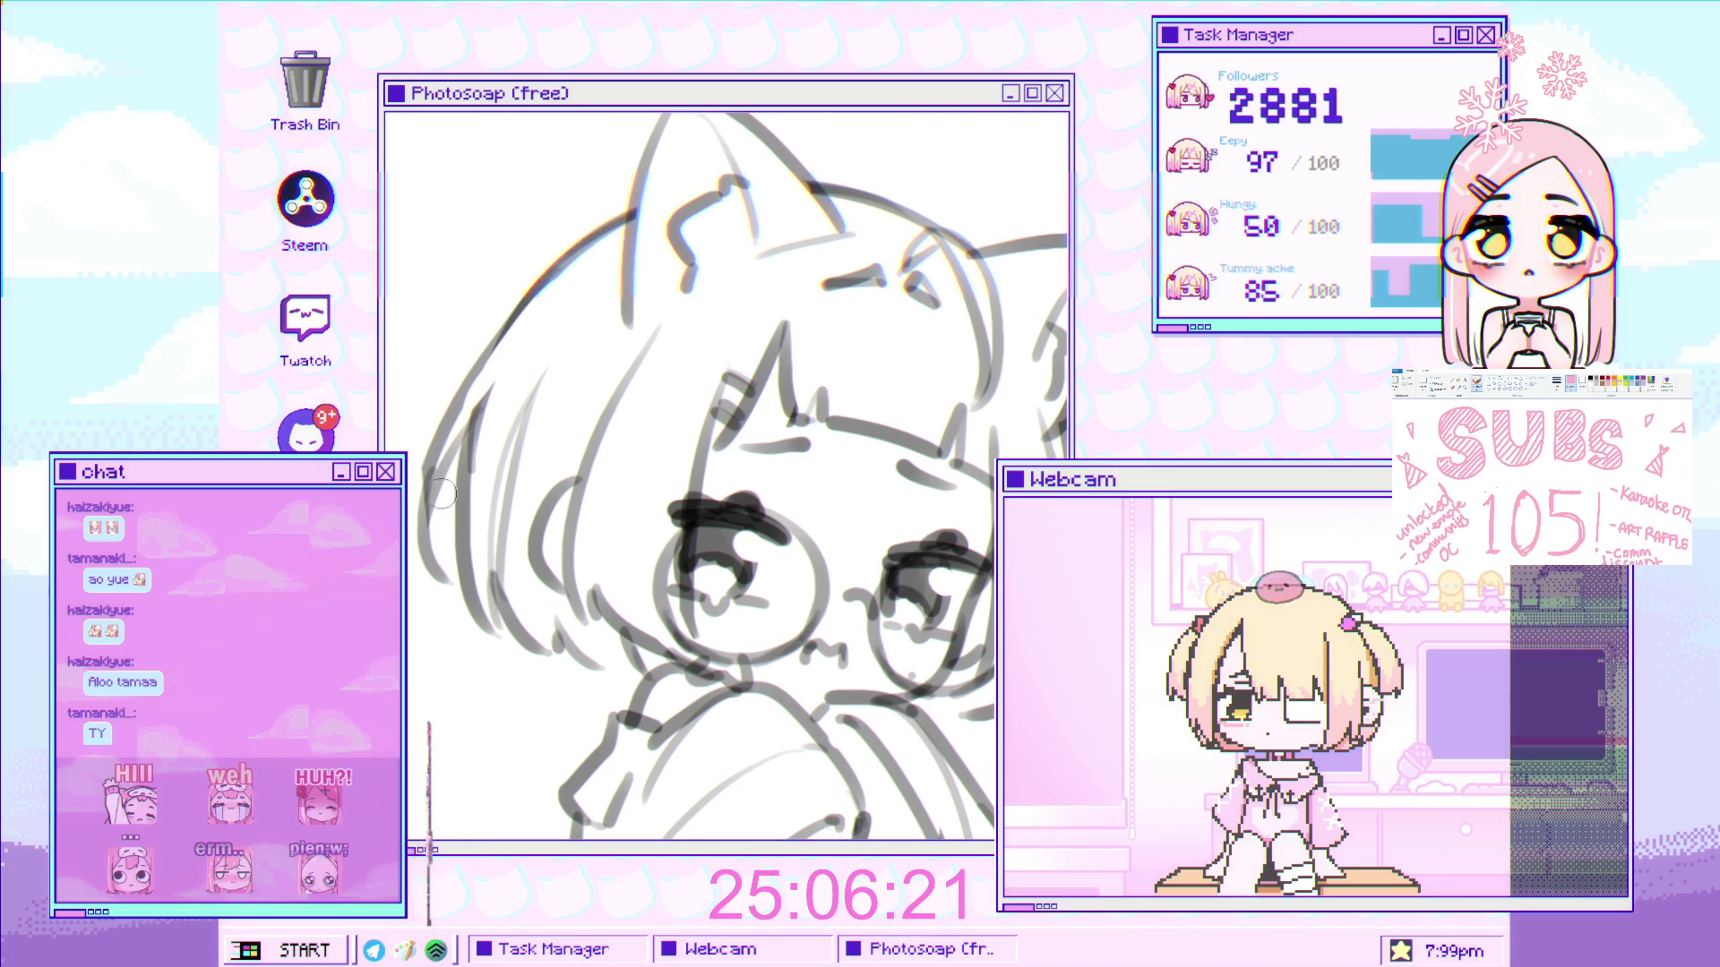
scroll(496, 532, "down", 2)
scroll(464, 392, "up", 3)
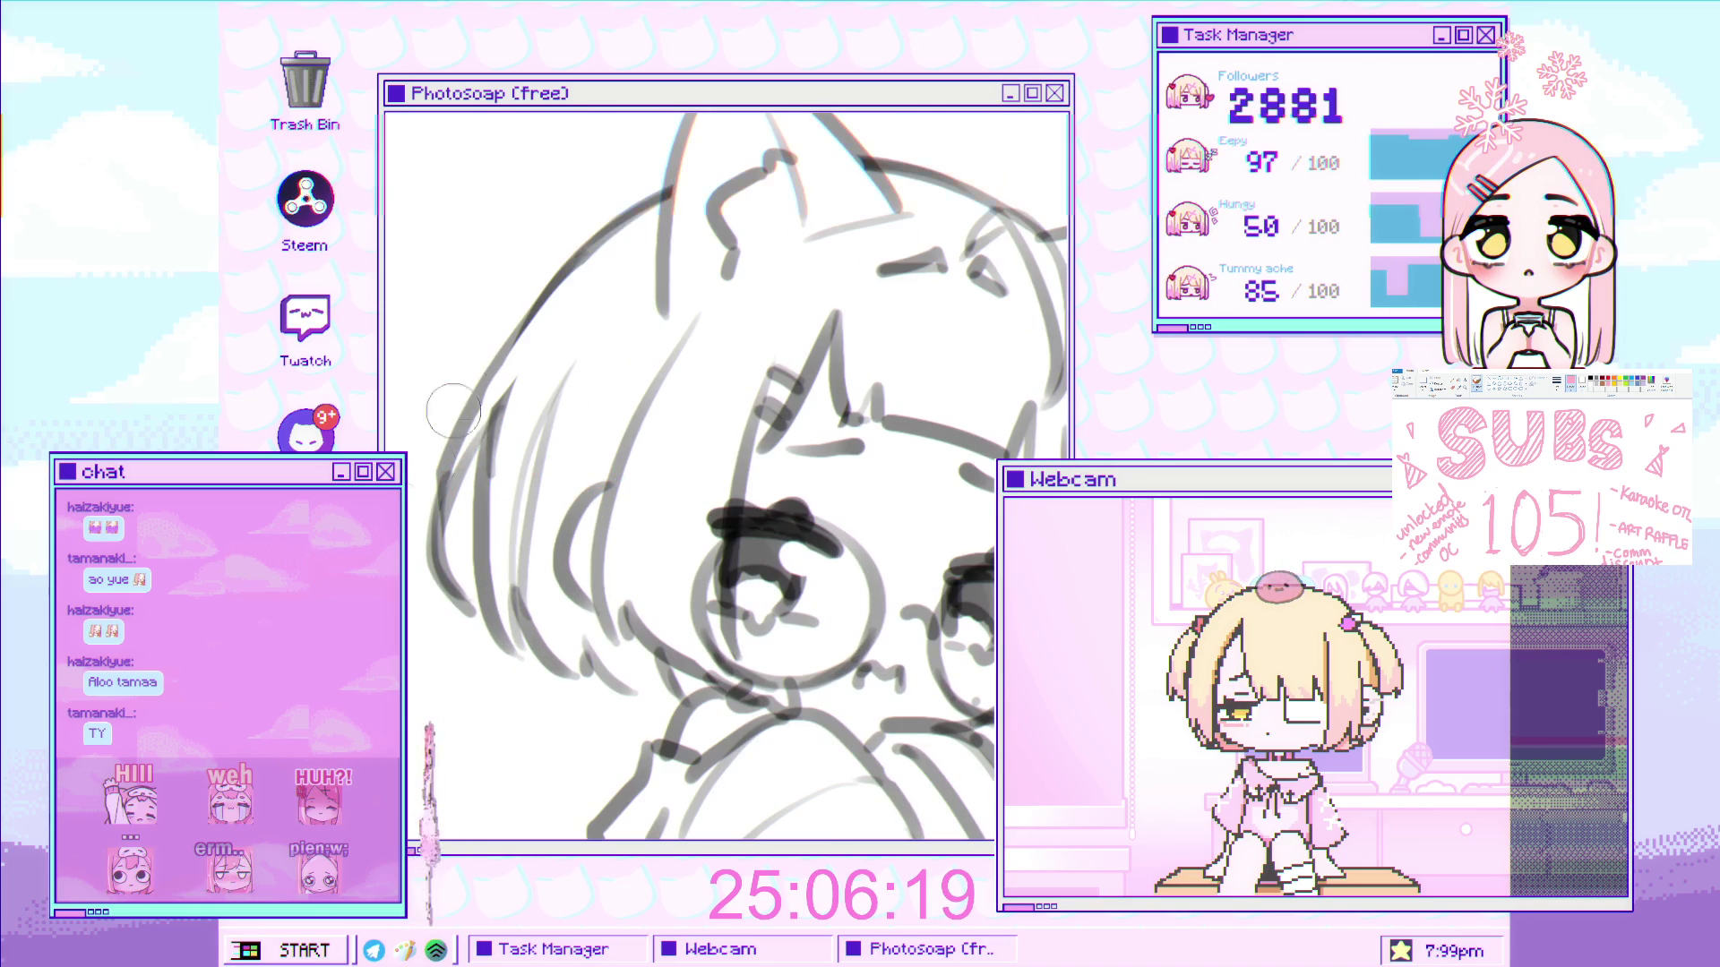
scroll(467, 618, "down", 3)
mouse_move(744, 502)
left_mouse_down()
mouse_move(650, 548)
mouse_move(632, 505)
left_mouse_up()
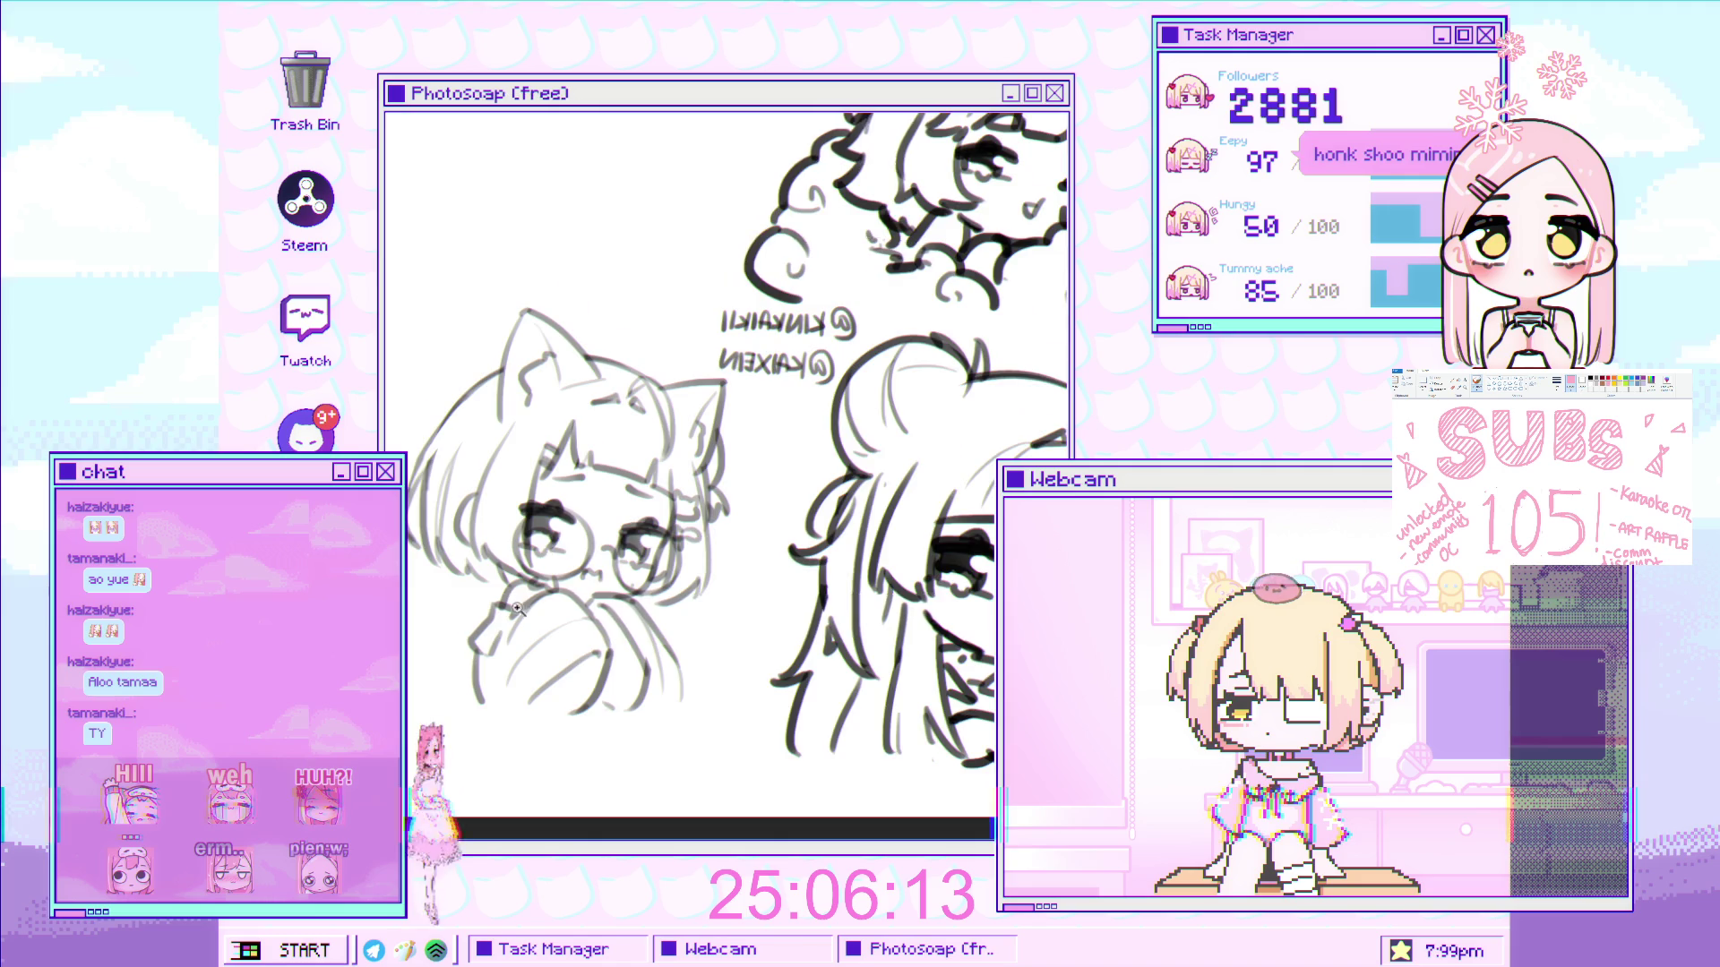
- Zoom in and out again and pan toward the neighbouring bun-haired character
scroll(638, 590, "up", 3)
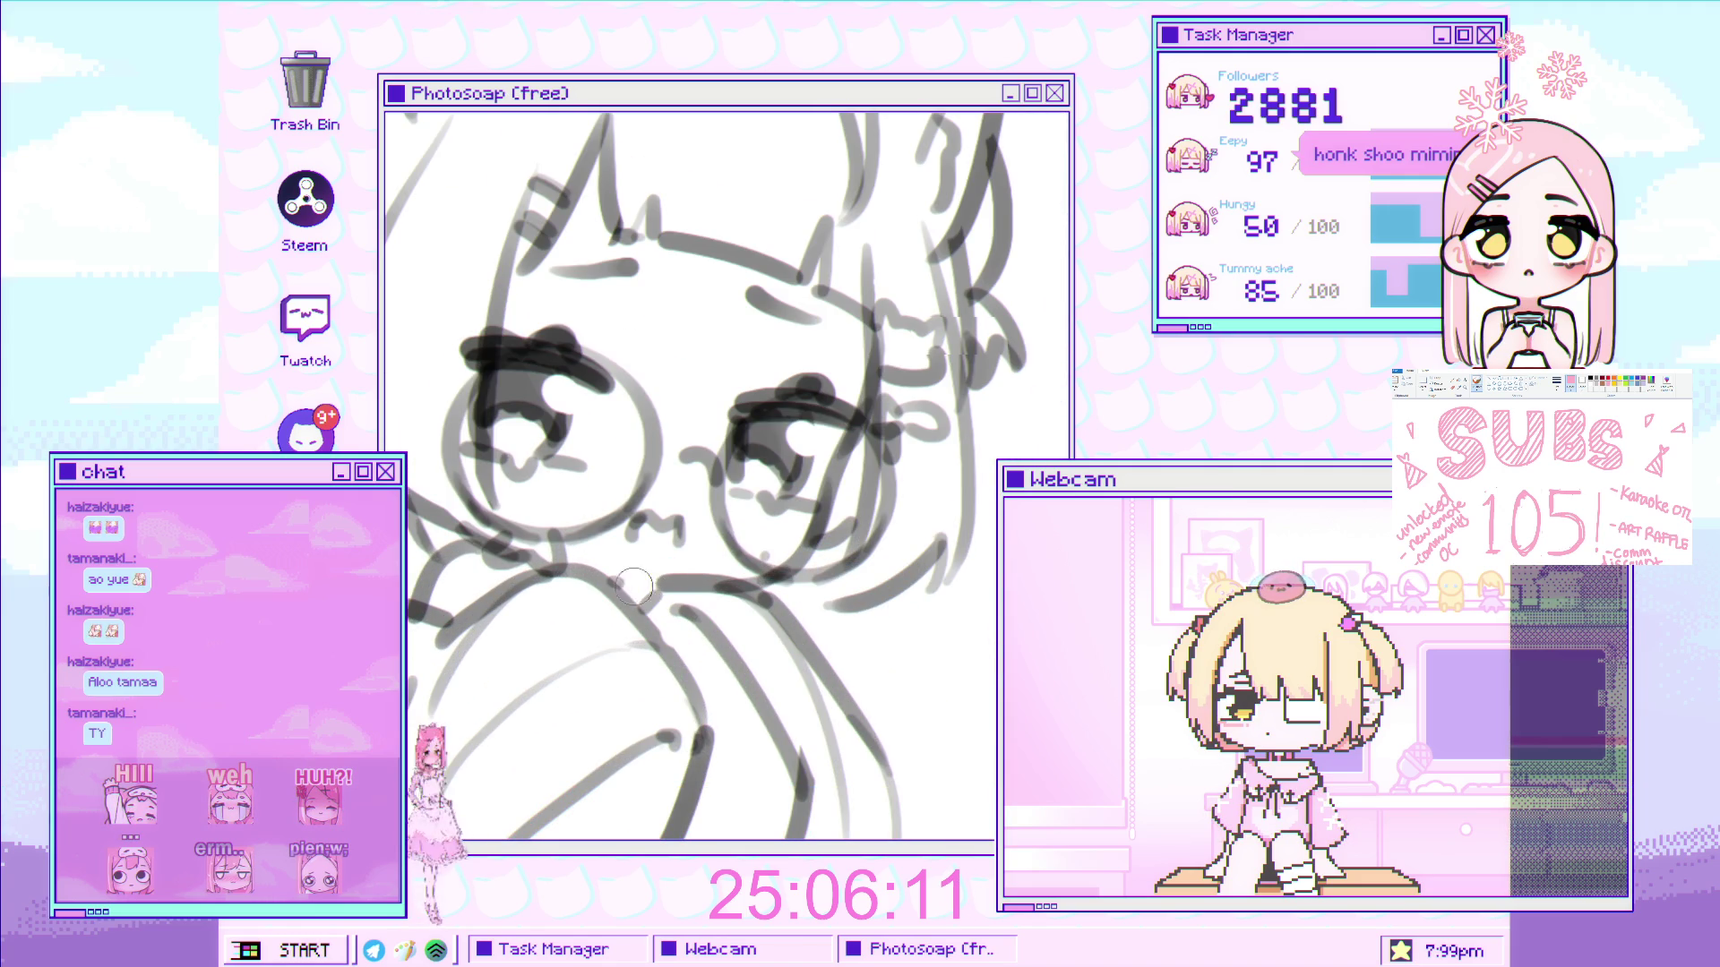
scroll(620, 587, "down", 3)
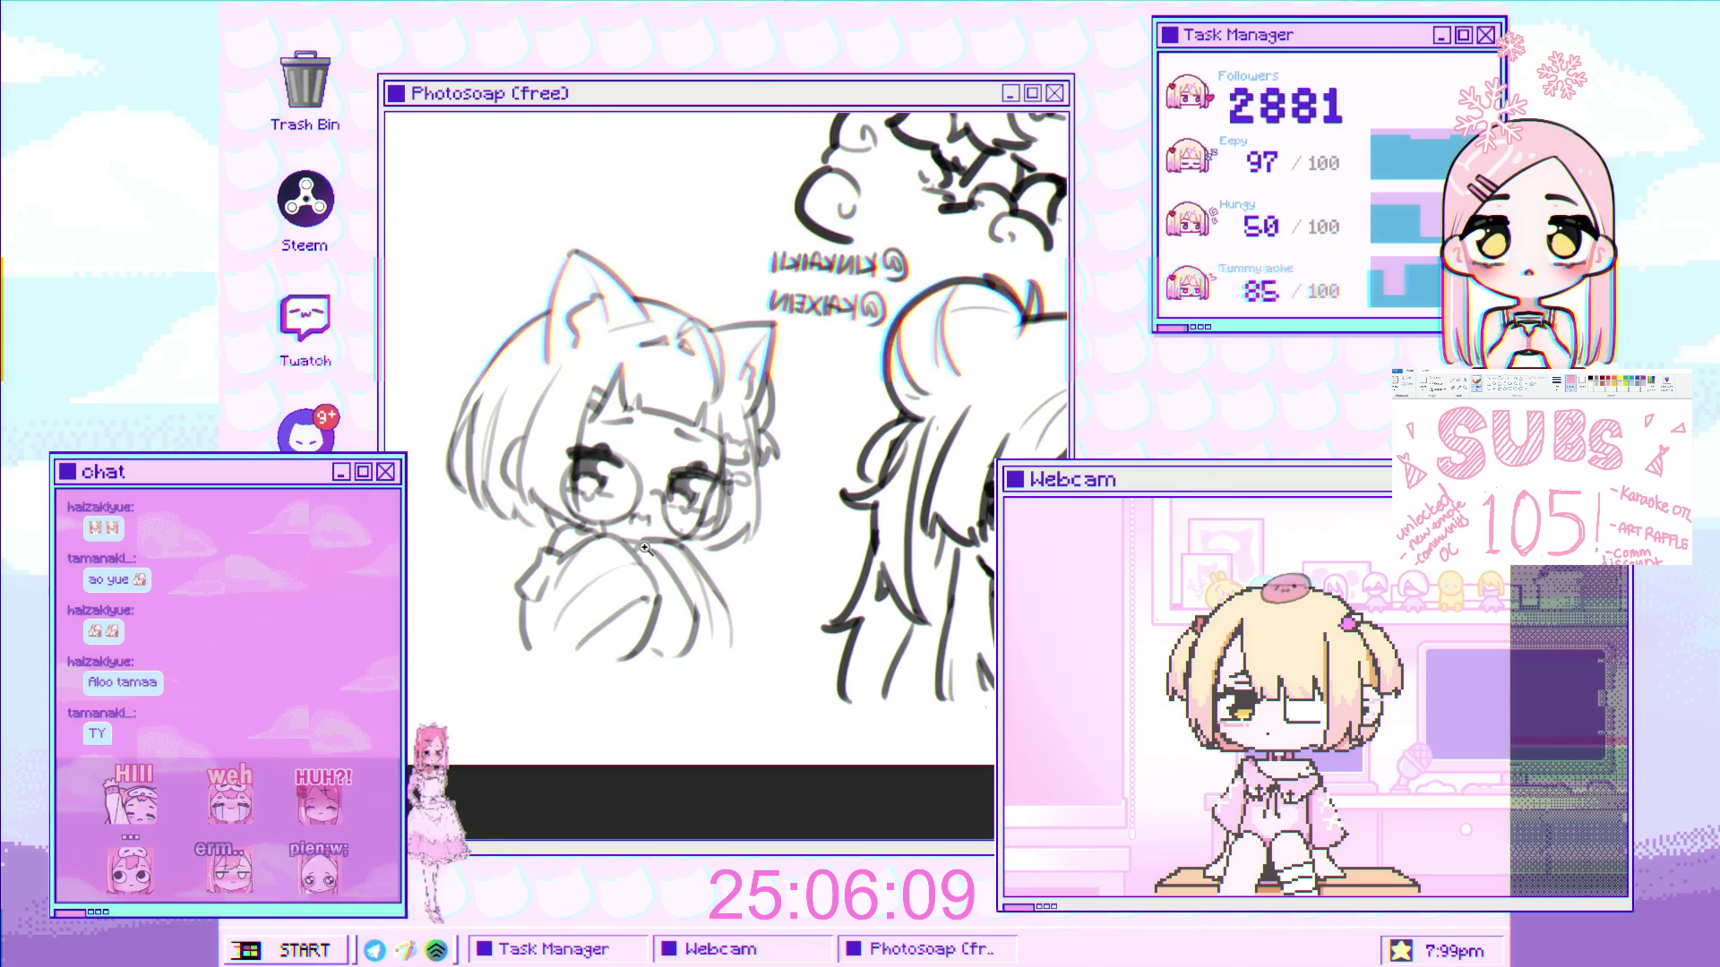
scroll(655, 573, "up", 5)
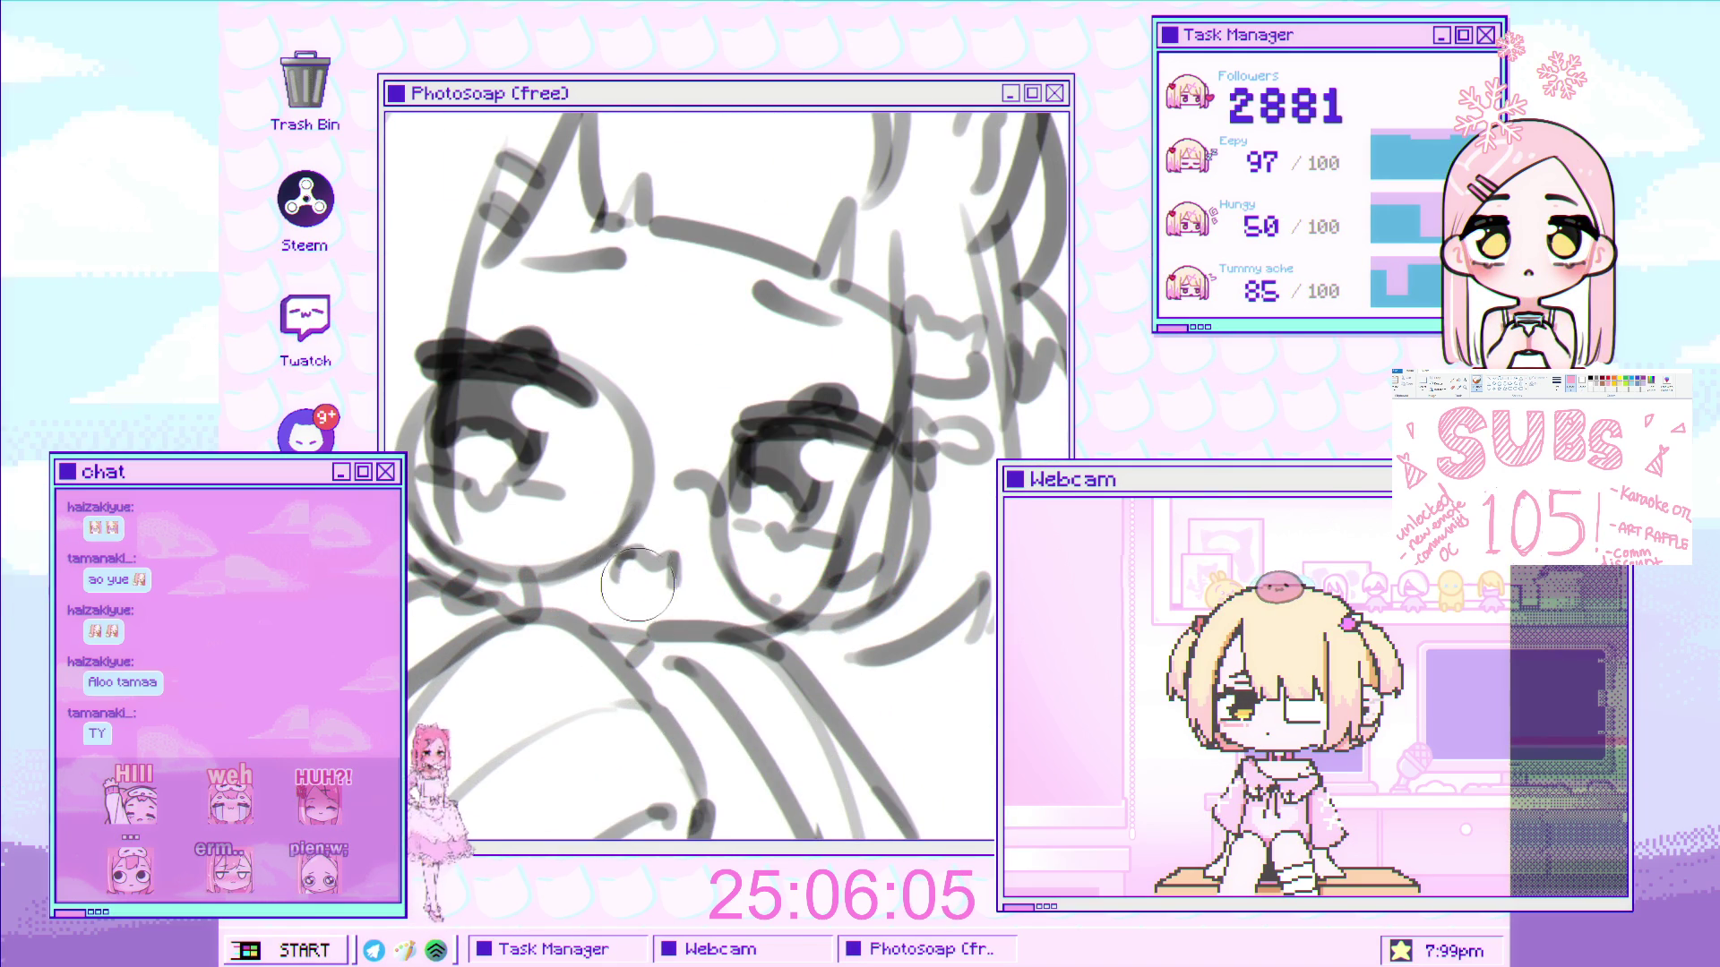
scroll(639, 583, "down", 3)
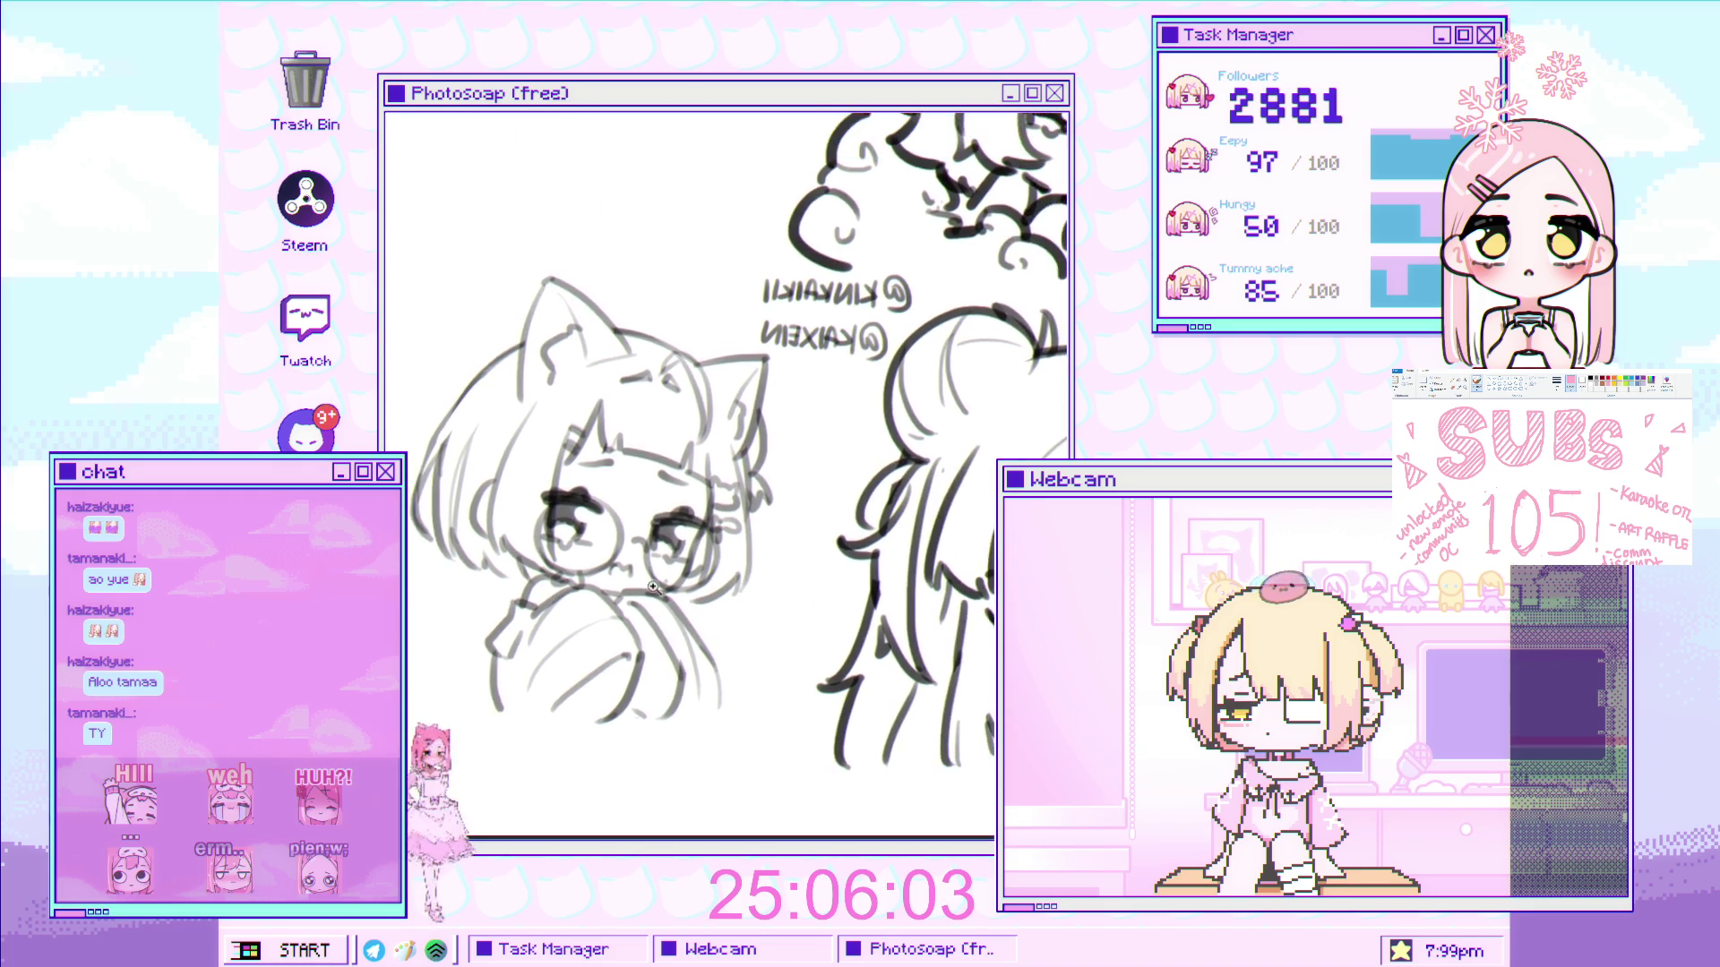
scroll(652, 566, "up", 3)
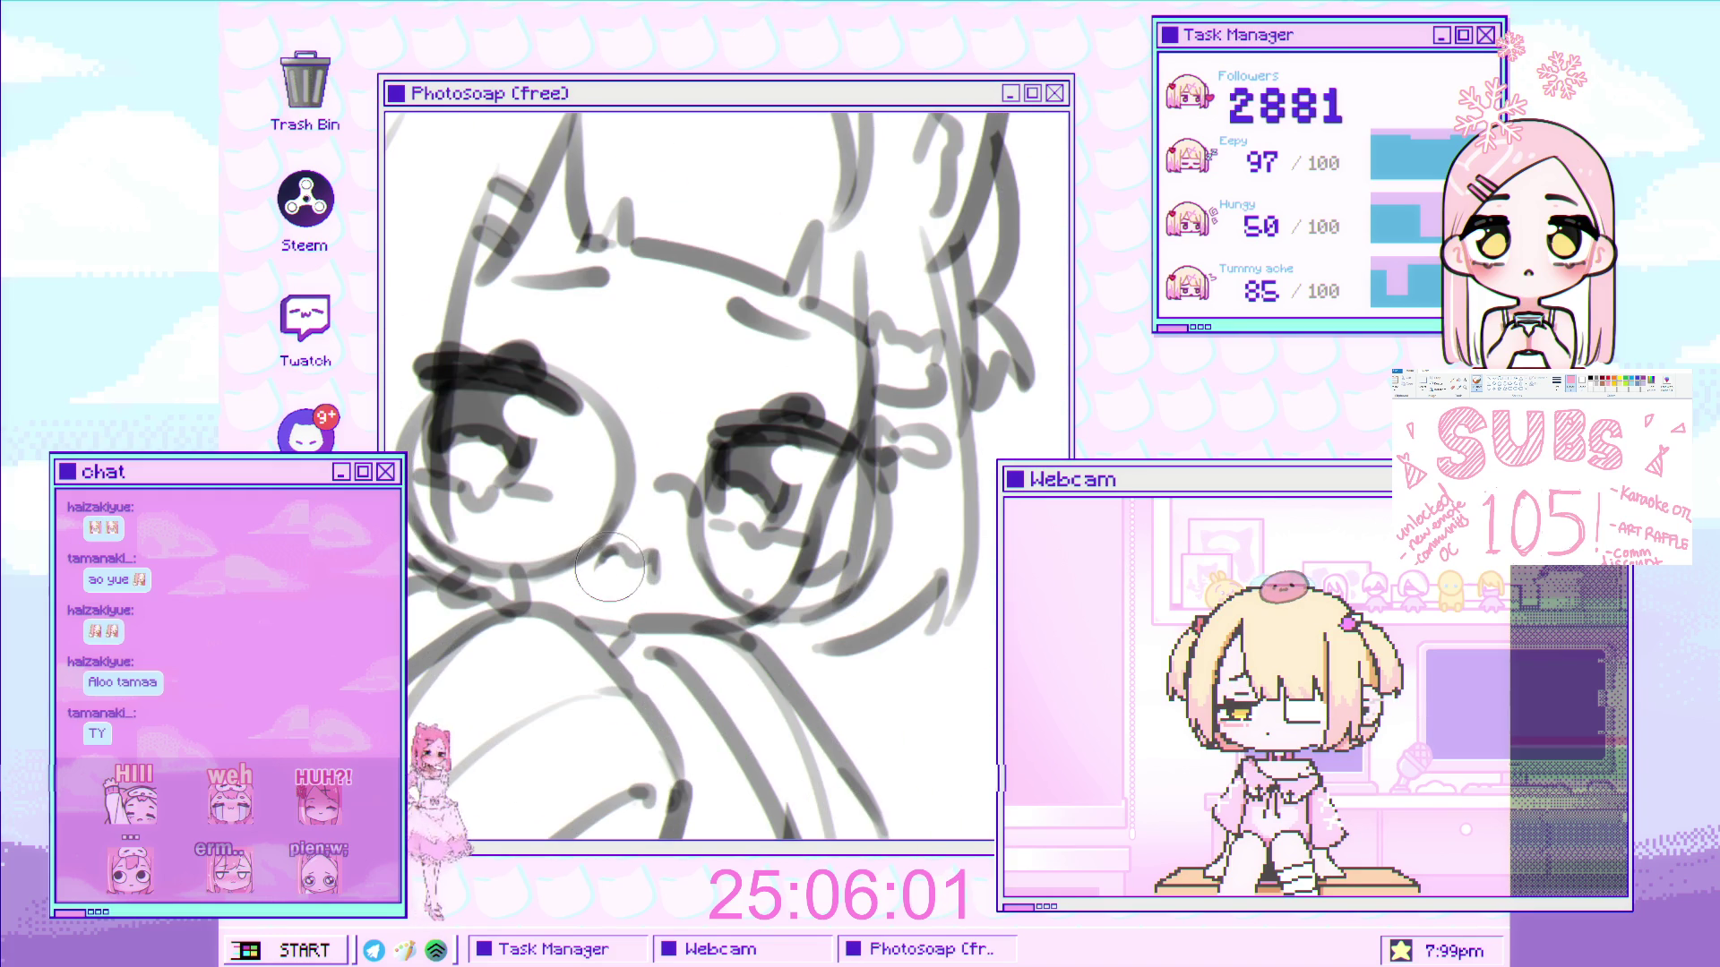
scroll(614, 560, "down", 3)
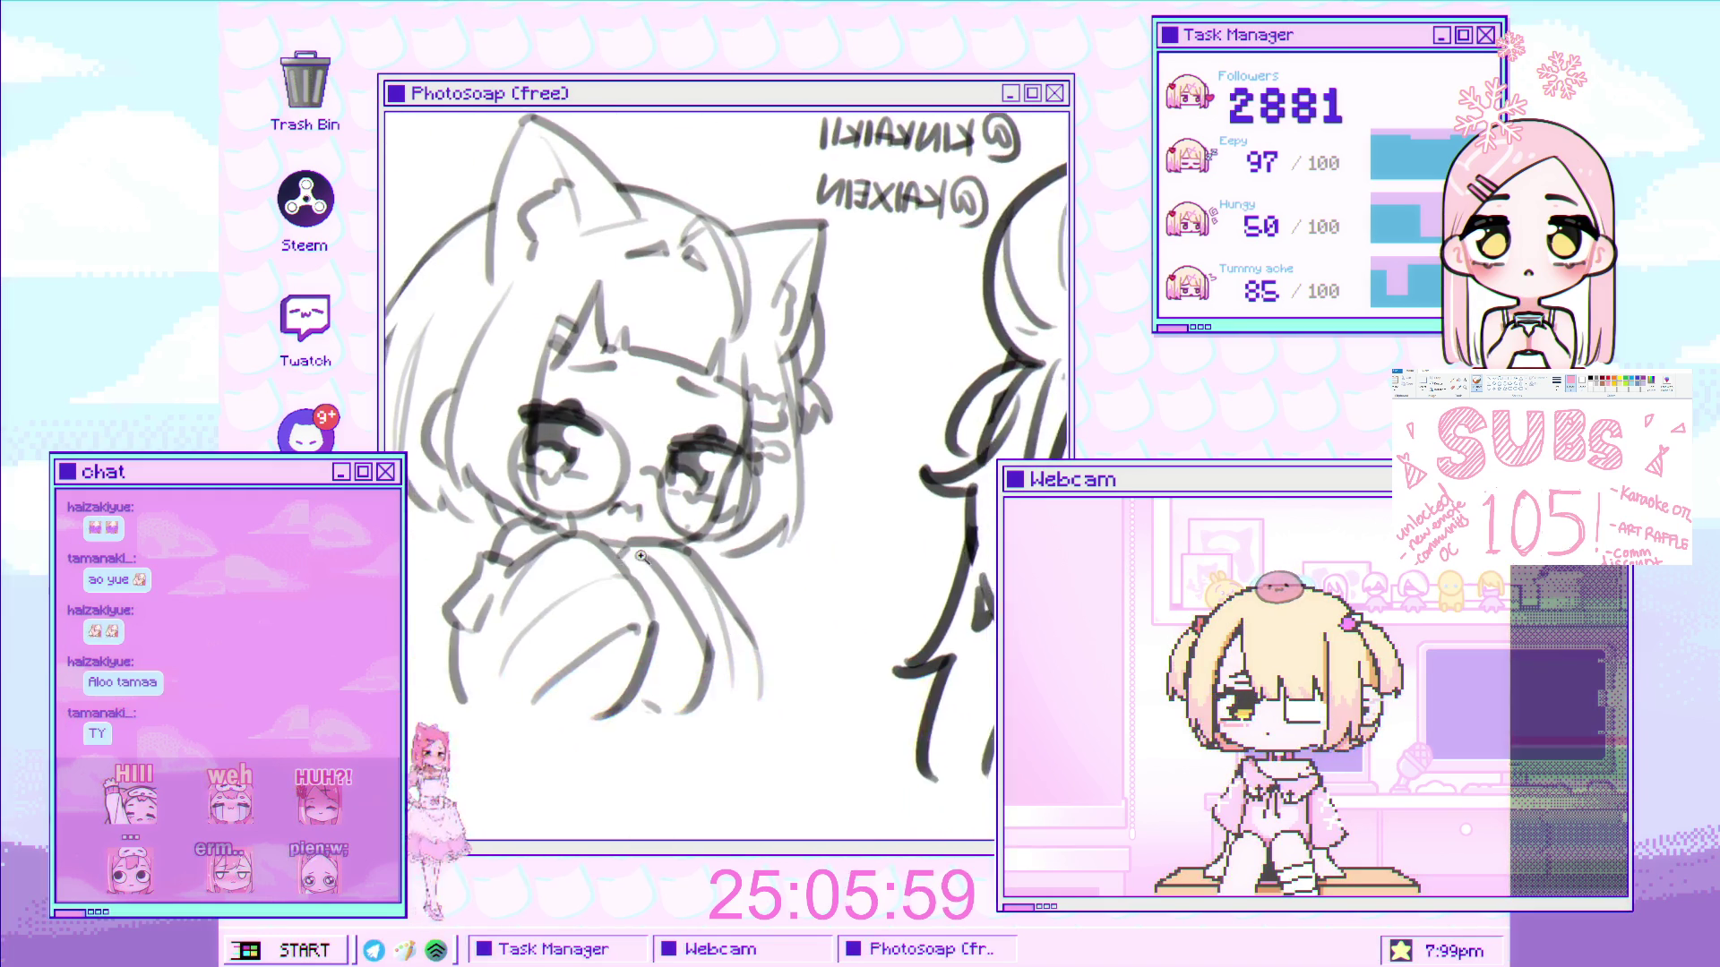
scroll(601, 573, "up", 2)
scroll(583, 534, "down", 1)
mouse_move(583, 534)
left_mouse_down()
mouse_move(465, 546)
mouse_move(501, 591)
mouse_move(537, 500)
left_mouse_up()
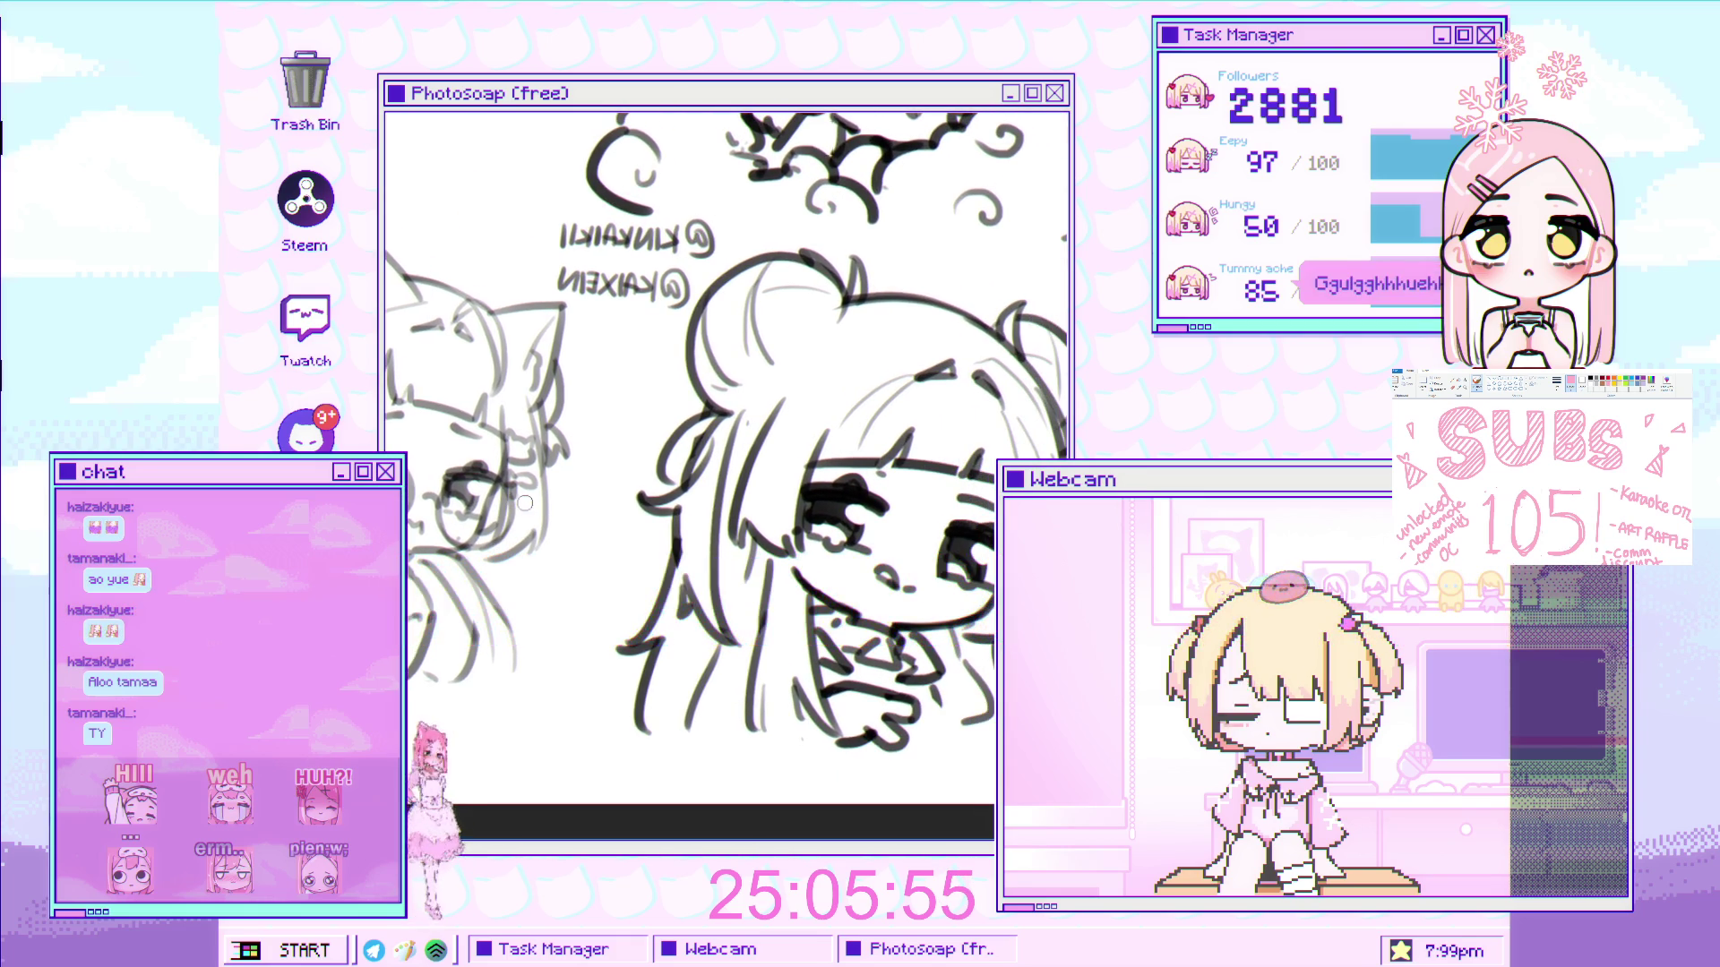
- Flip the canvas view back to normal and check the sketch at different zooms
key("h")
scroll(736, 527, "up", 3)
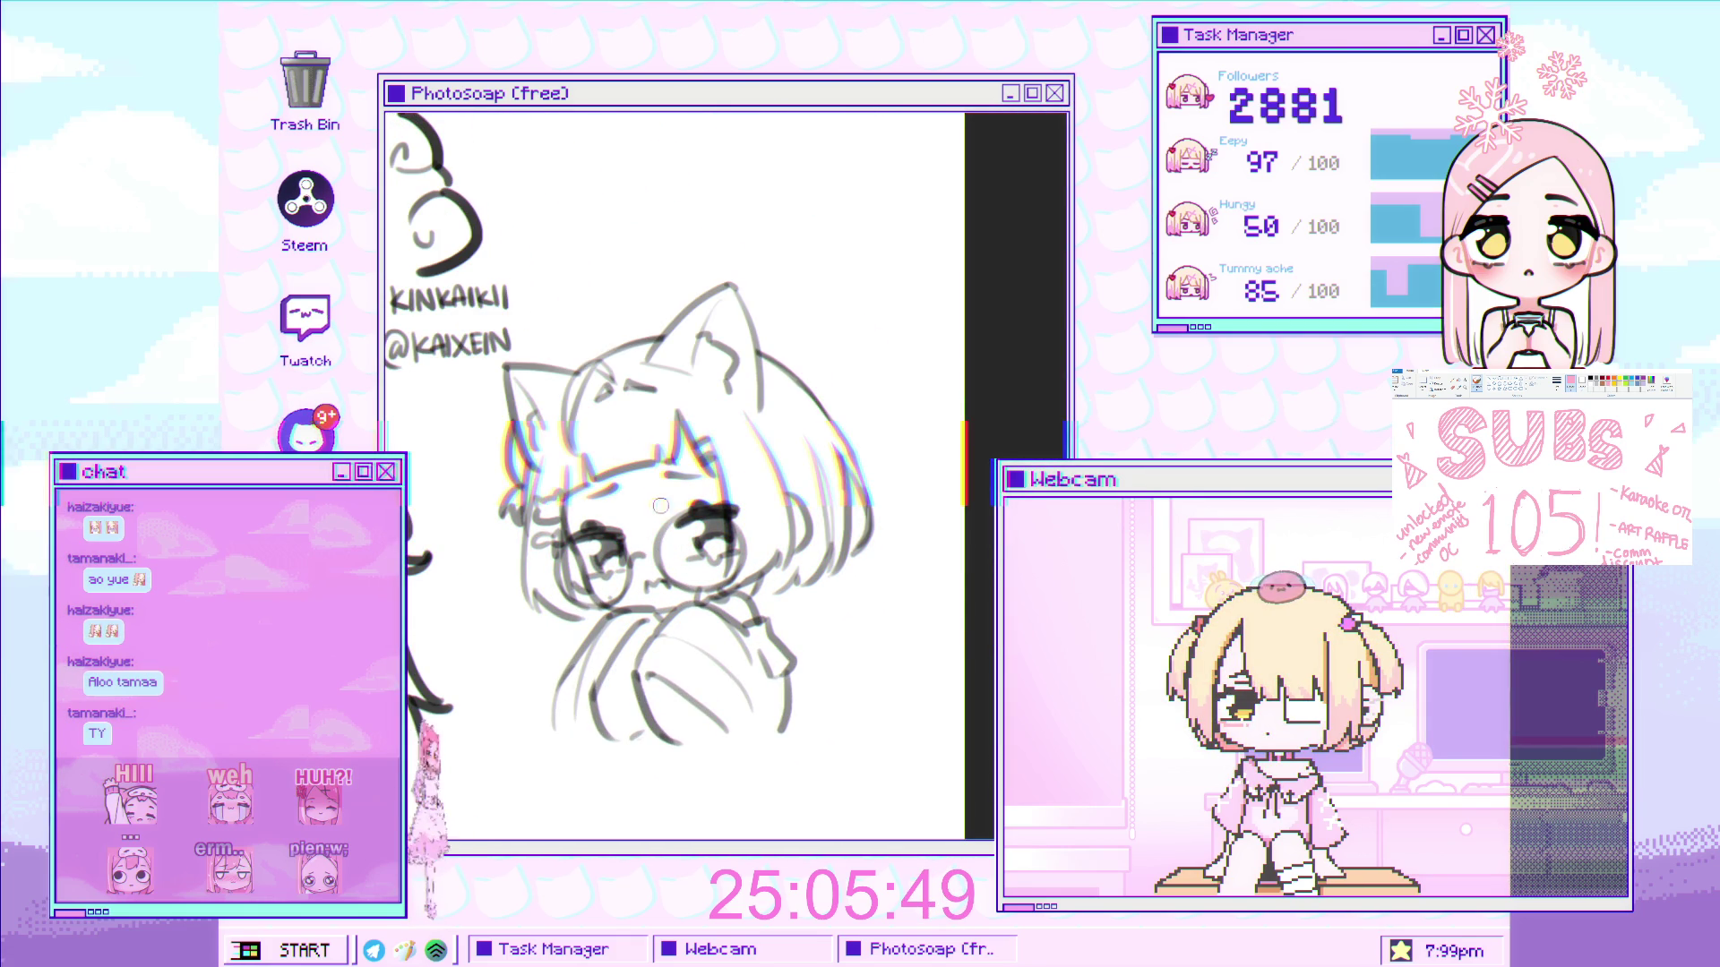
scroll(663, 521, "down", 3)
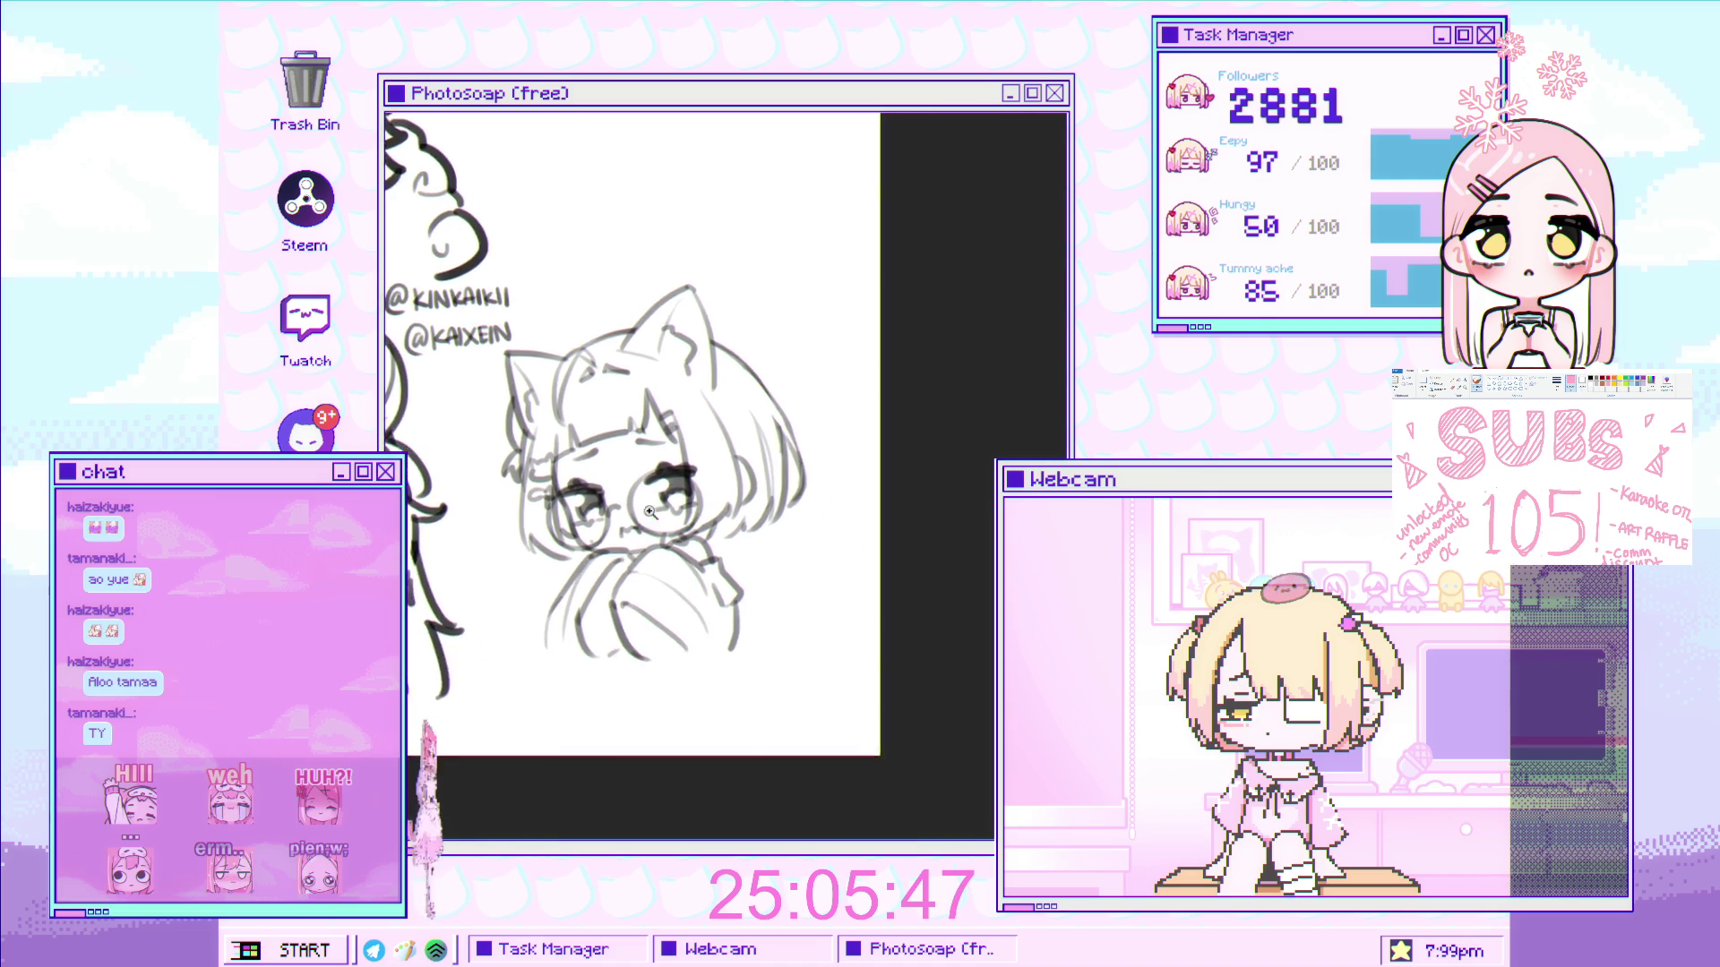
scroll(724, 552, "up", 2)
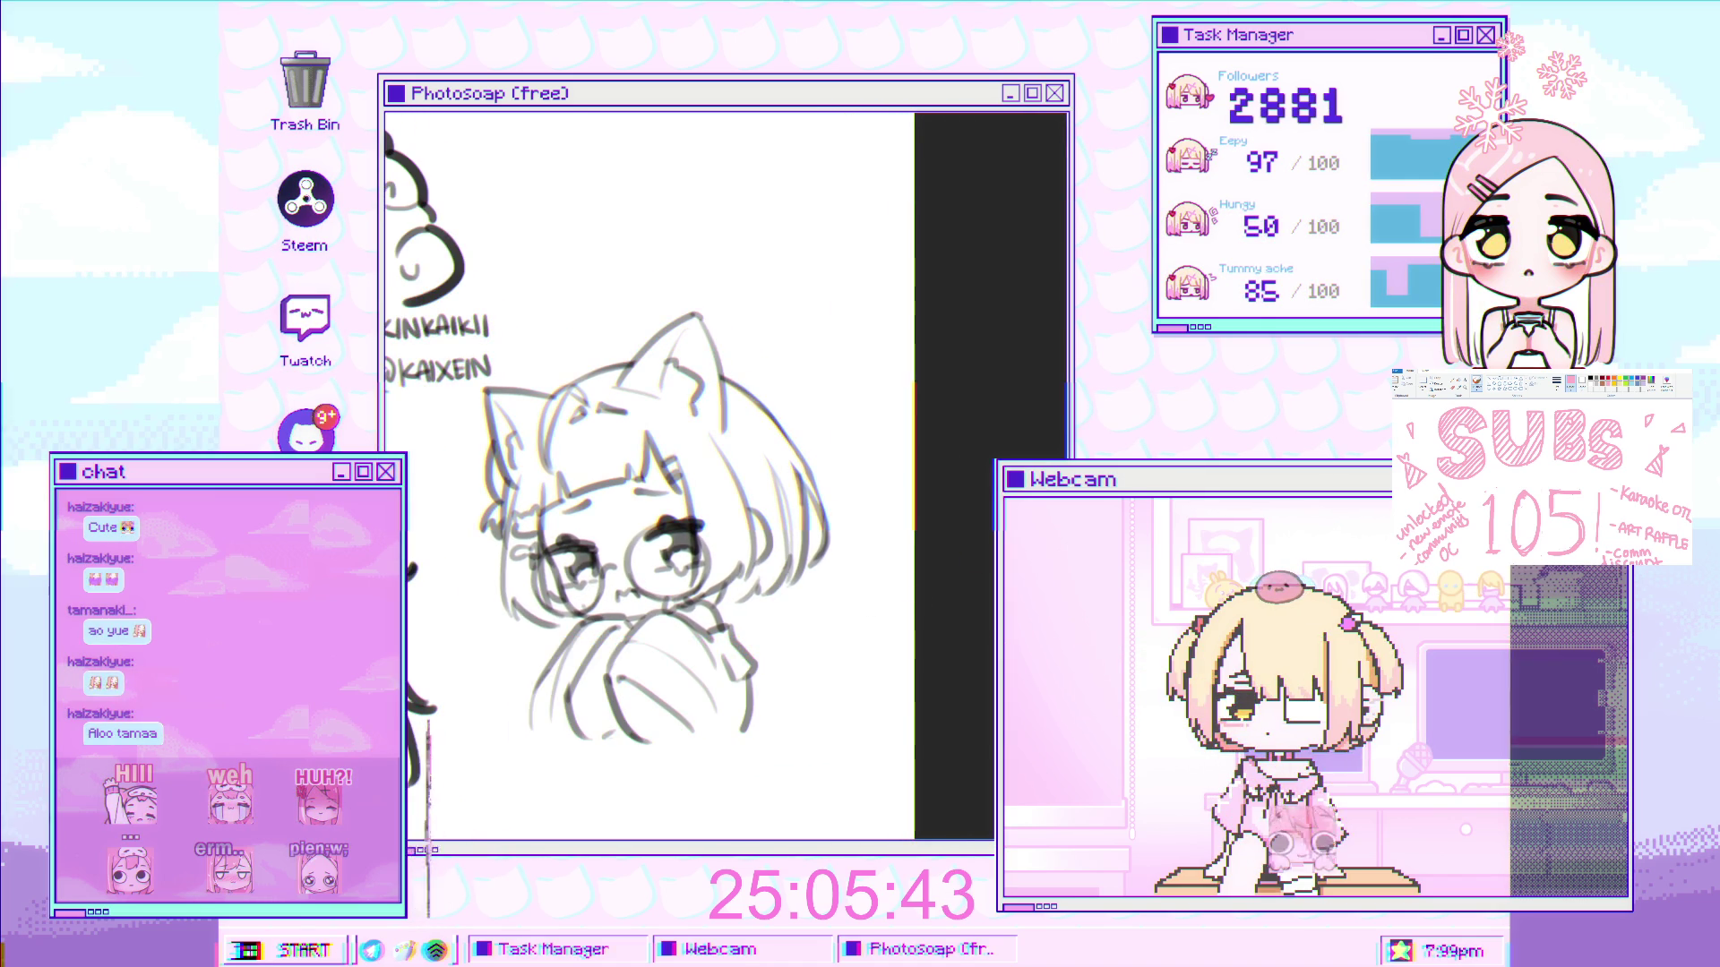
- Transform the cat-eared sketch to move it slightly down and confirm the new position
key("ctrl+t")
left_click_drag(751, 564, 755, 609)
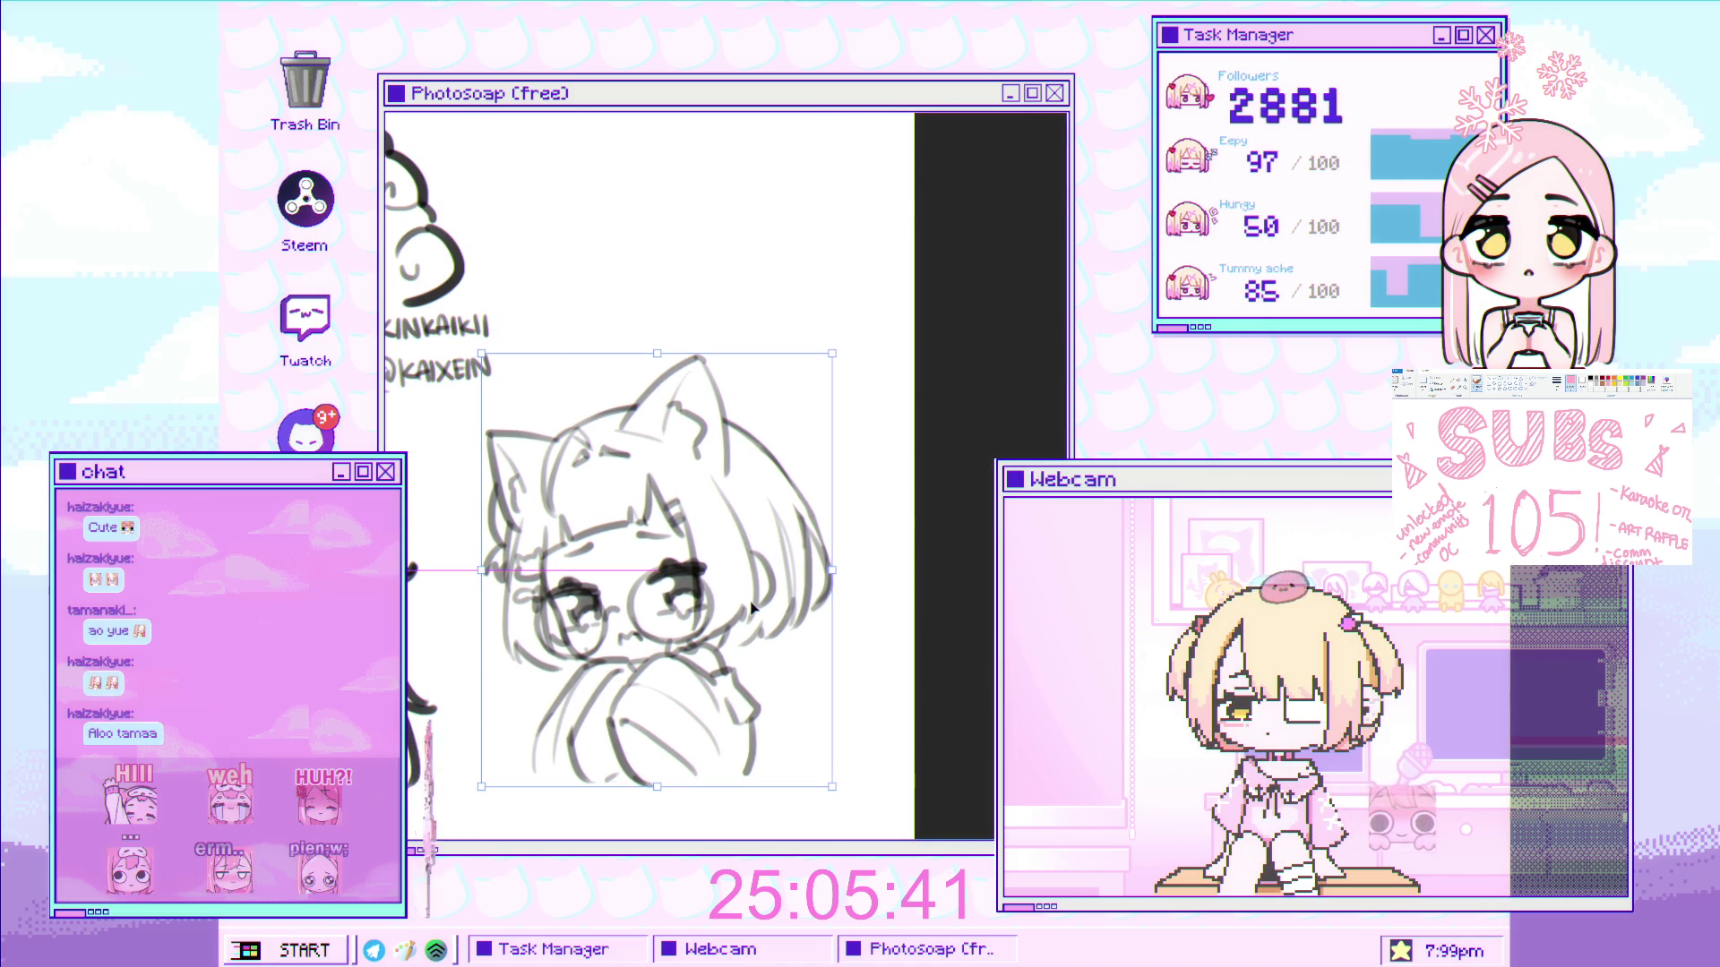
key("Return")
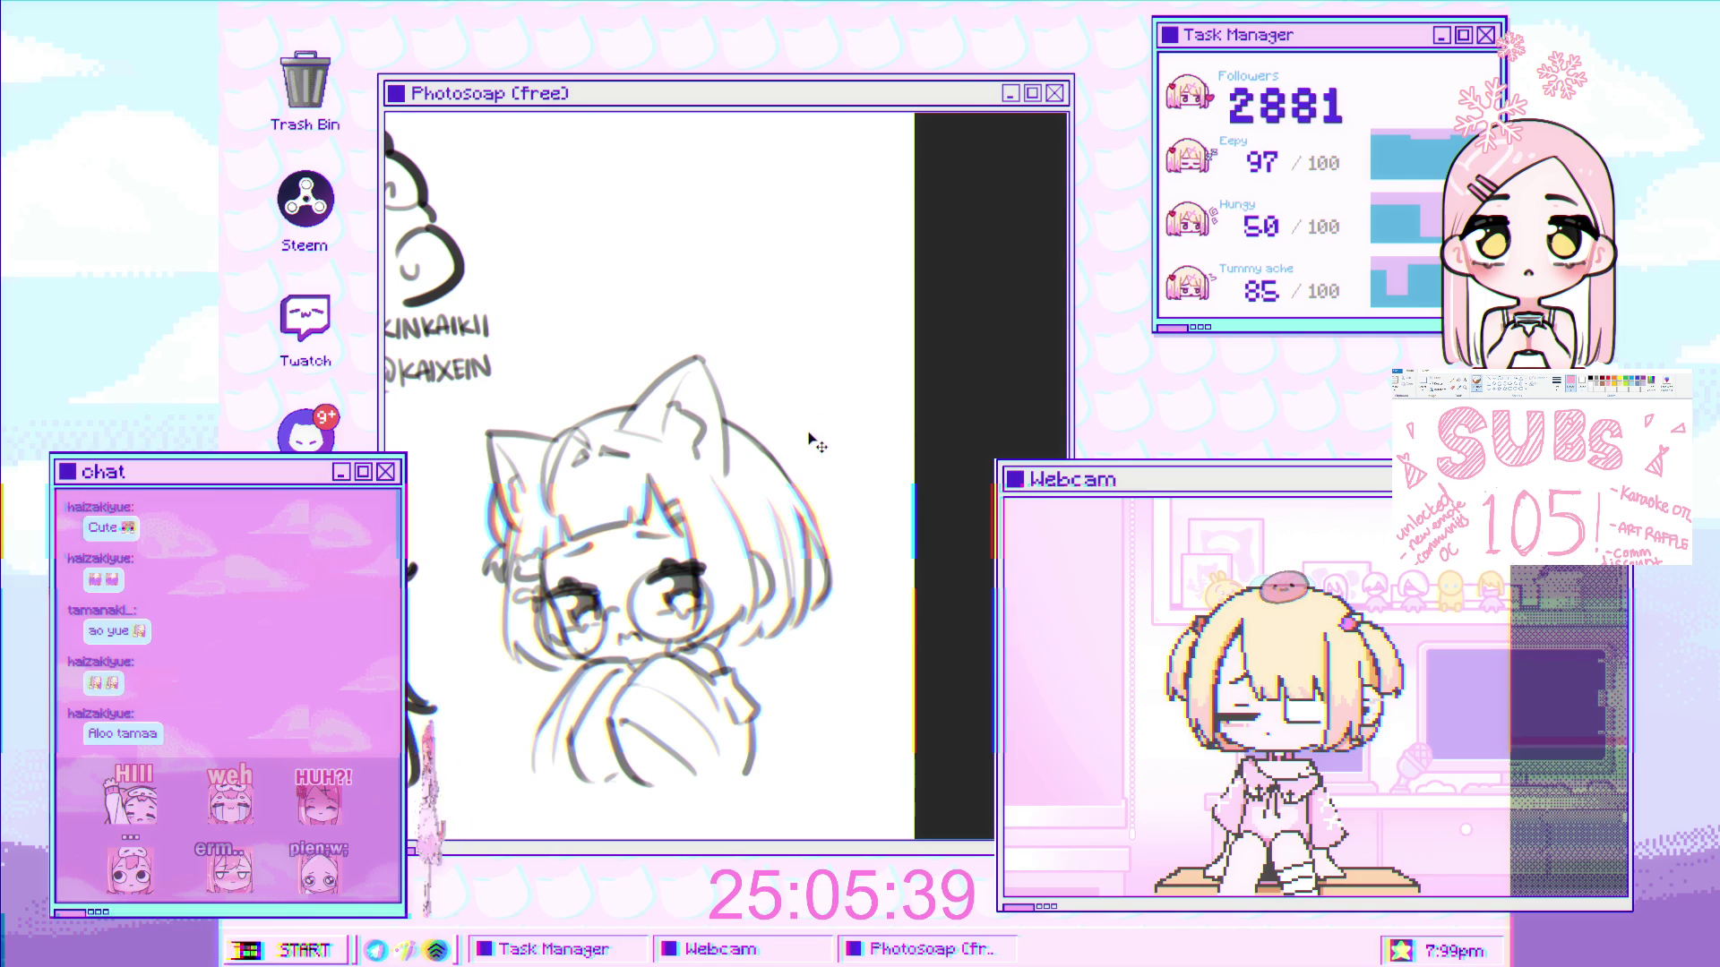
scroll(822, 455, "down", 3)
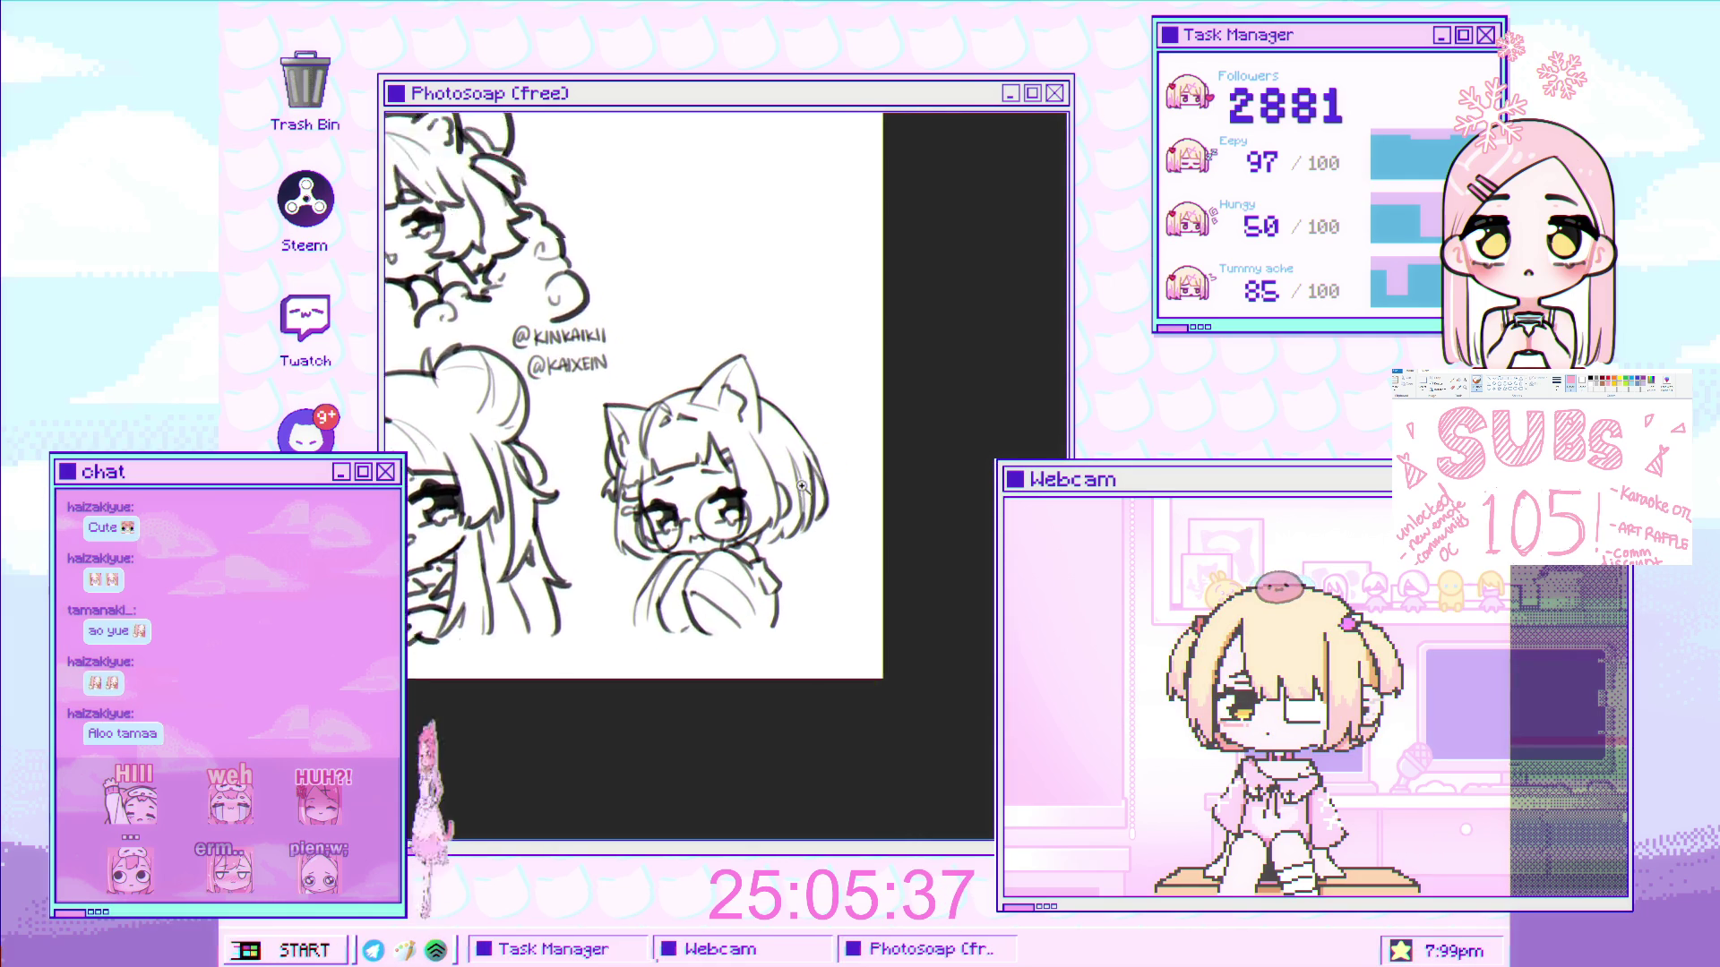
- Zoom in and back out around the space above the cat-eared sketch's ears
scroll(732, 560, "up", 3)
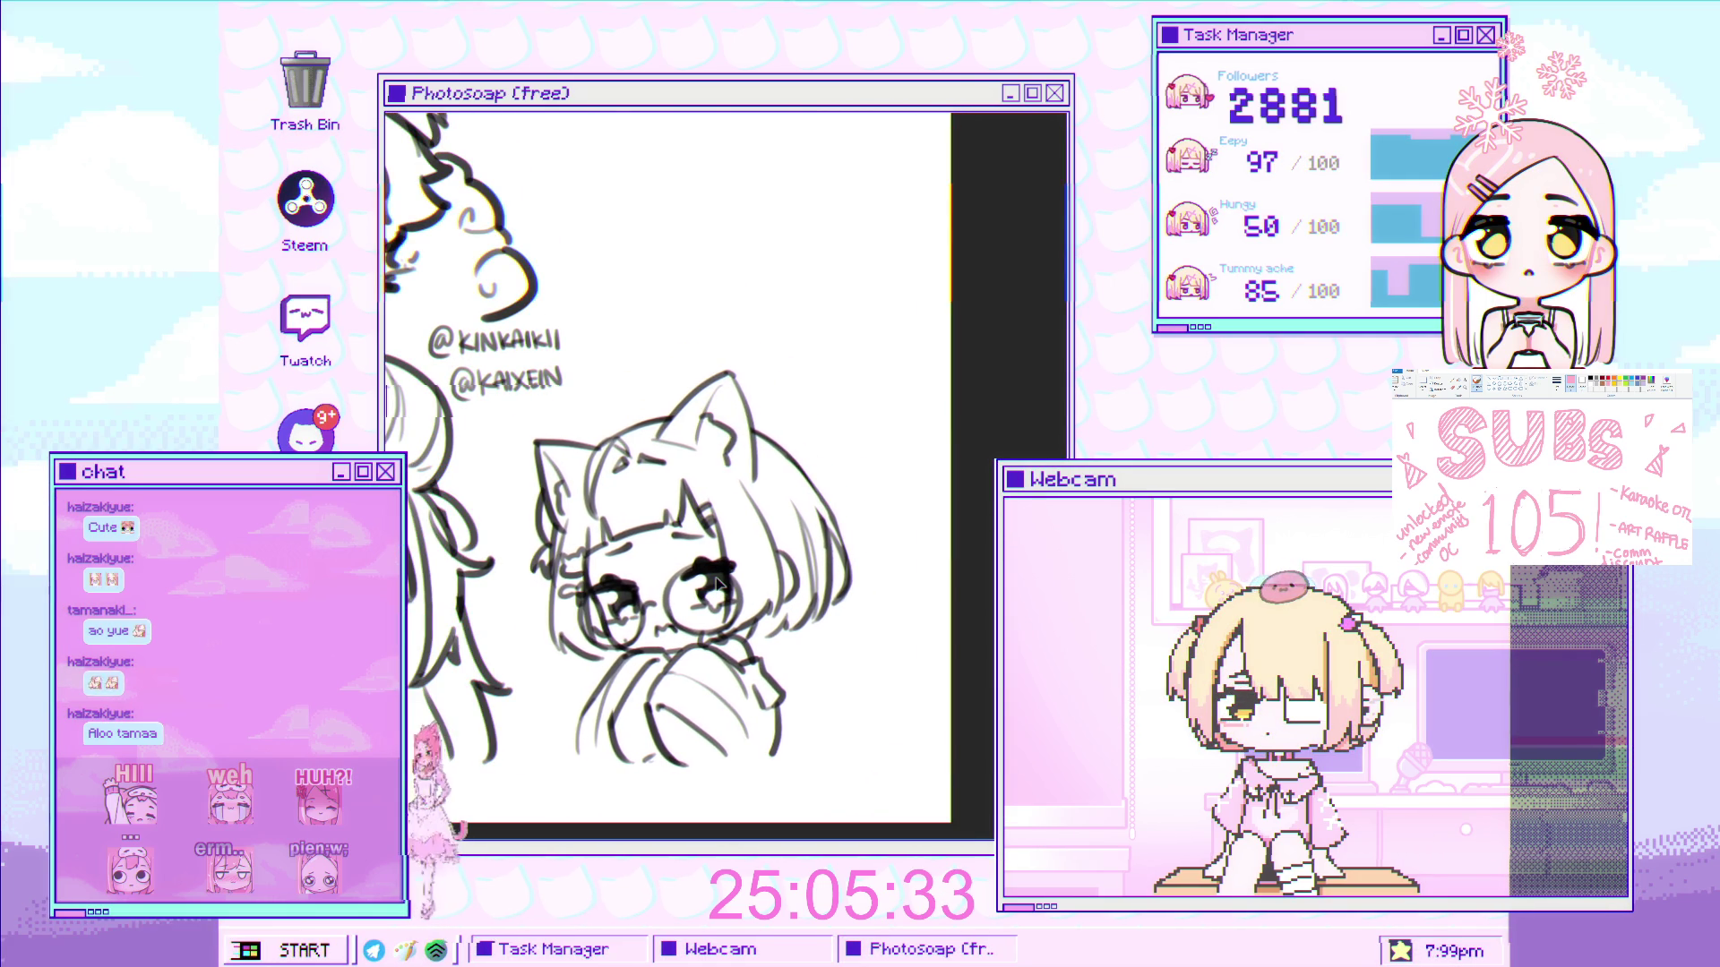
scroll(739, 585, "down", 2)
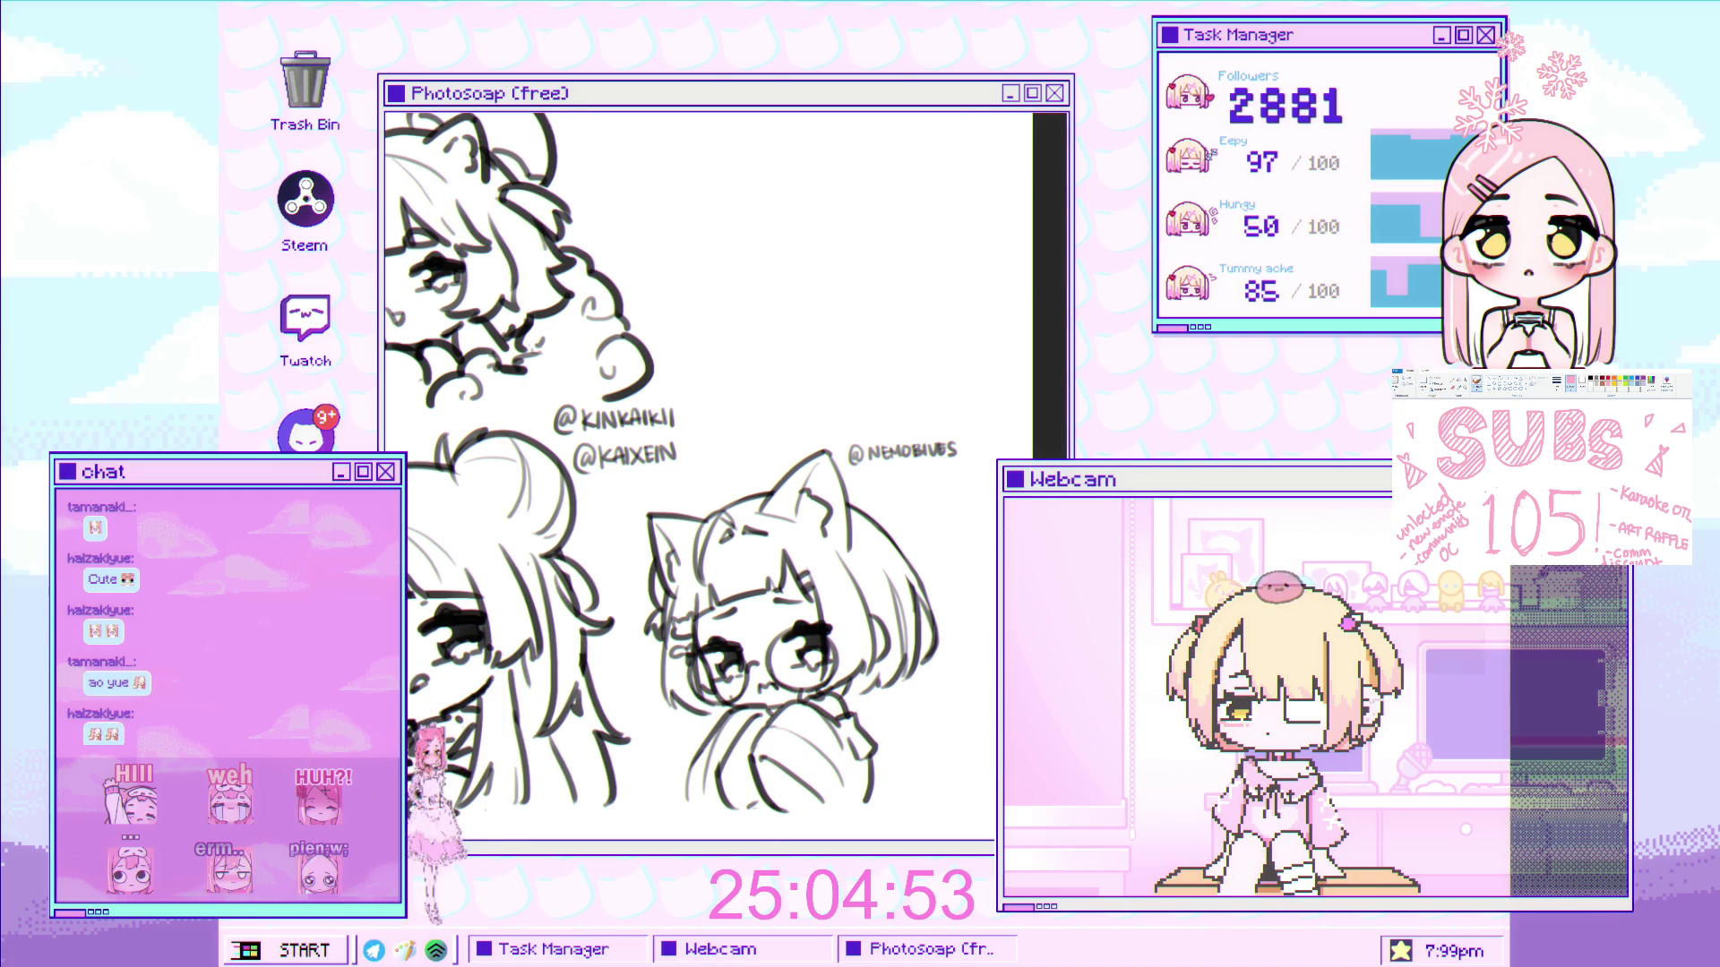
scroll(834, 568, "down", 5)
- Zoom in on the eye and sketch a light curve along its left side
scroll(833, 569, "up", 5)
scroll(834, 569, "up", 2)
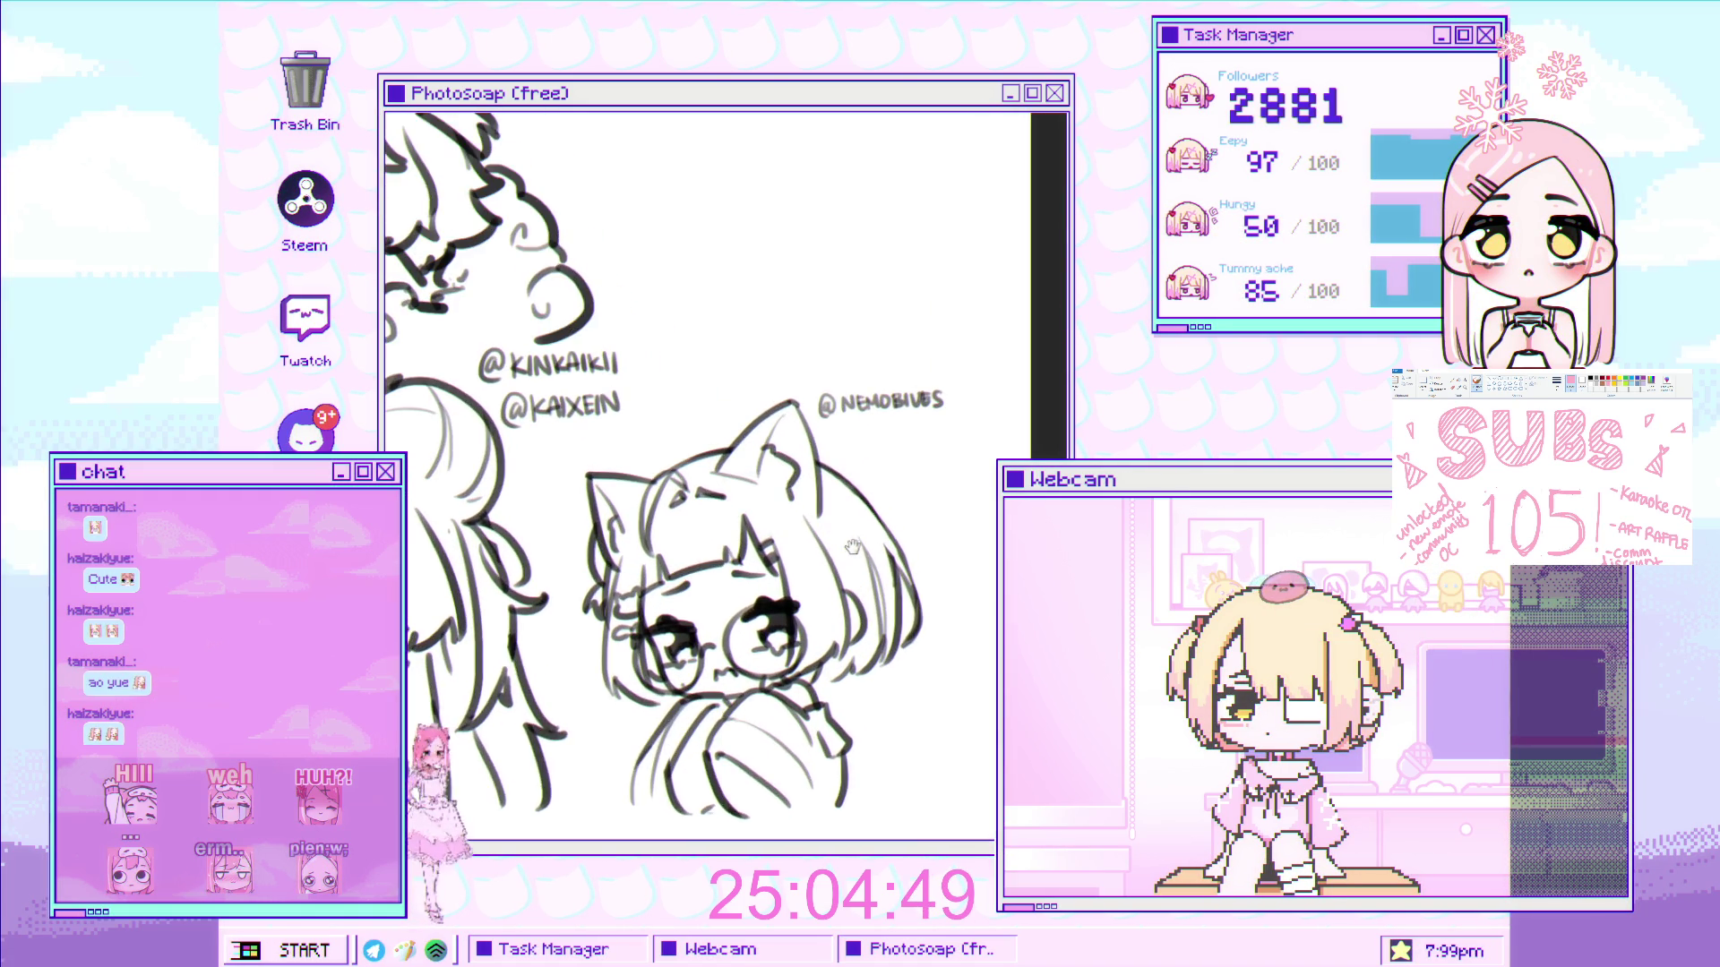
scroll(835, 538, "up", 3)
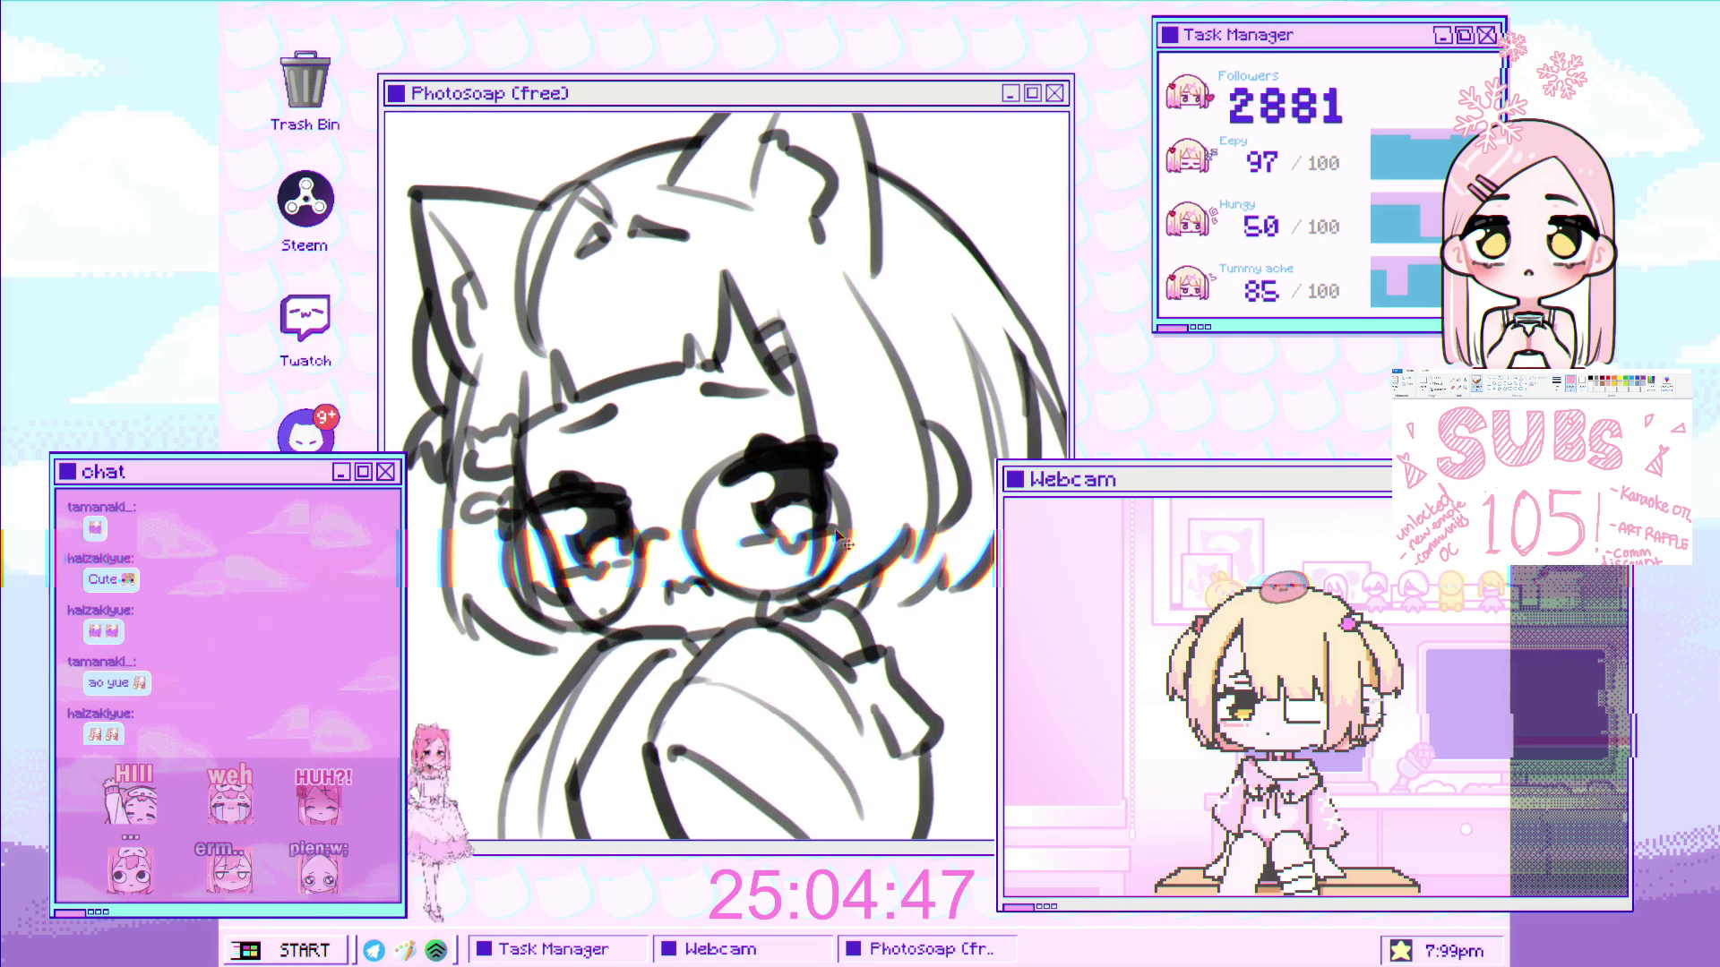
scroll(840, 541, "down", 3)
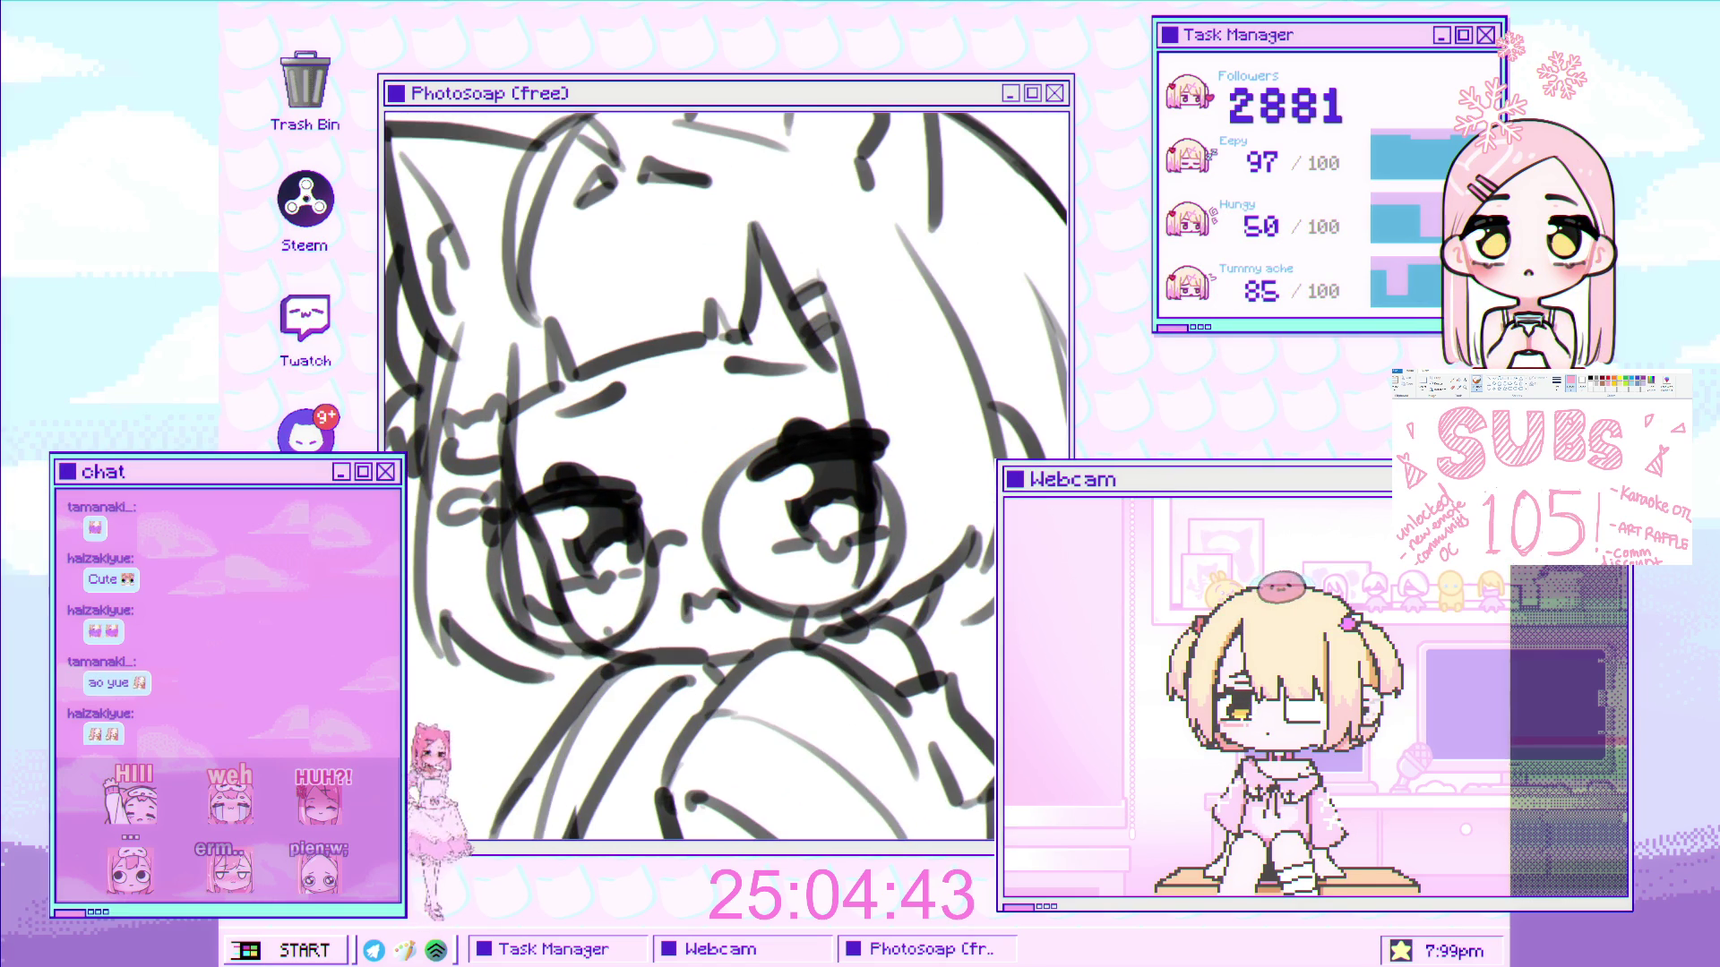
scroll(575, 460, "up", 2)
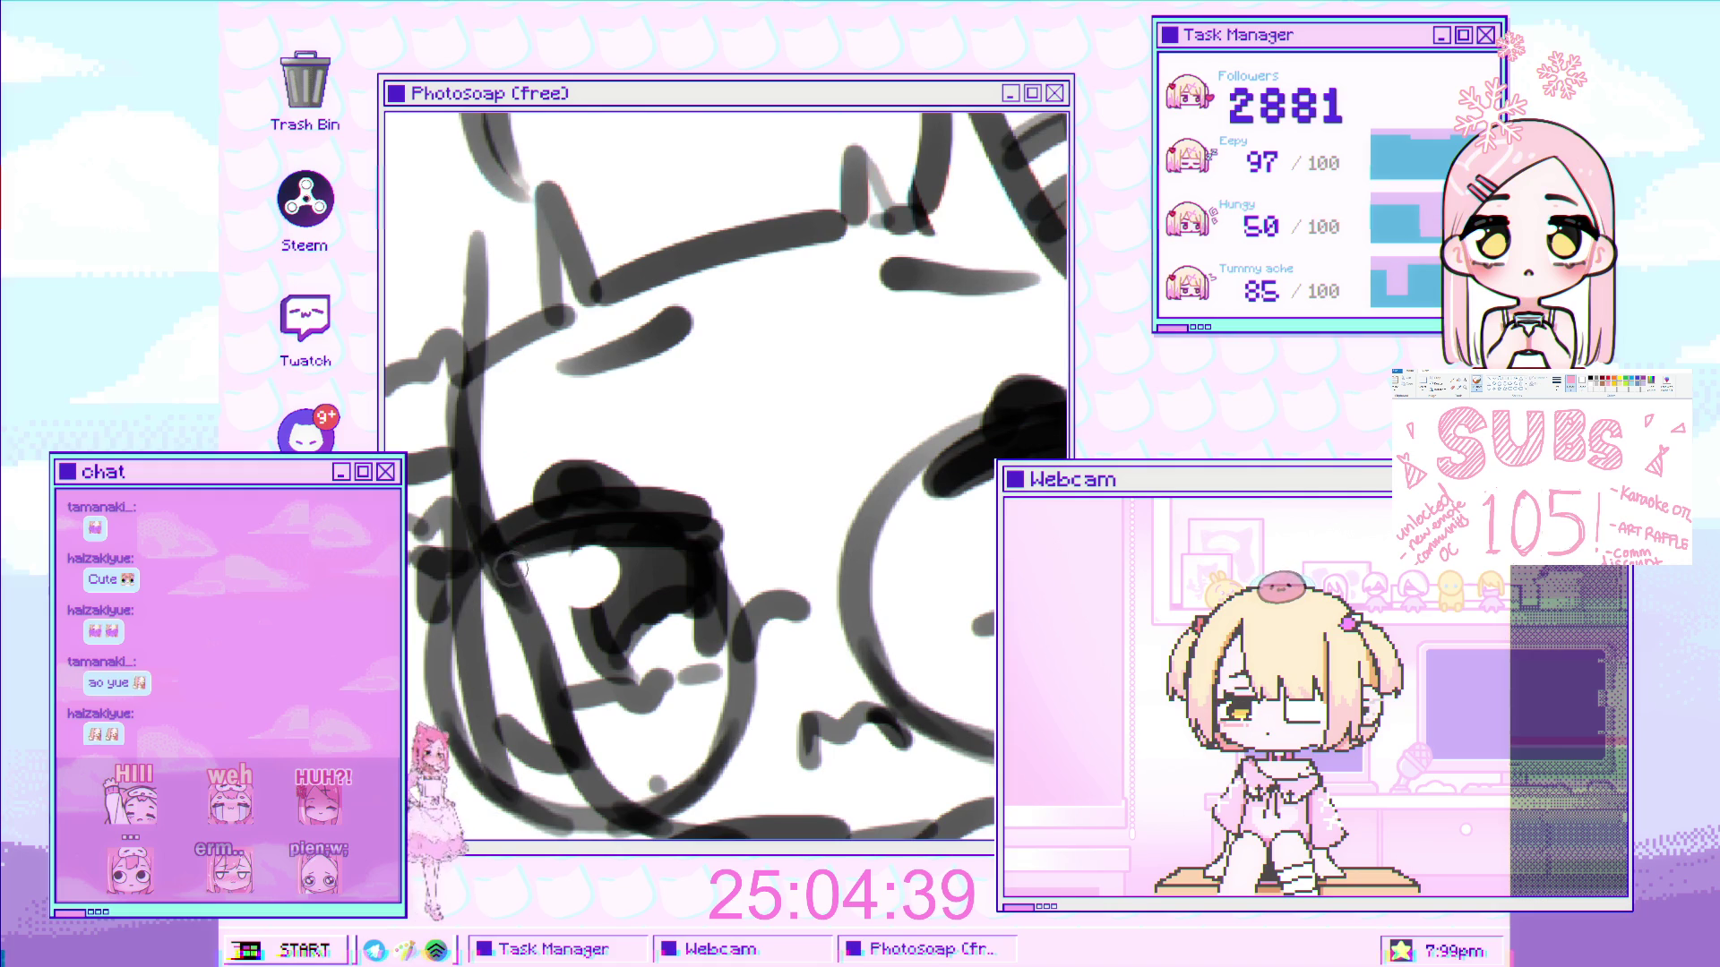
mouse_move(490, 537)
left_mouse_down()
mouse_move(522, 754)
mouse_move(488, 666)
left_mouse_up()
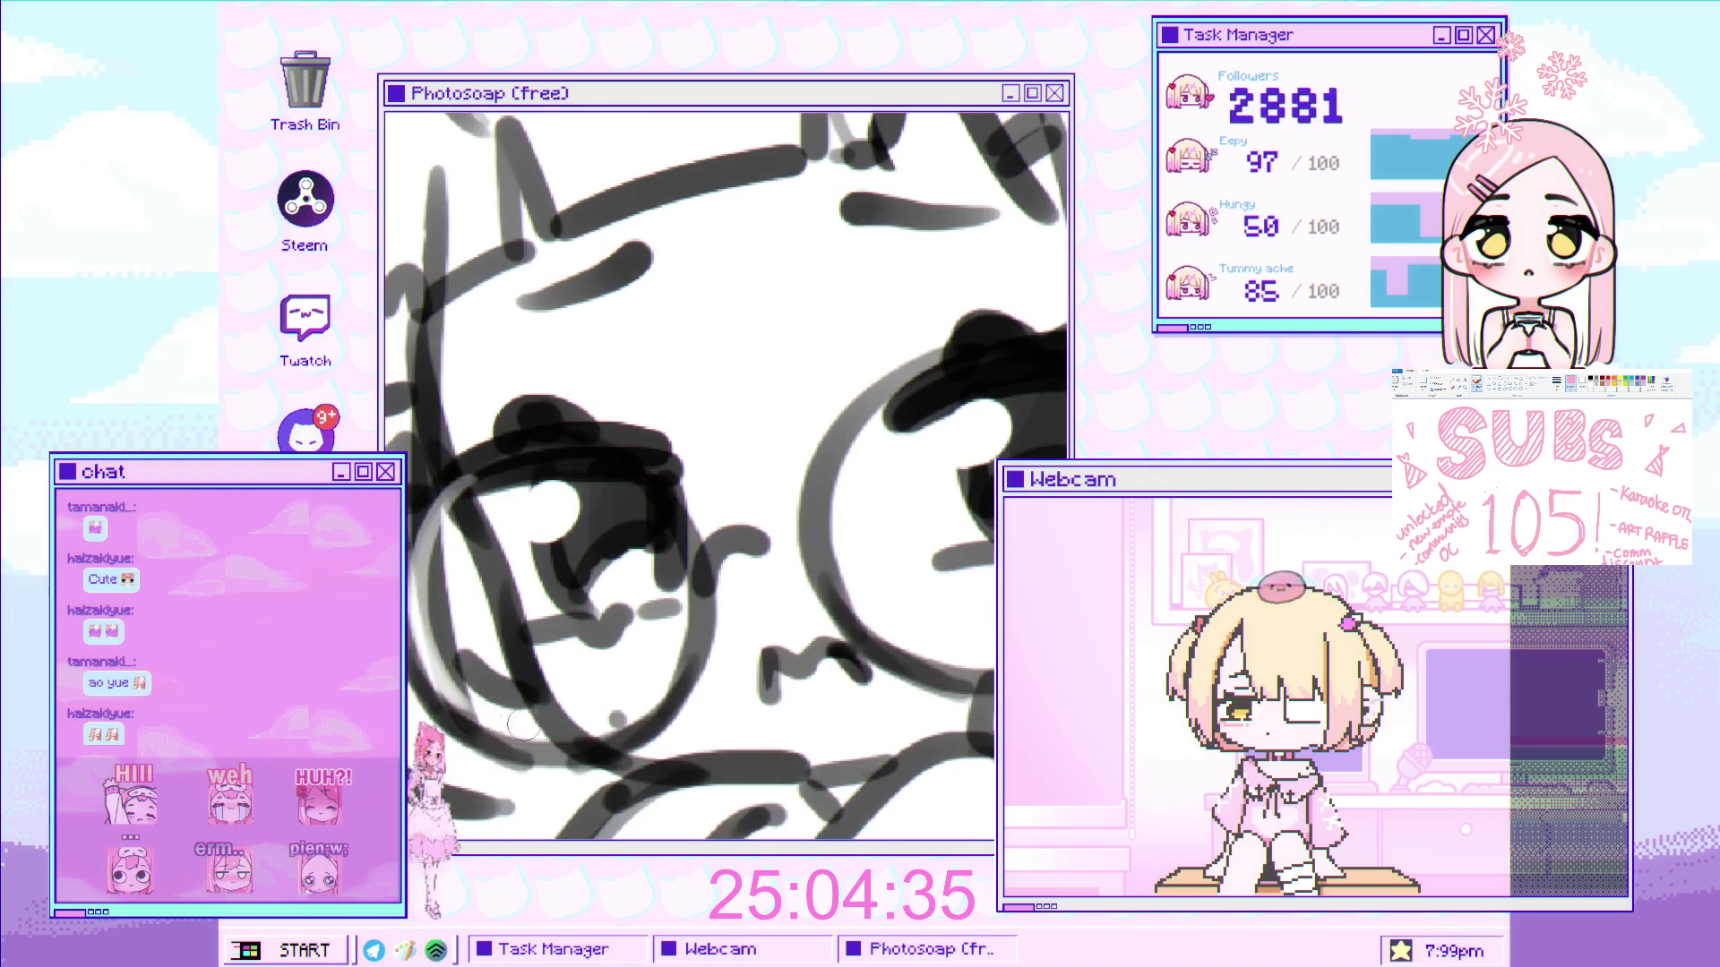
scroll(558, 723, "down", 3)
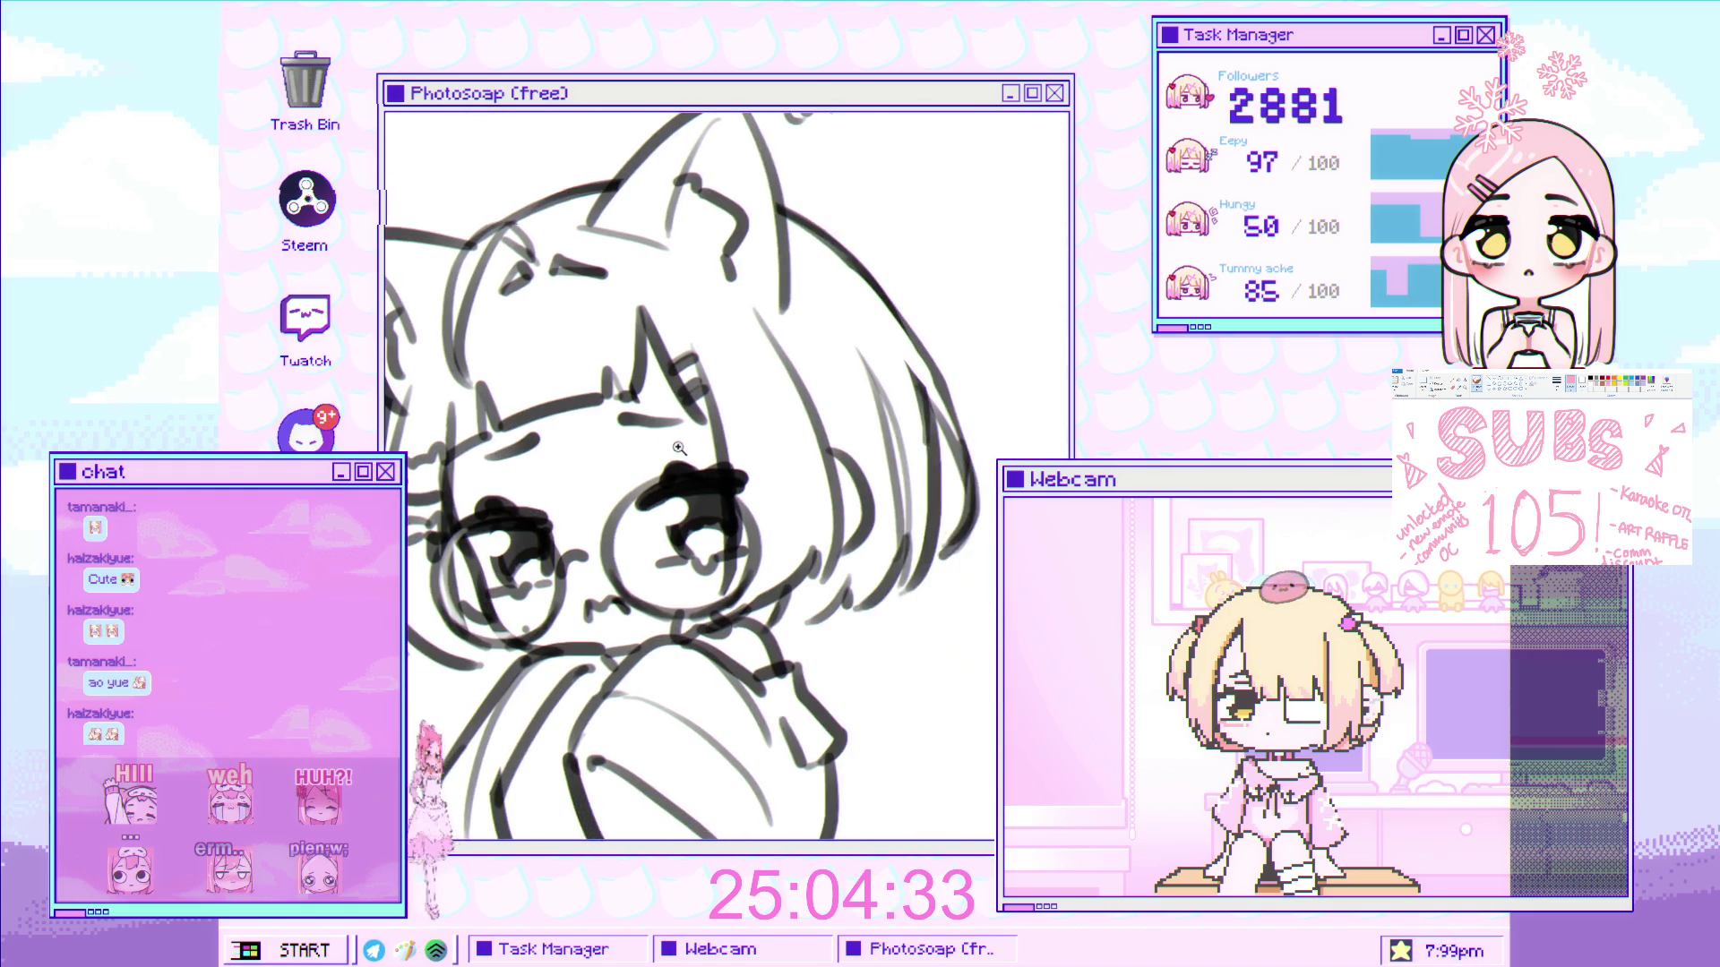
scroll(753, 521, "up", 3)
scroll(753, 521, "up", 1)
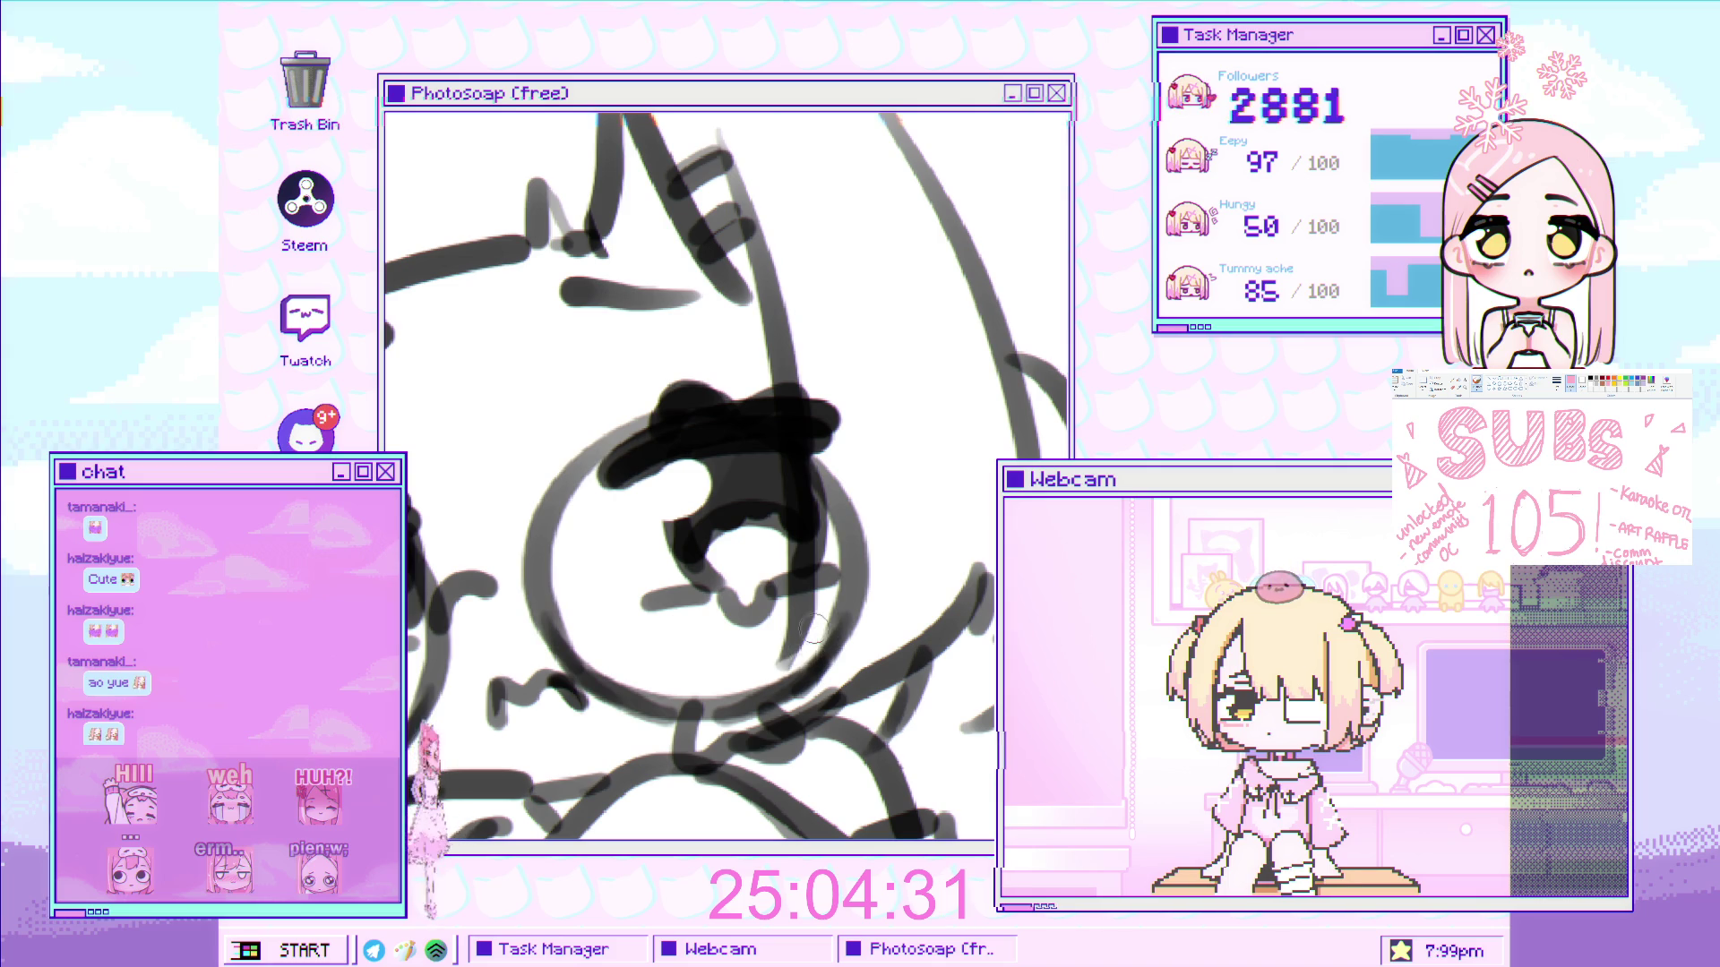
- Cut light grey strokes through the dark pupil blob inside the glasses circle
left_click_drag(663, 434, 774, 471)
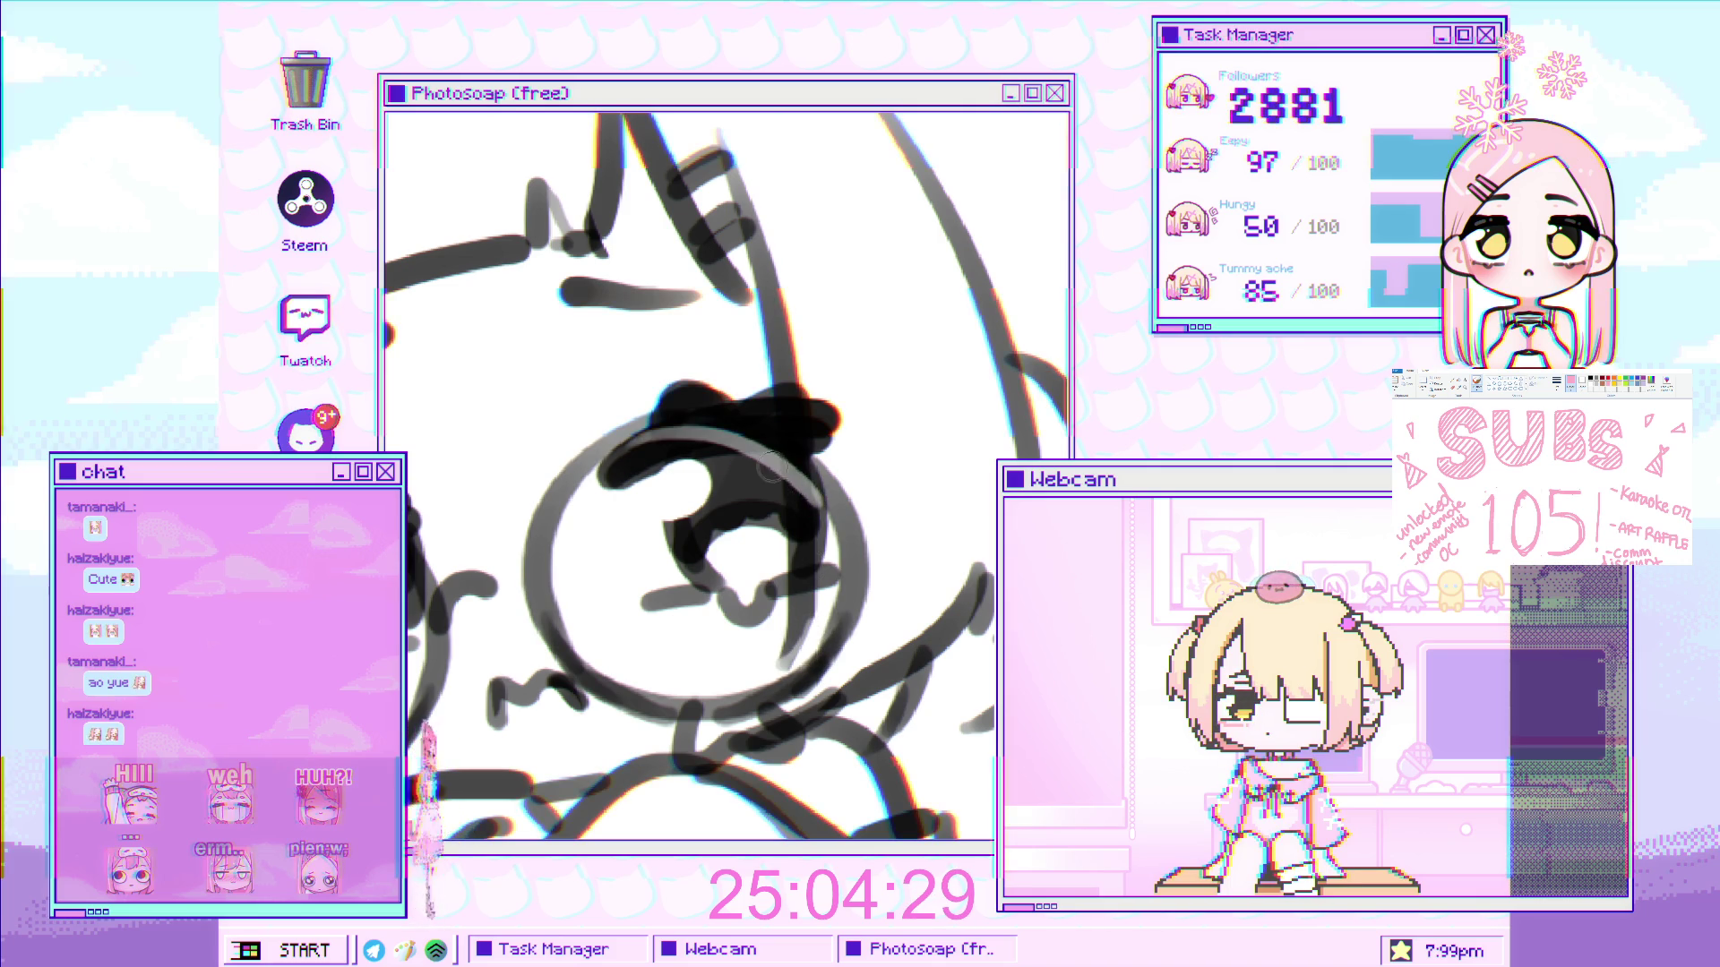
scroll(678, 434, "down", 3)
scroll(753, 257, "up", 4)
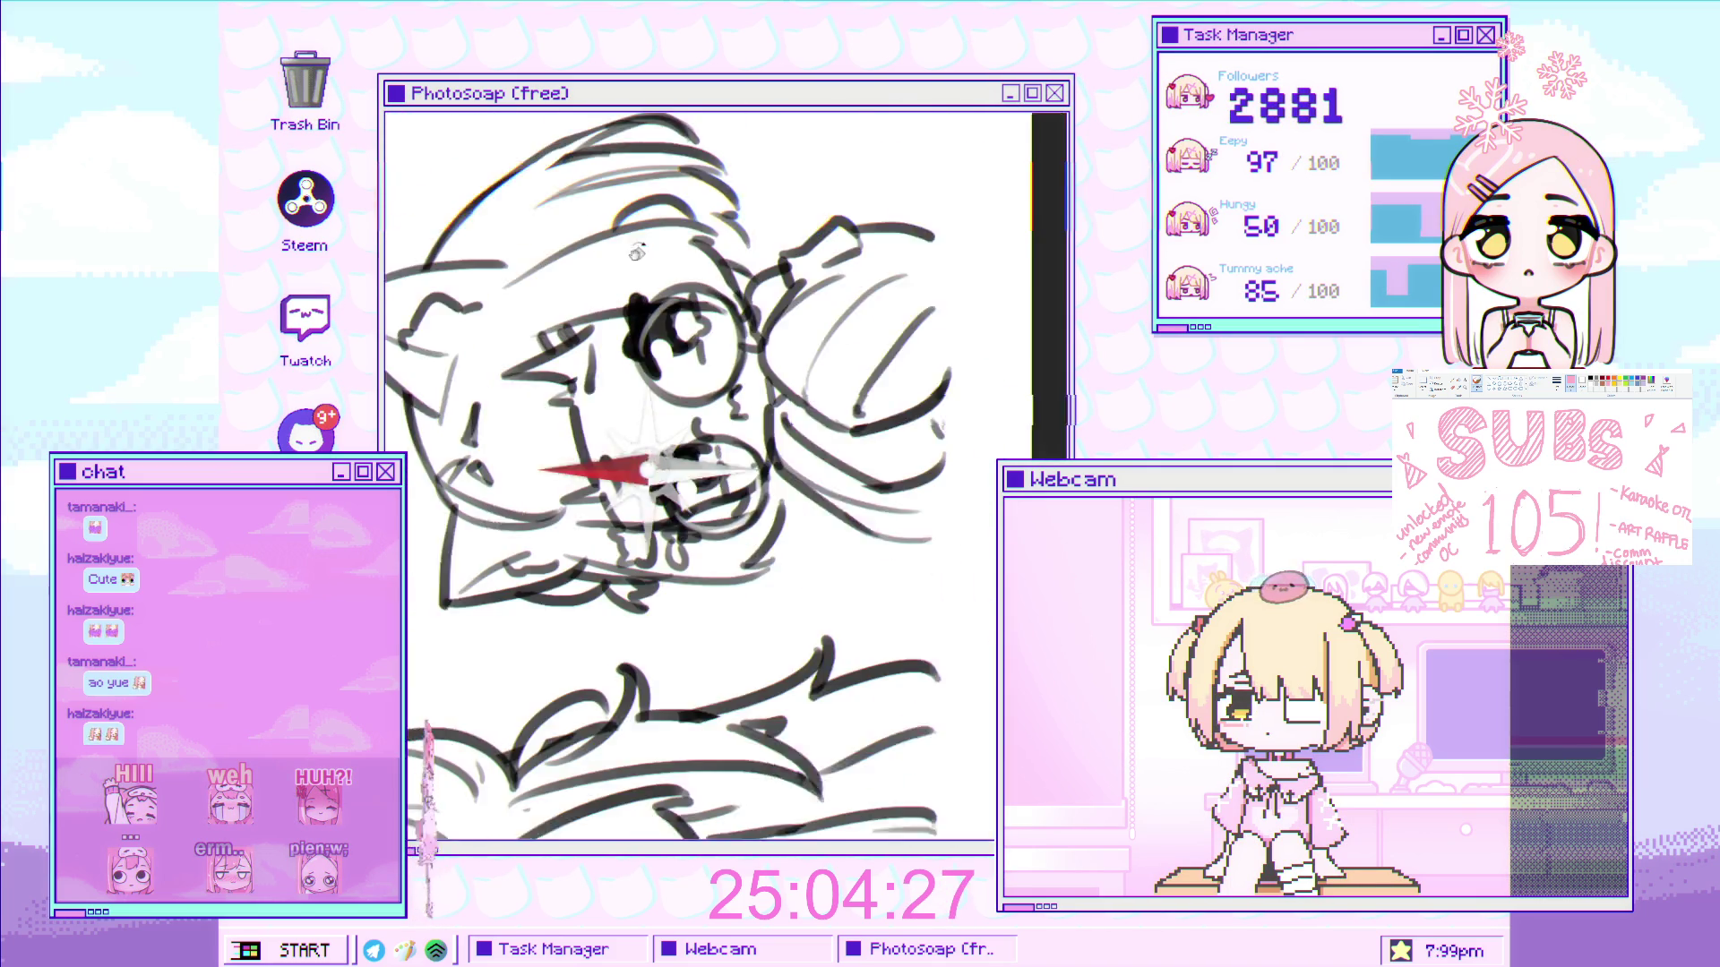
scroll(753, 257, "up", 3)
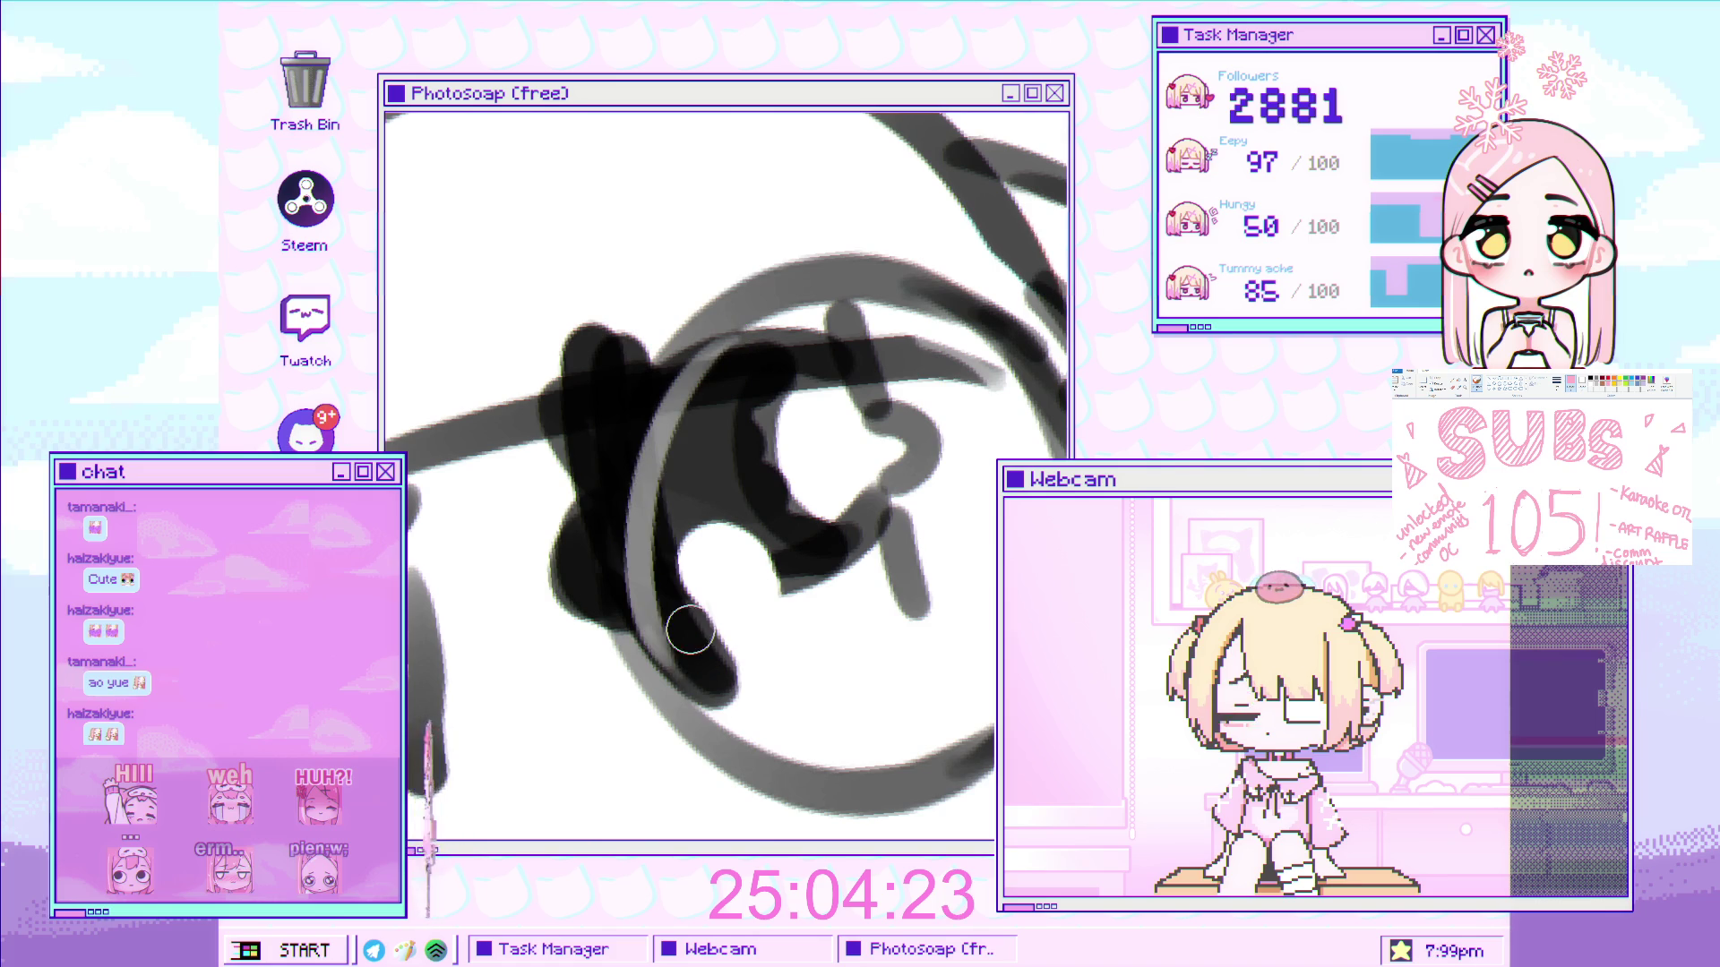
scroll(620, 643, "down", 4)
scroll(792, 478, "up", 5)
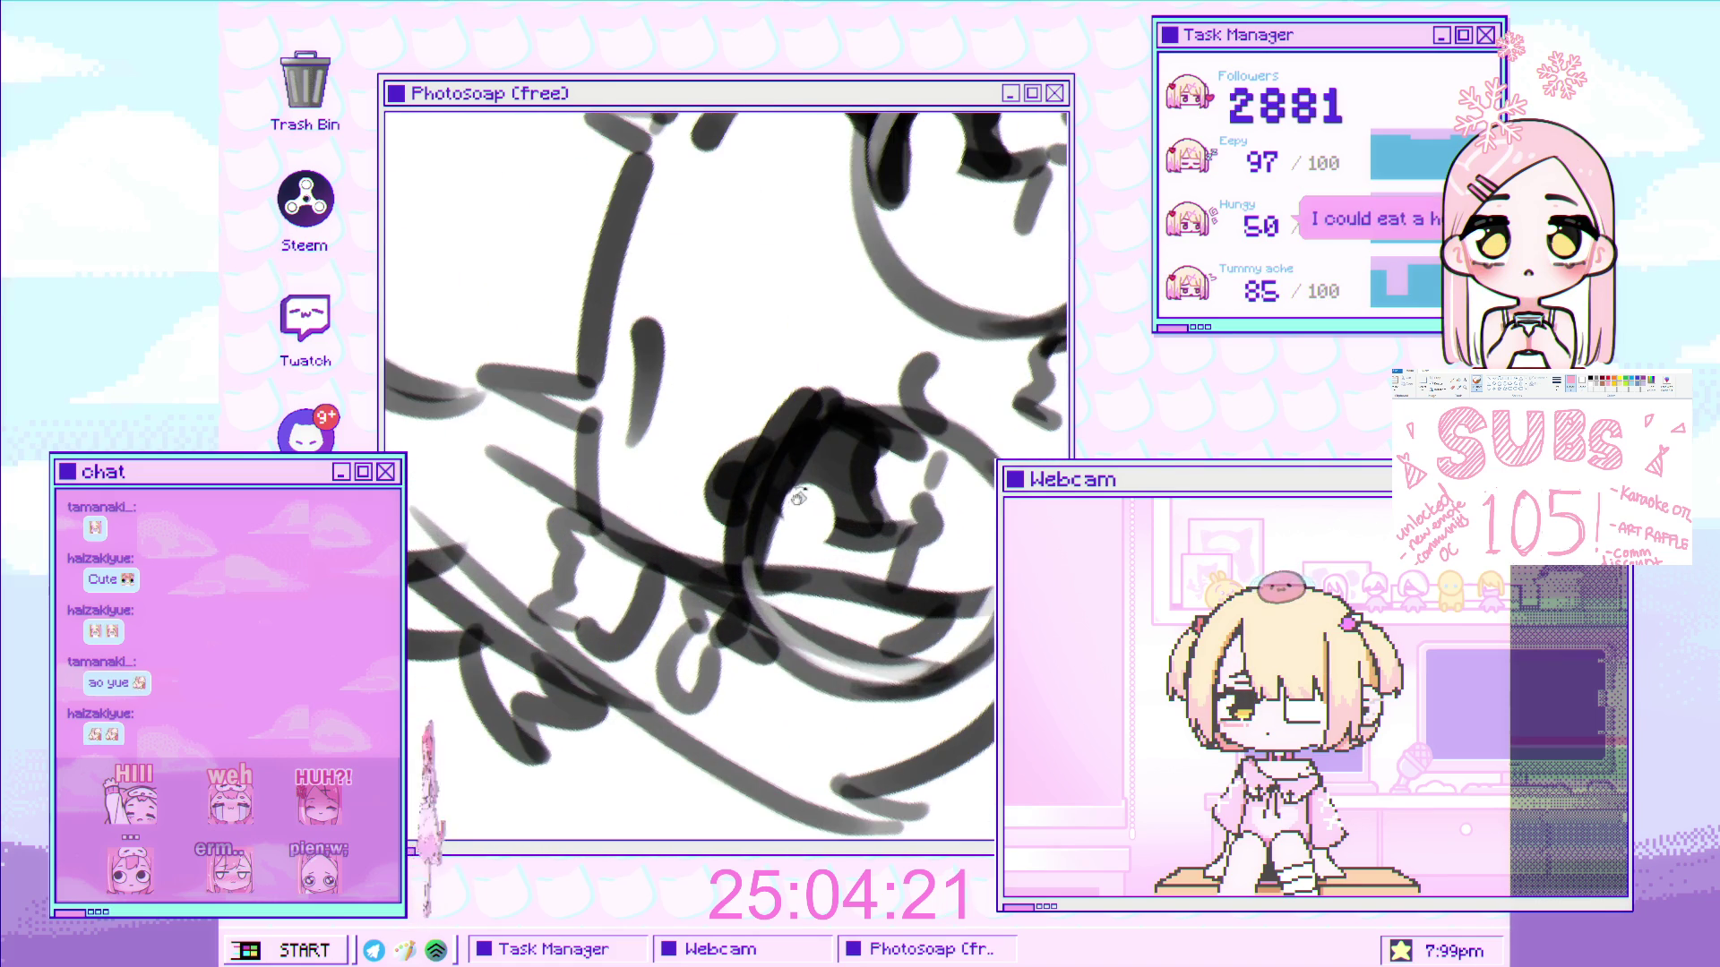
mouse_move(748, 507)
left_mouse_down()
mouse_move(860, 432)
mouse_move(806, 627)
mouse_move(821, 728)
left_mouse_up()
scroll(838, 447, "down", 5)
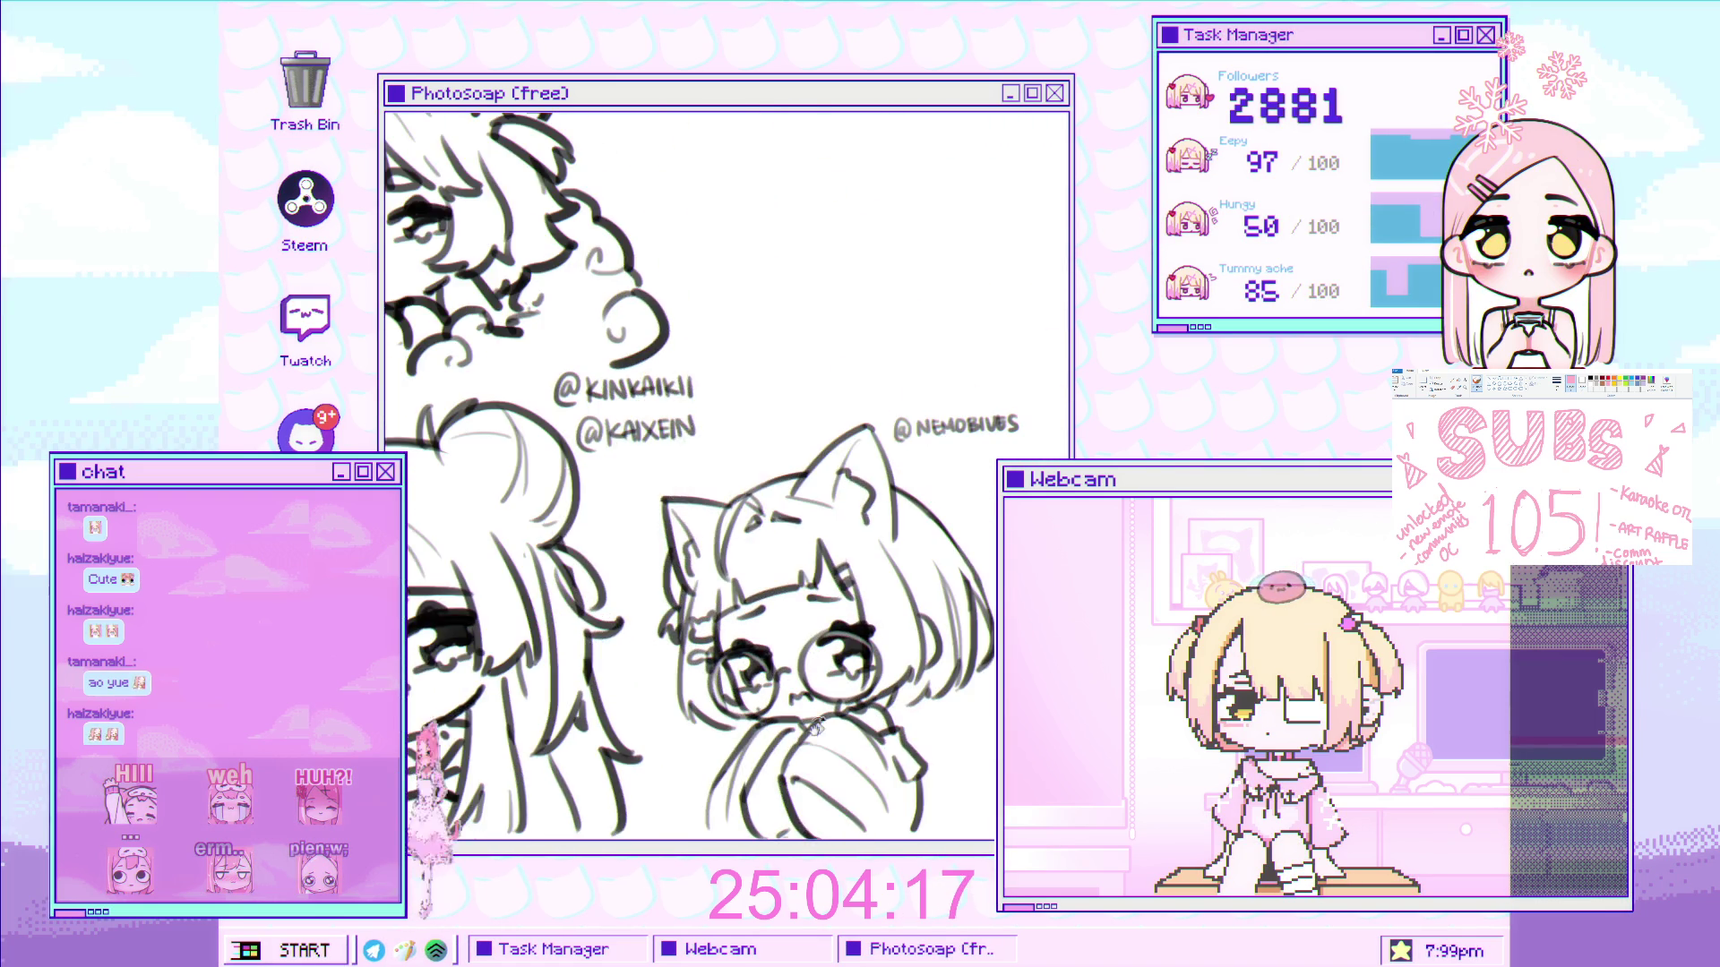
scroll(781, 512, "up", 3)
scroll(782, 518, "down", 2)
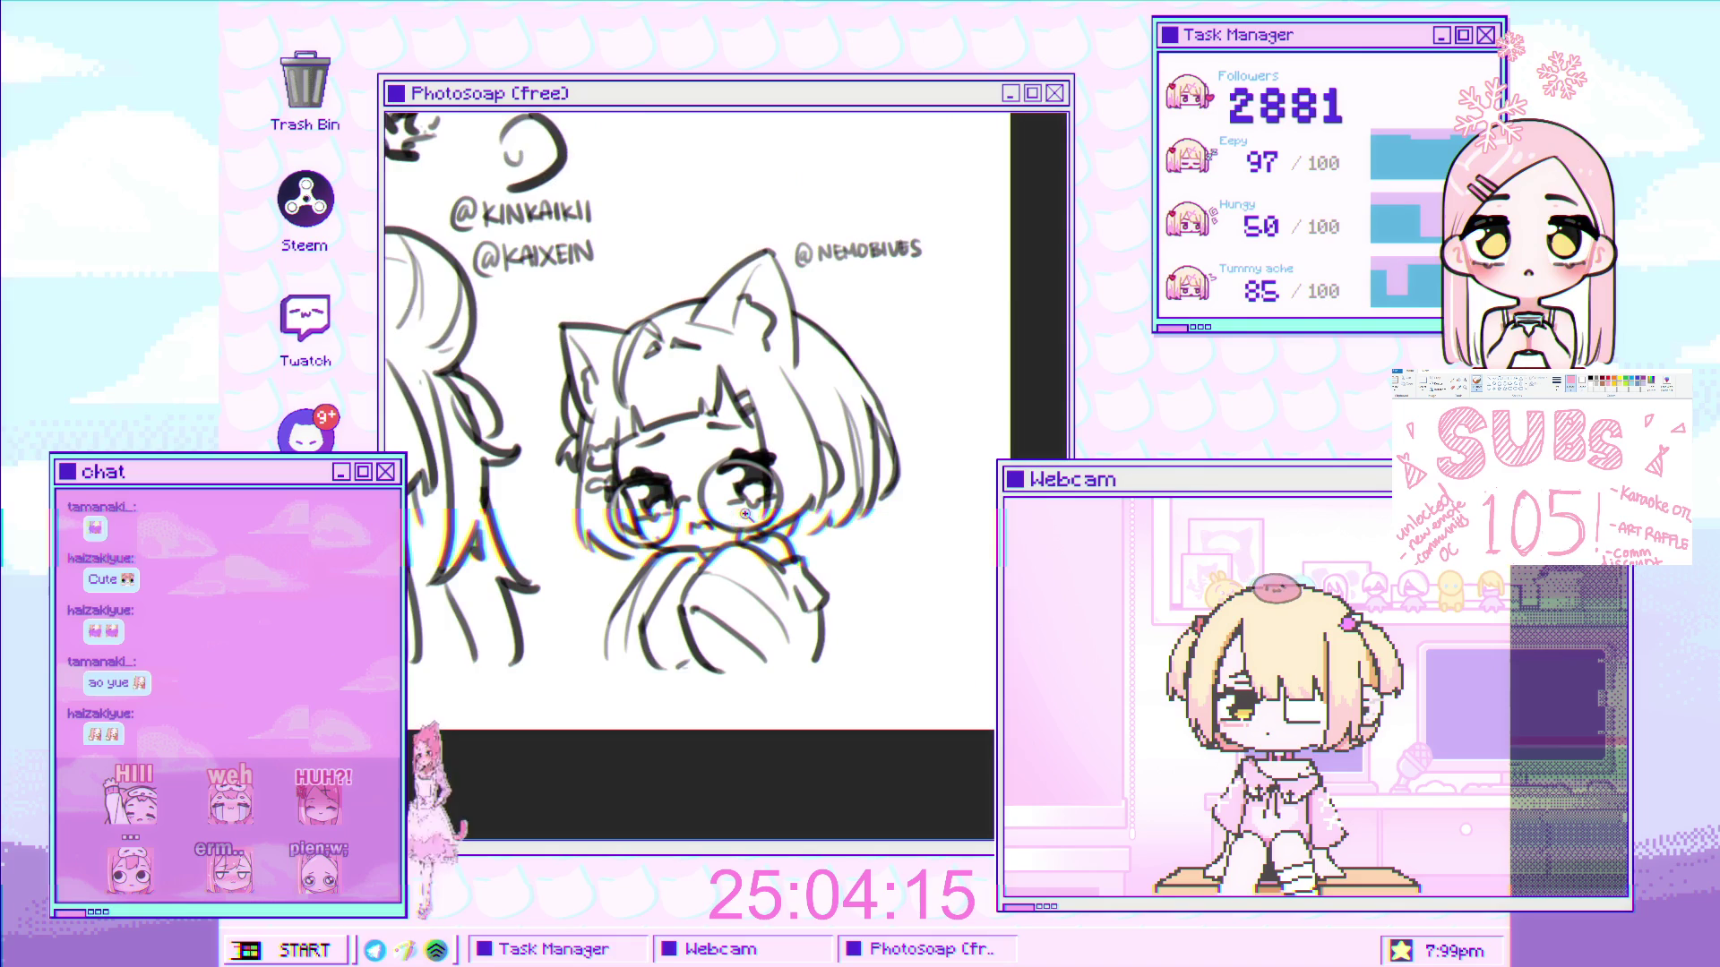
scroll(770, 545, "down", 1)
scroll(771, 544, "down", 3)
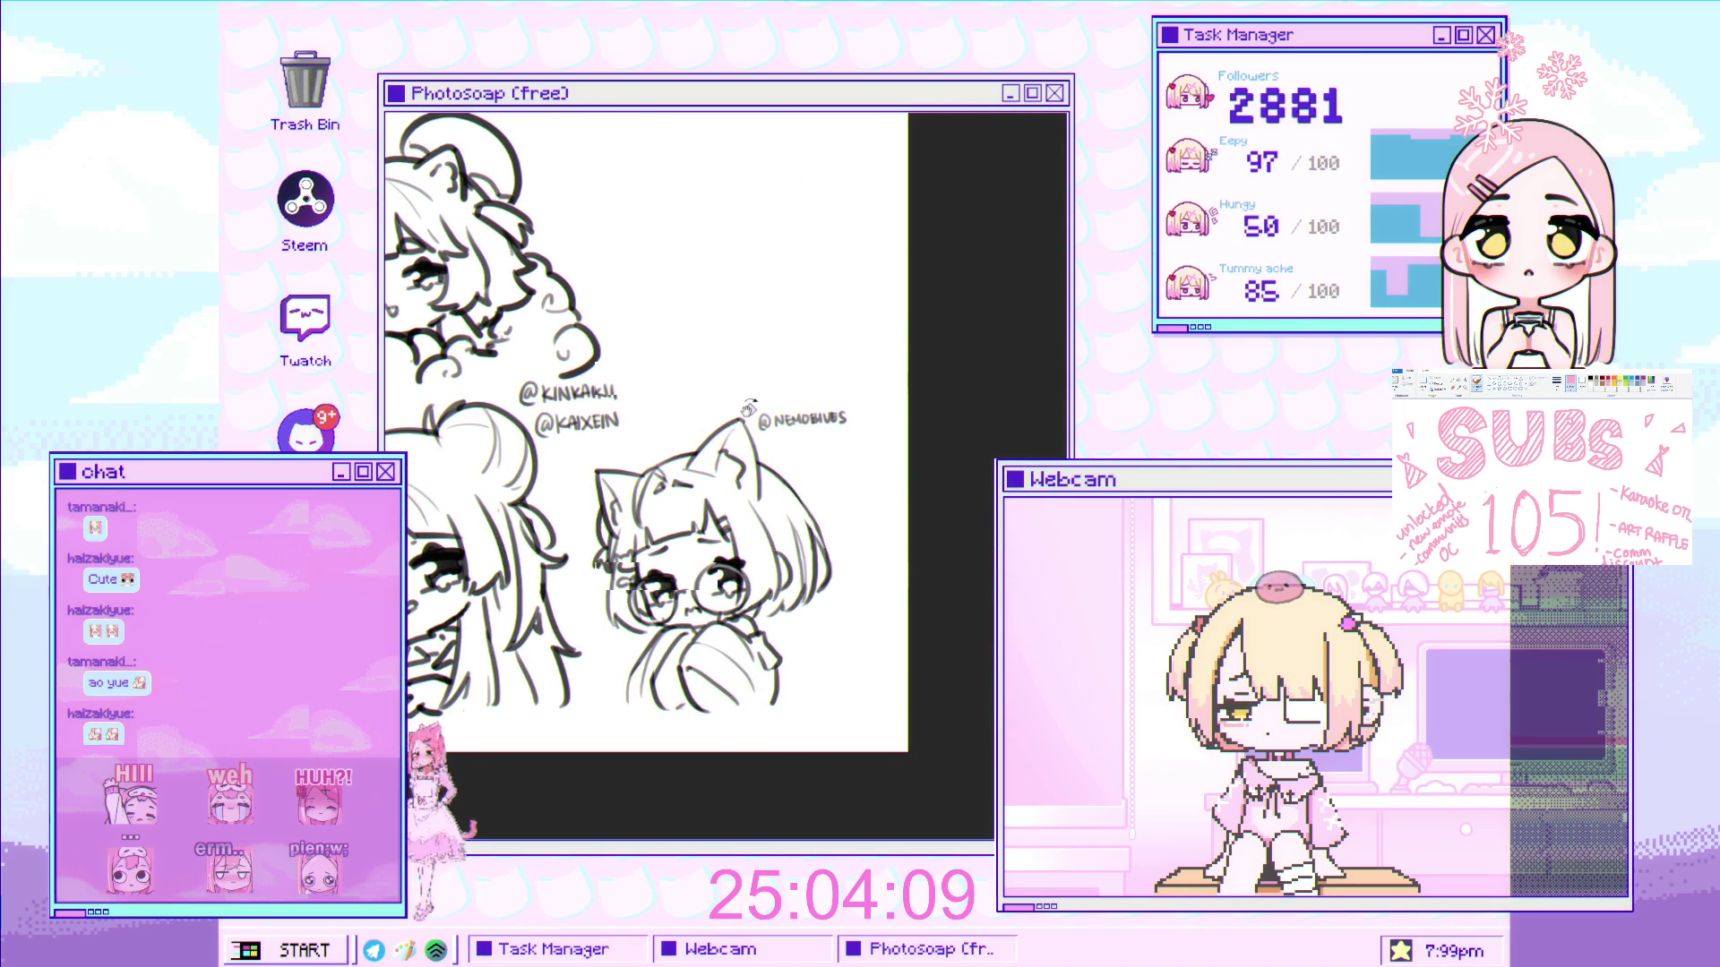
scroll(804, 594, "up", 5)
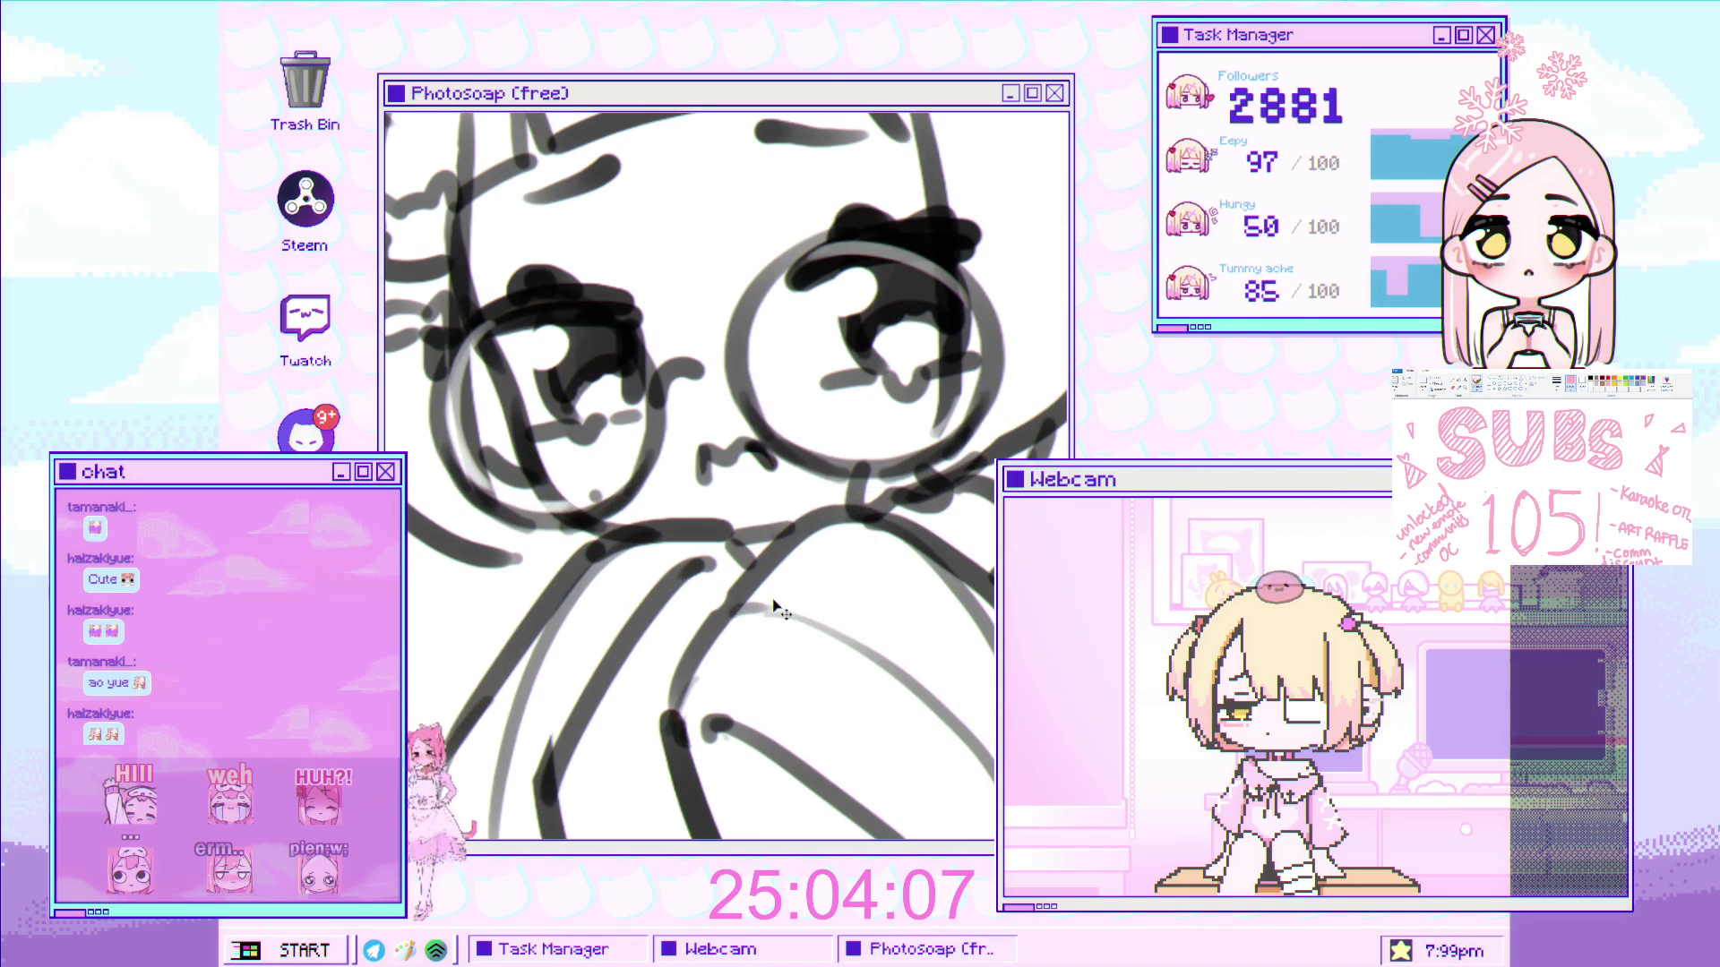
left_click_drag(719, 620, 683, 504)
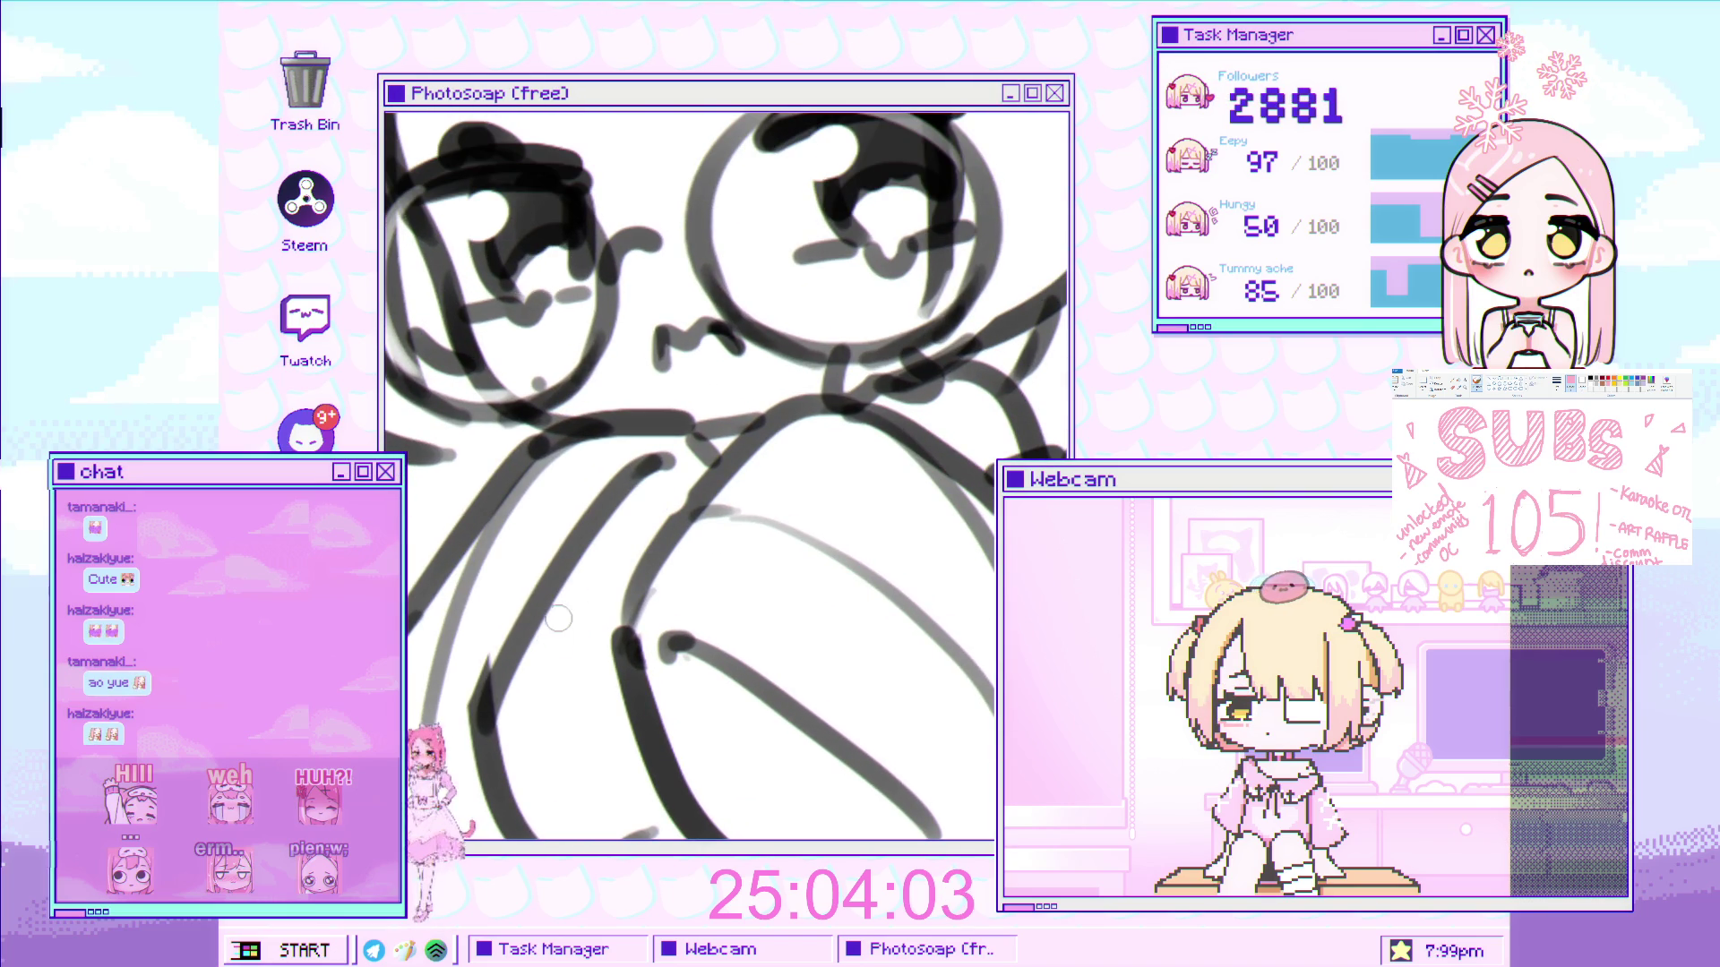
scroll(556, 678, "down", 5)
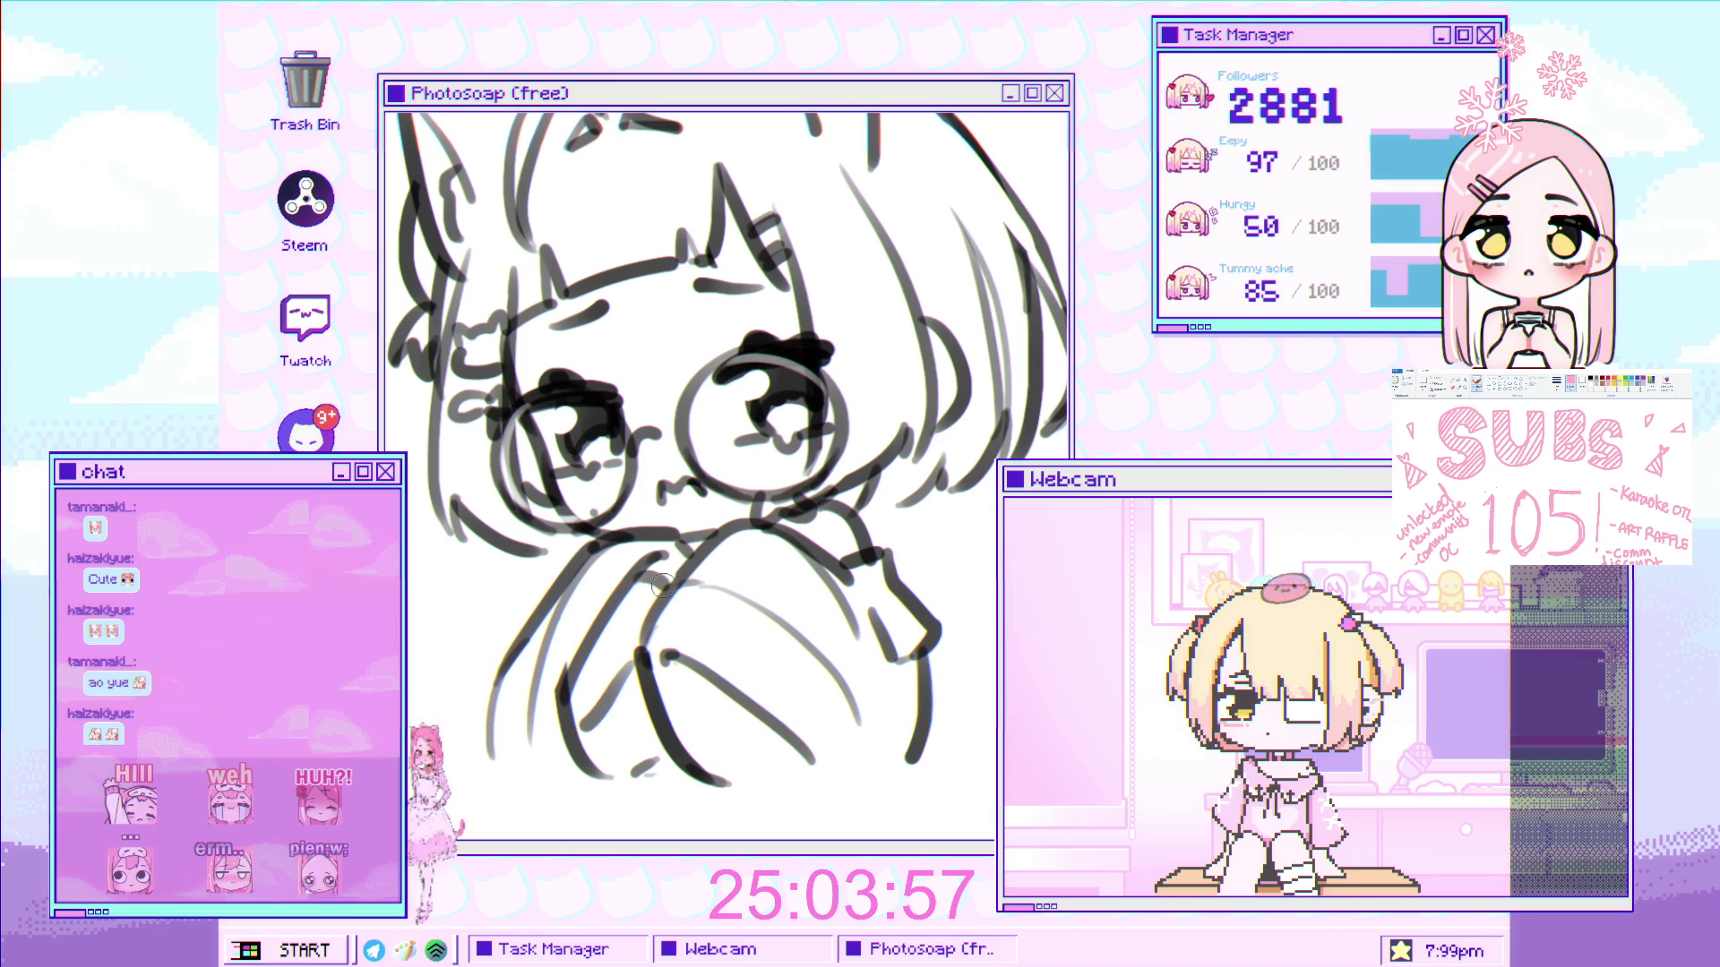
scroll(667, 594, "up", 2)
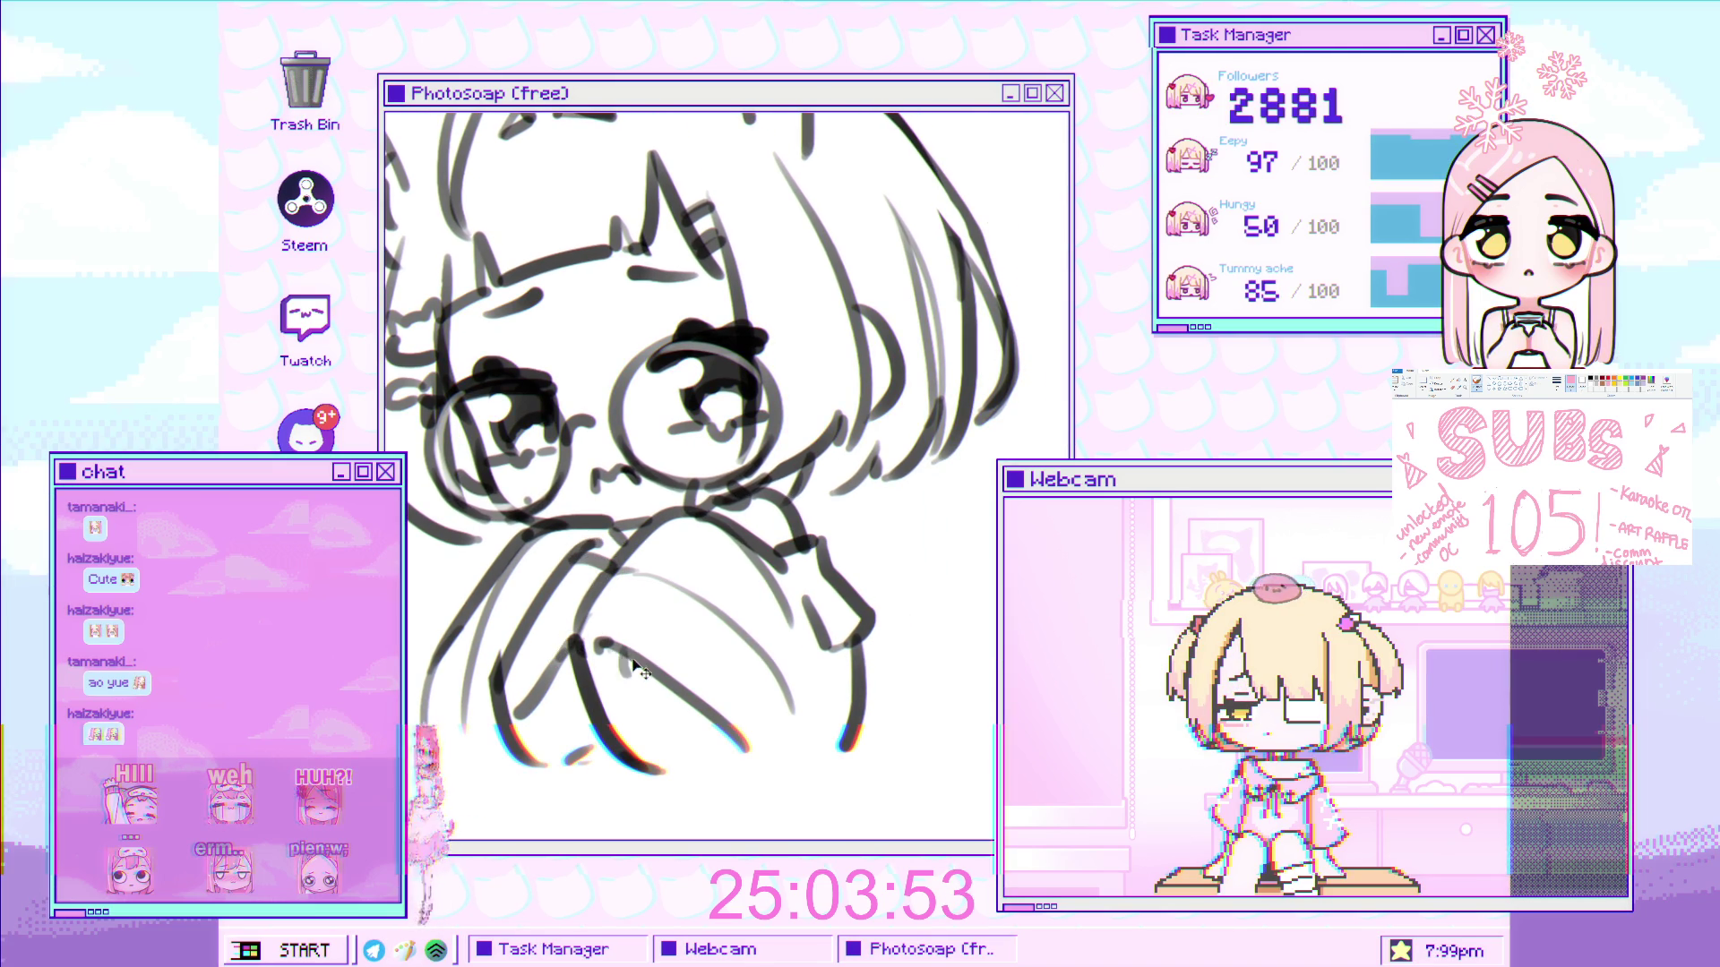
scroll(663, 666, "down", 3)
scroll(662, 666, "up", 3)
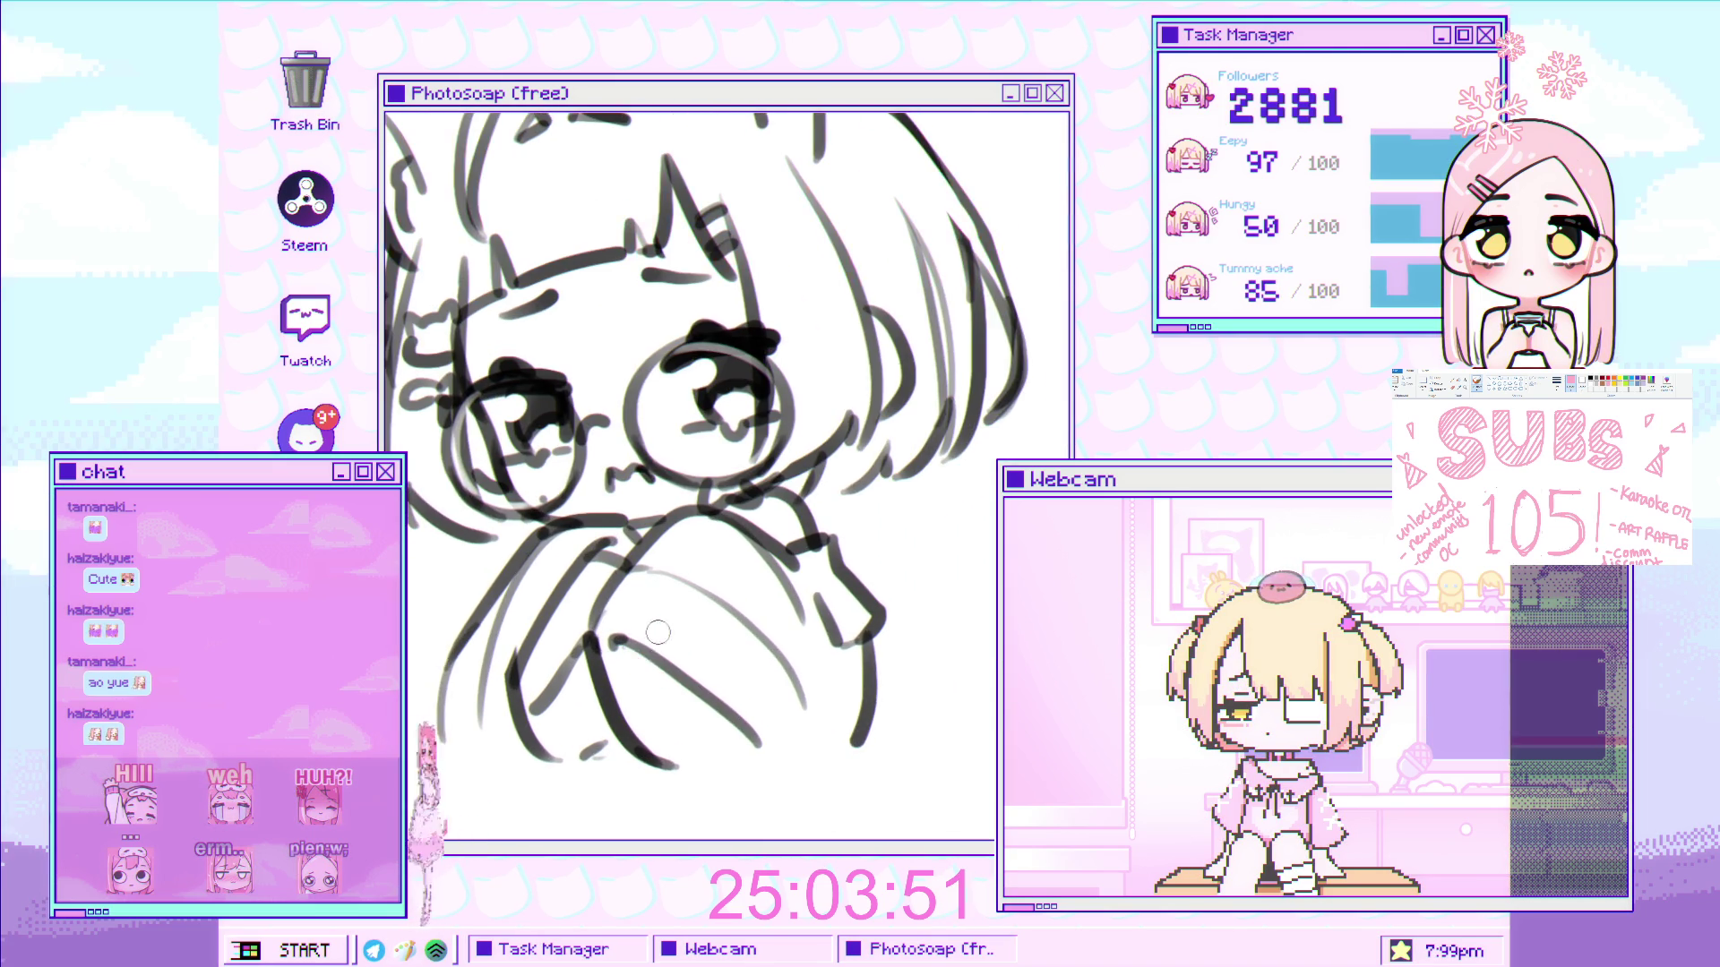
scroll(627, 677, "down", 3)
scroll(598, 684, "down", 2)
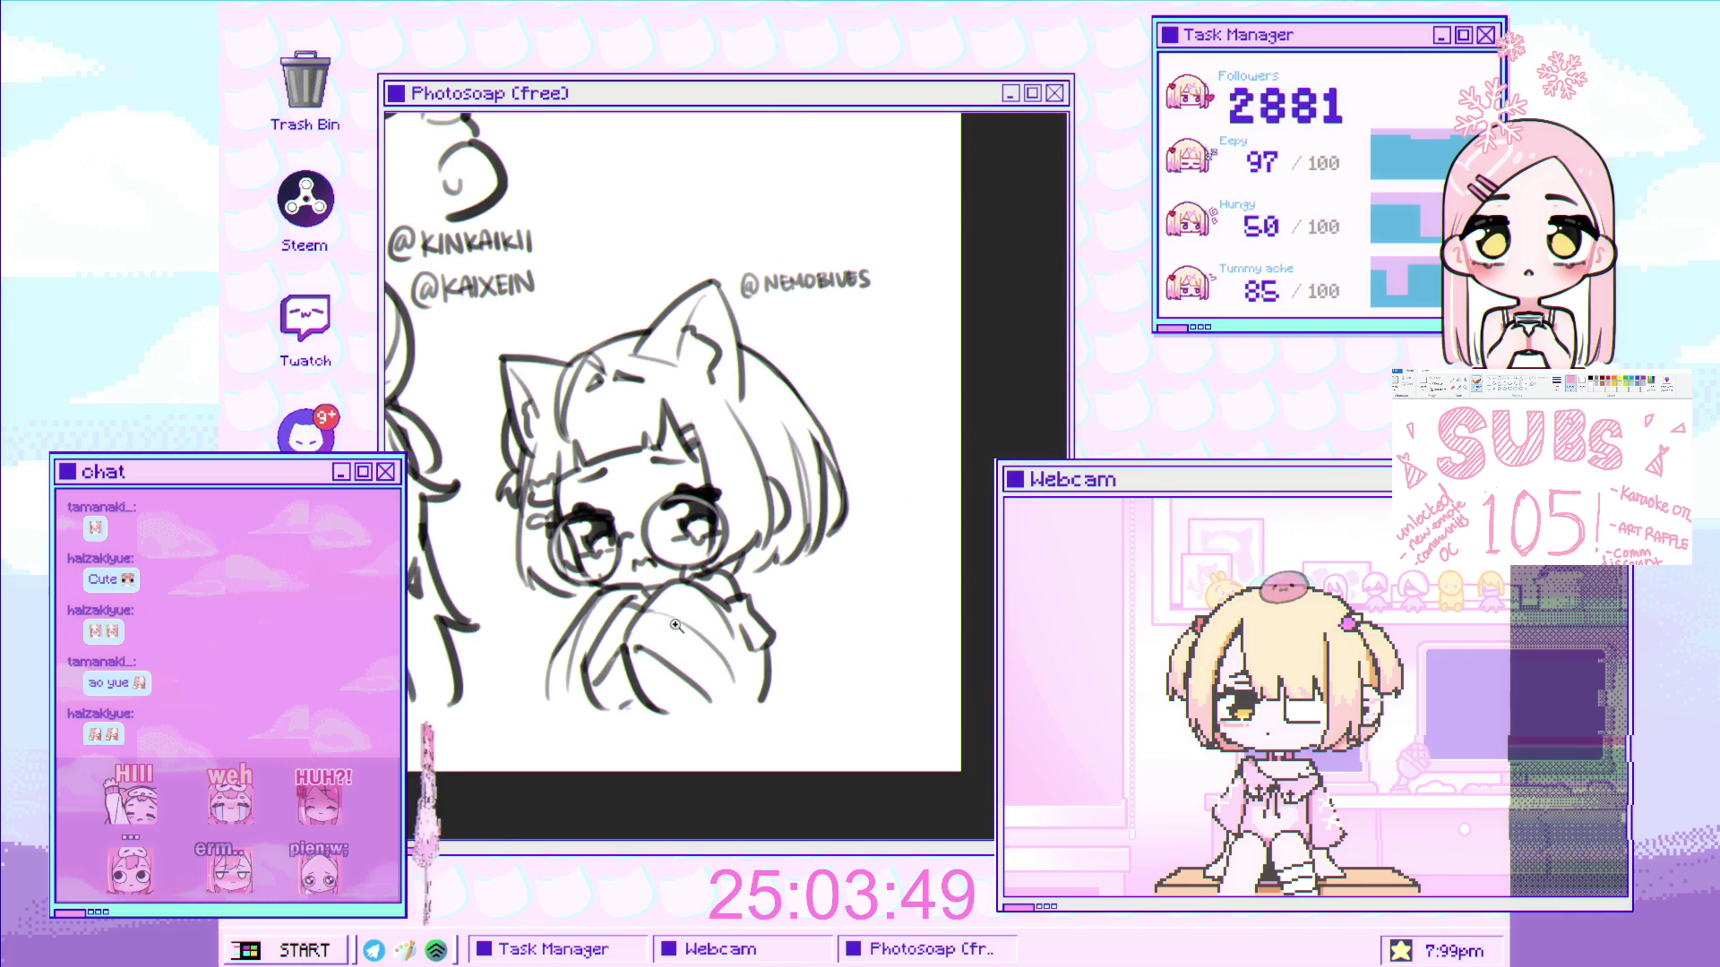
scroll(649, 645, "down", 2)
scroll(648, 645, "up", 1)
scroll(648, 645, "up", 1)
scroll(605, 673, "up", 1)
scroll(636, 625, "up", 1)
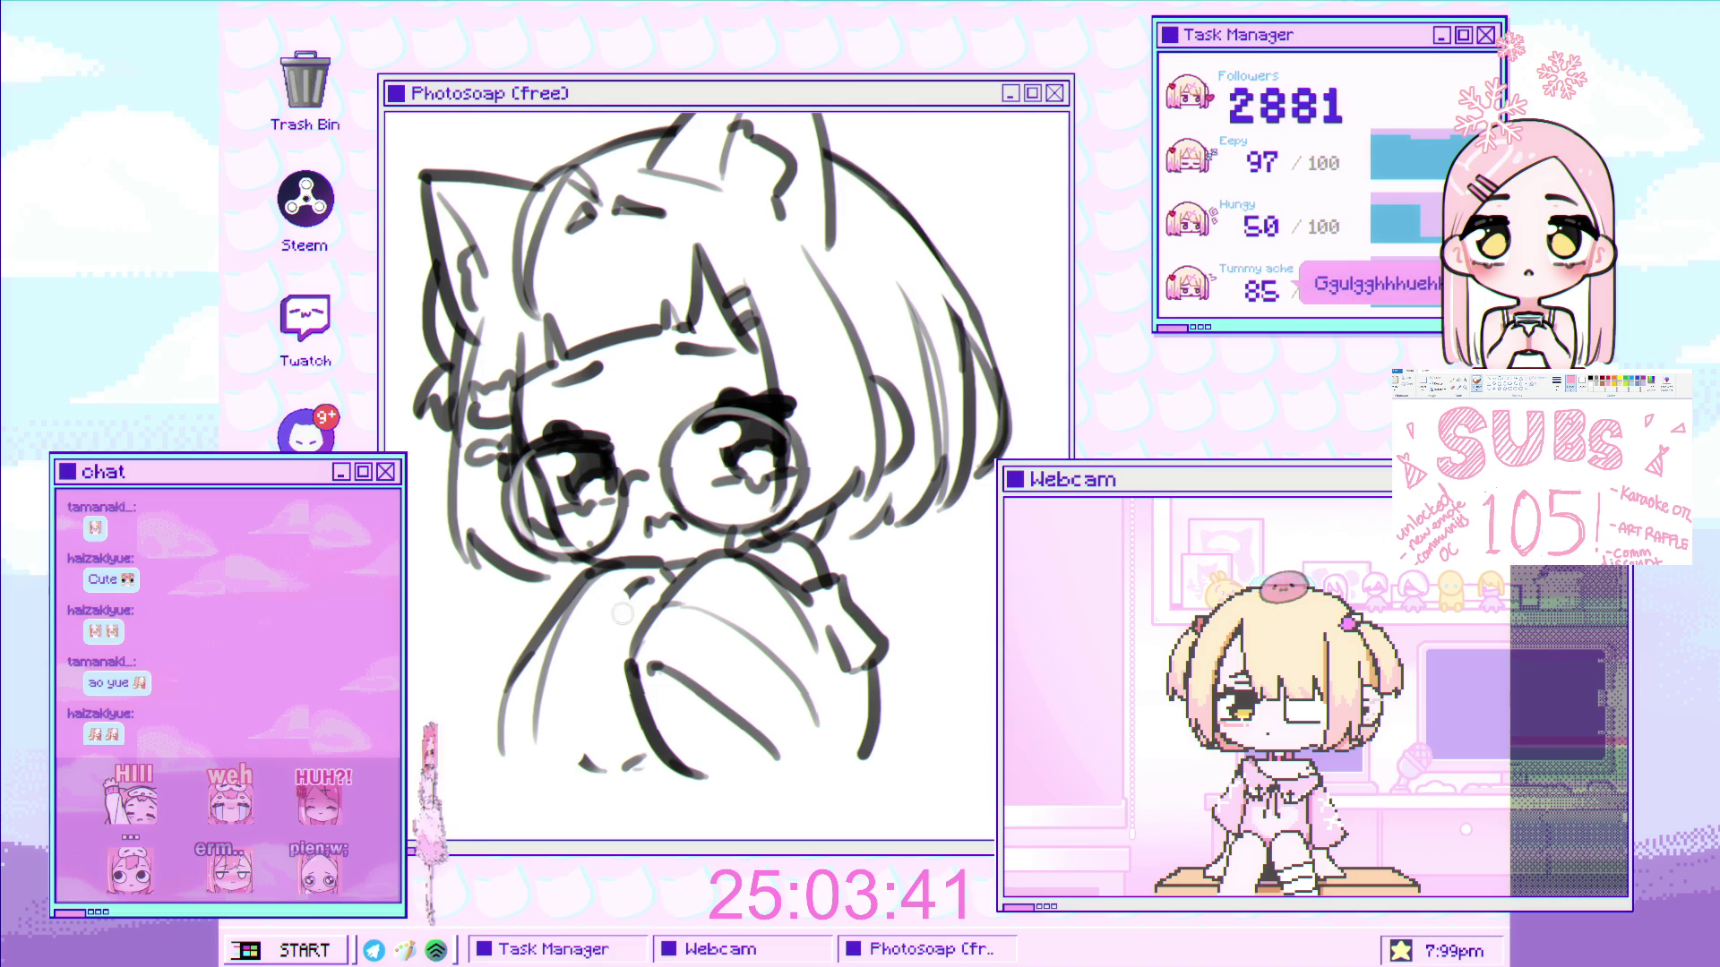
scroll(664, 612, "down", 2)
scroll(663, 611, "up", 3)
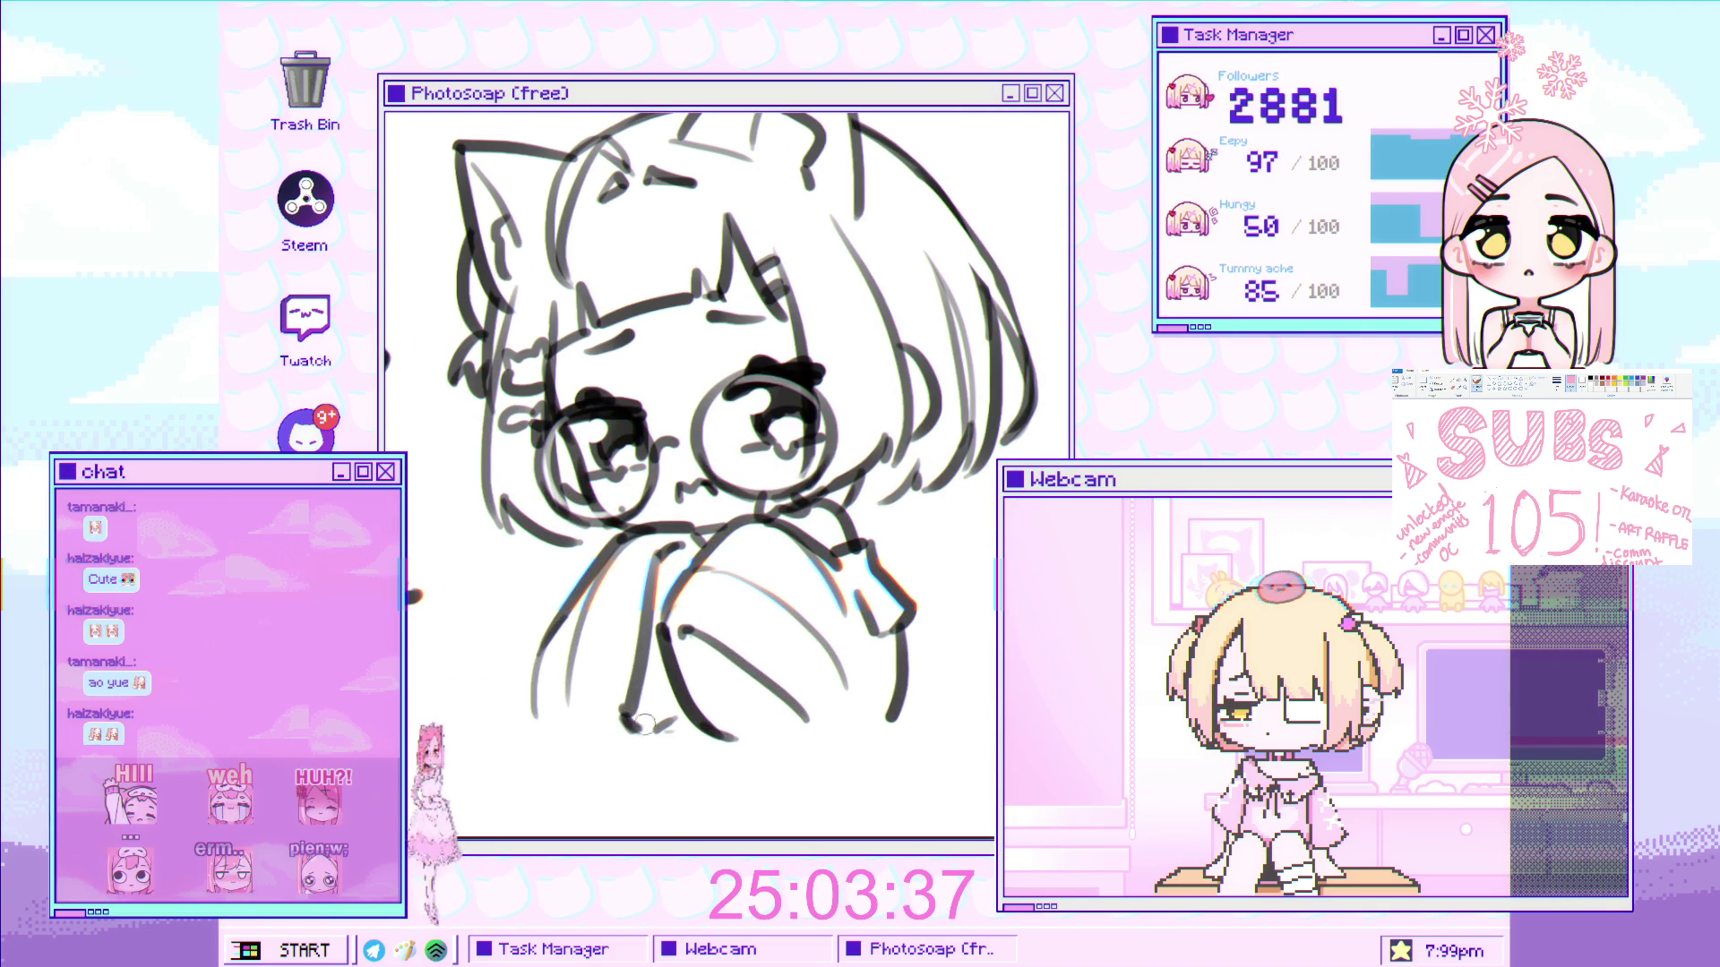
scroll(643, 728, "down", 3)
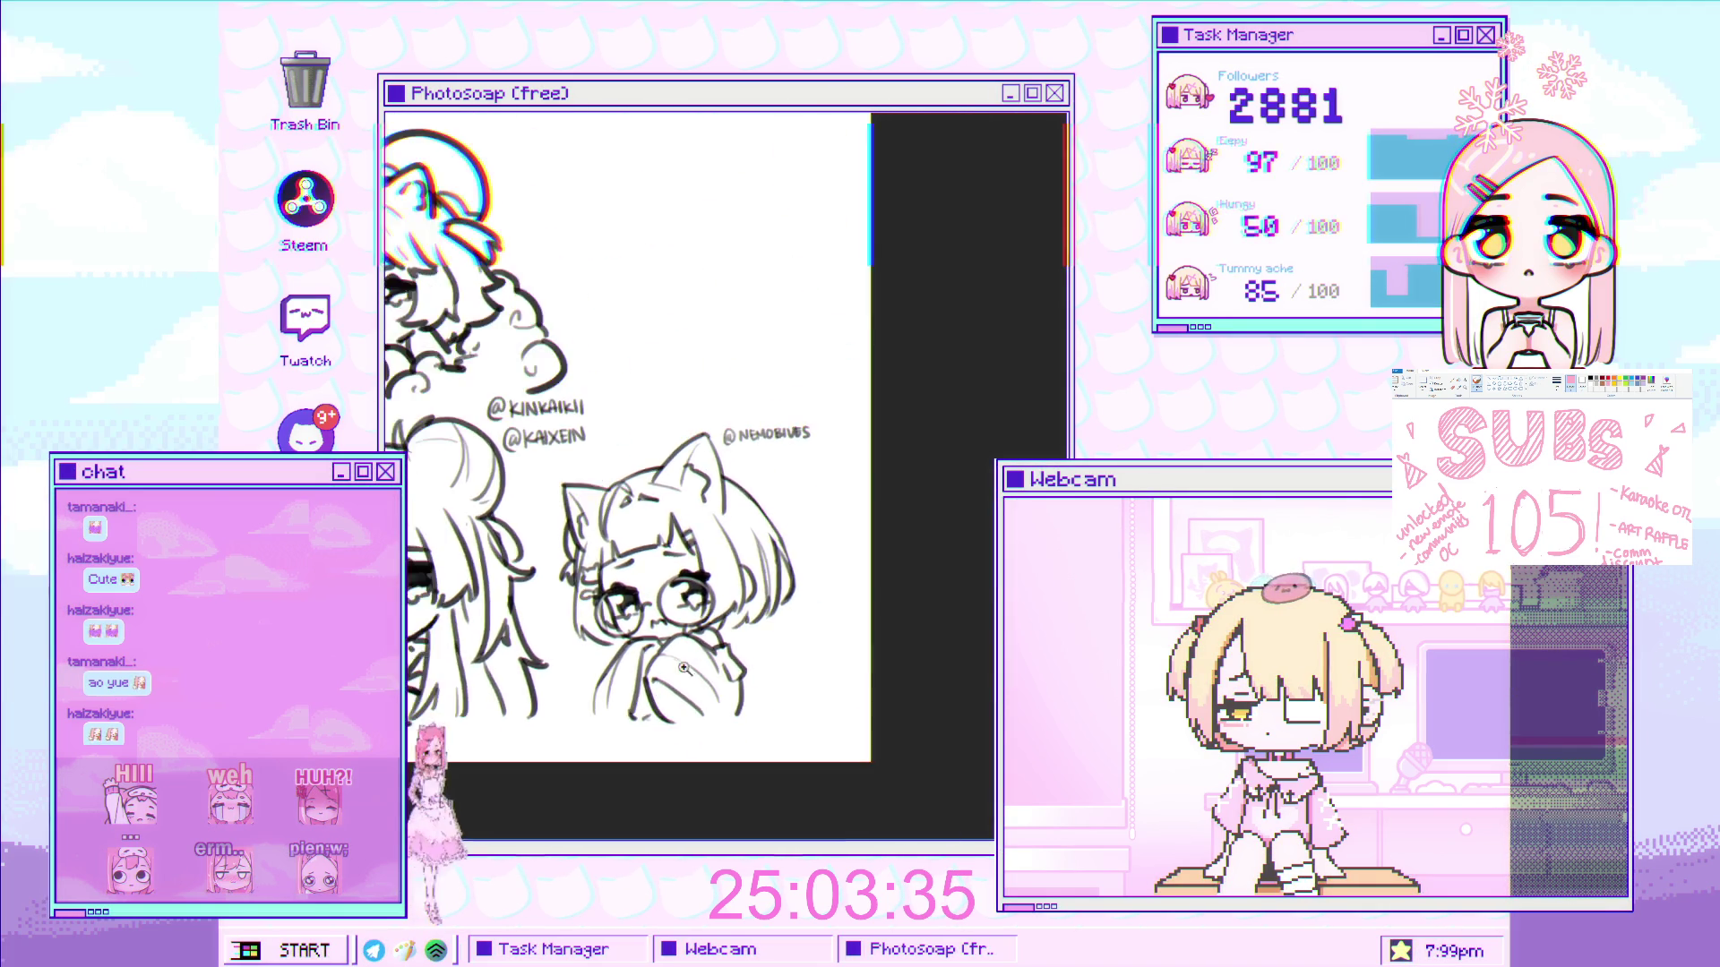
scroll(691, 662, "up", 3)
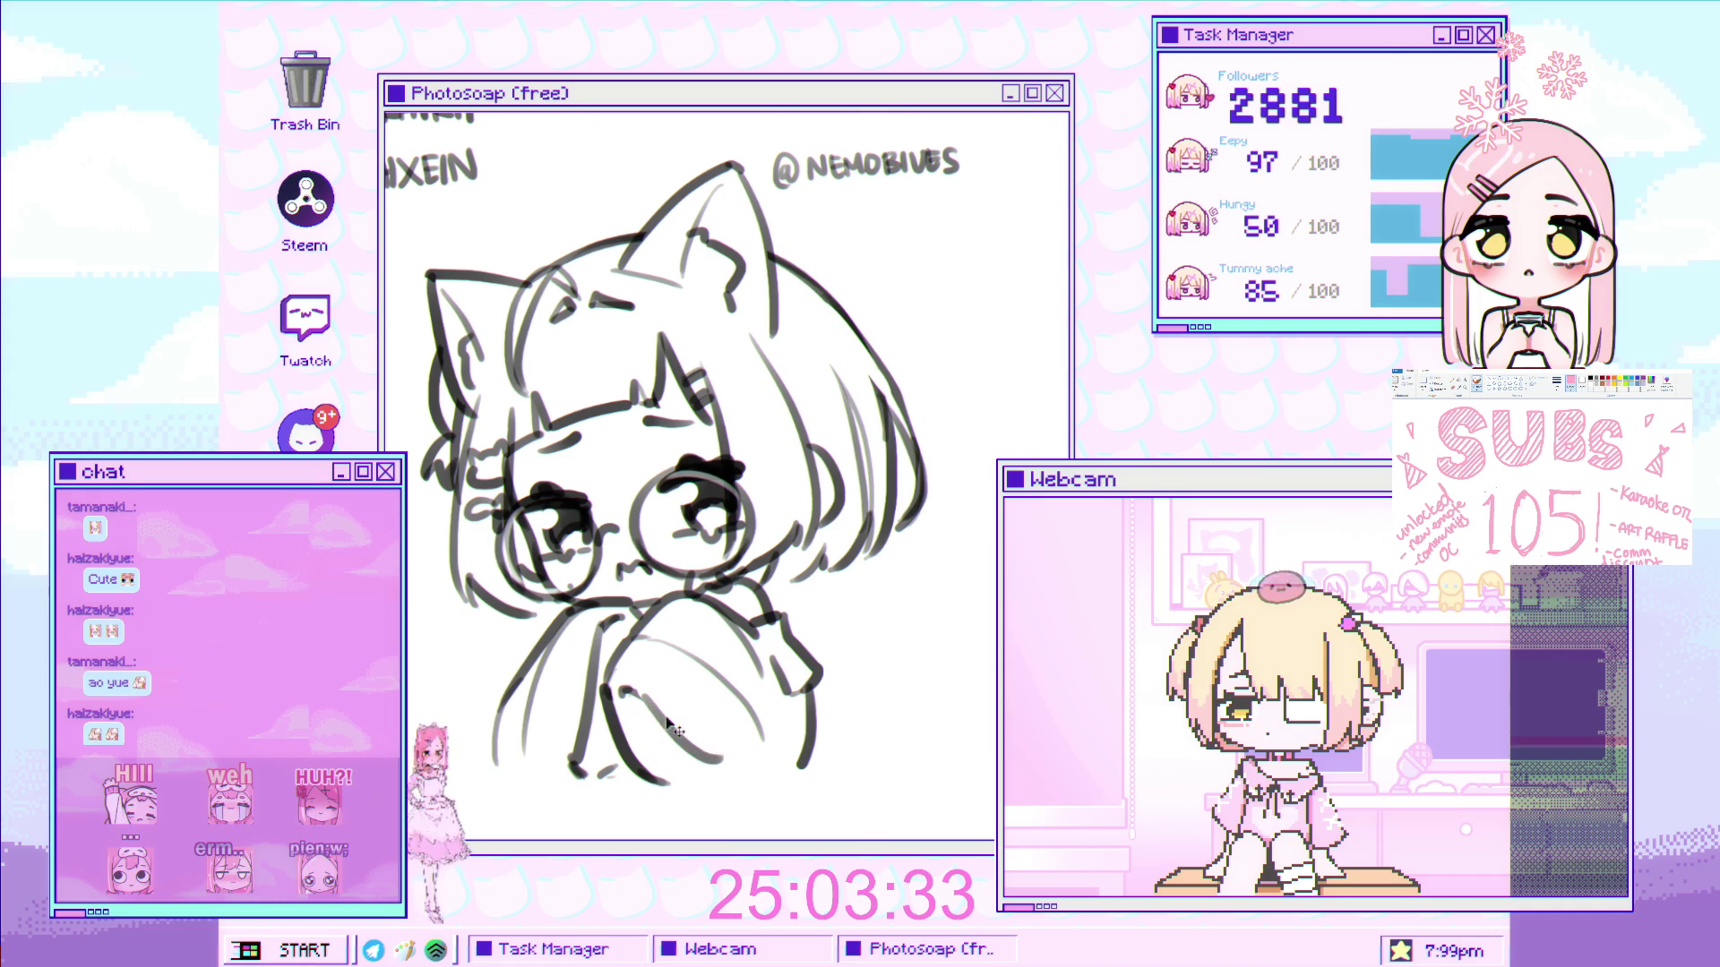
scroll(717, 712, "down", 3)
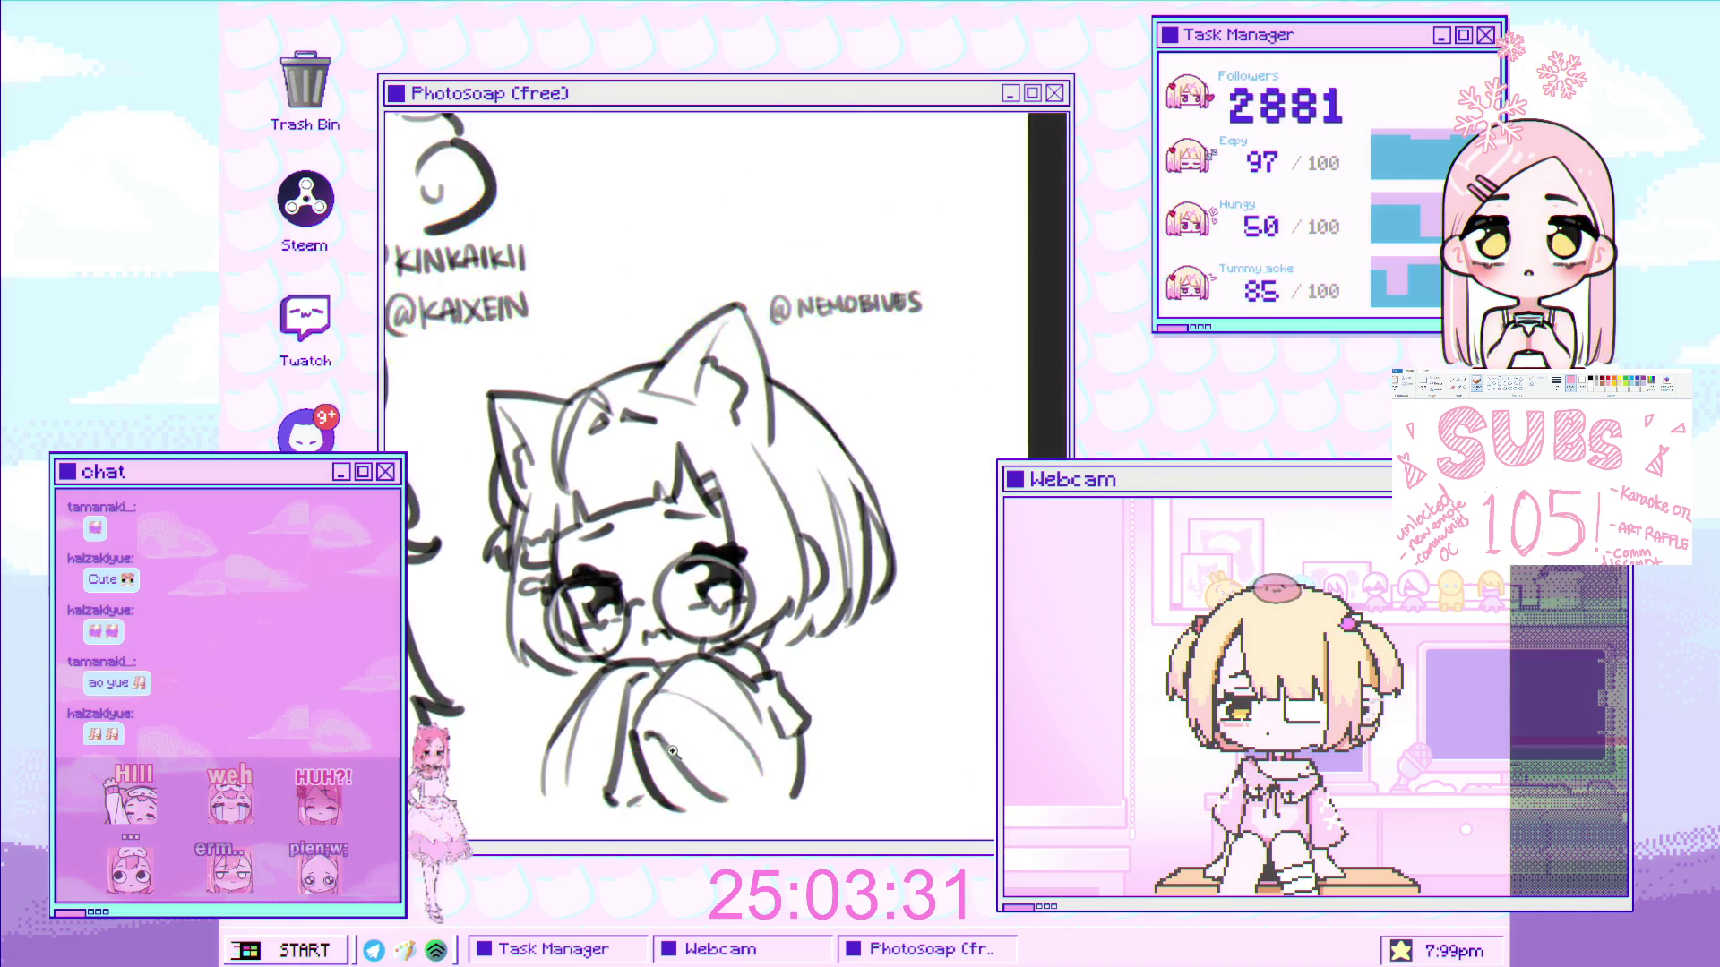
scroll(686, 708, "up", 4)
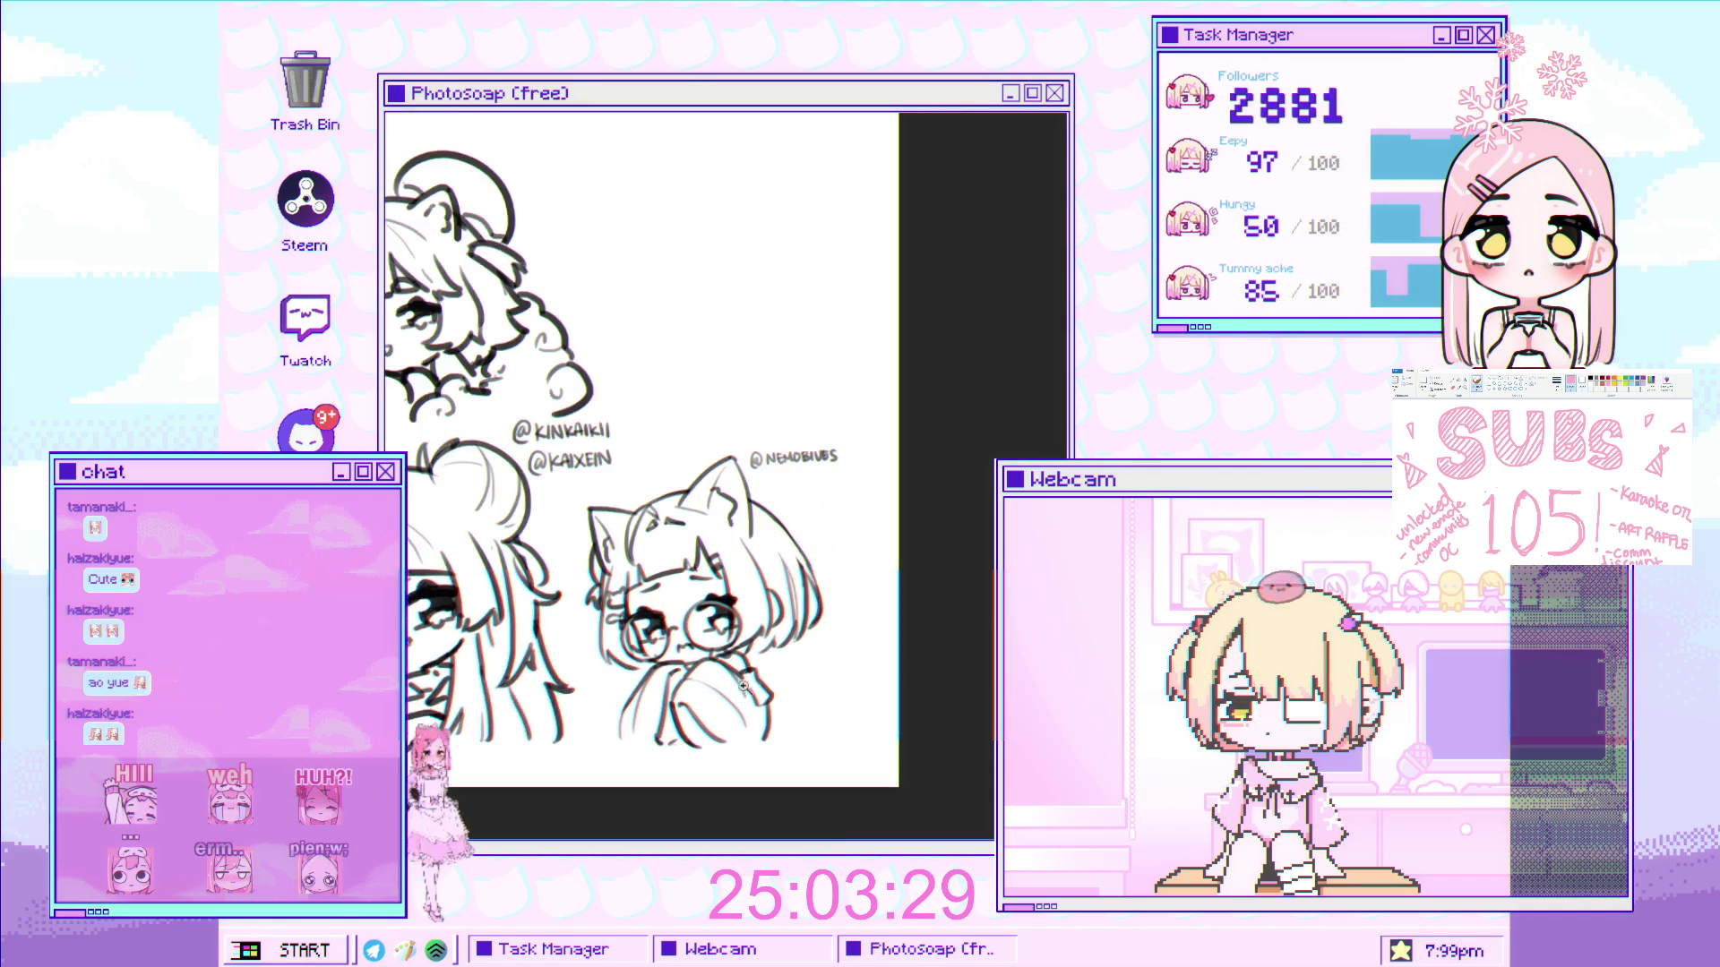
scroll(751, 666, "up", 2)
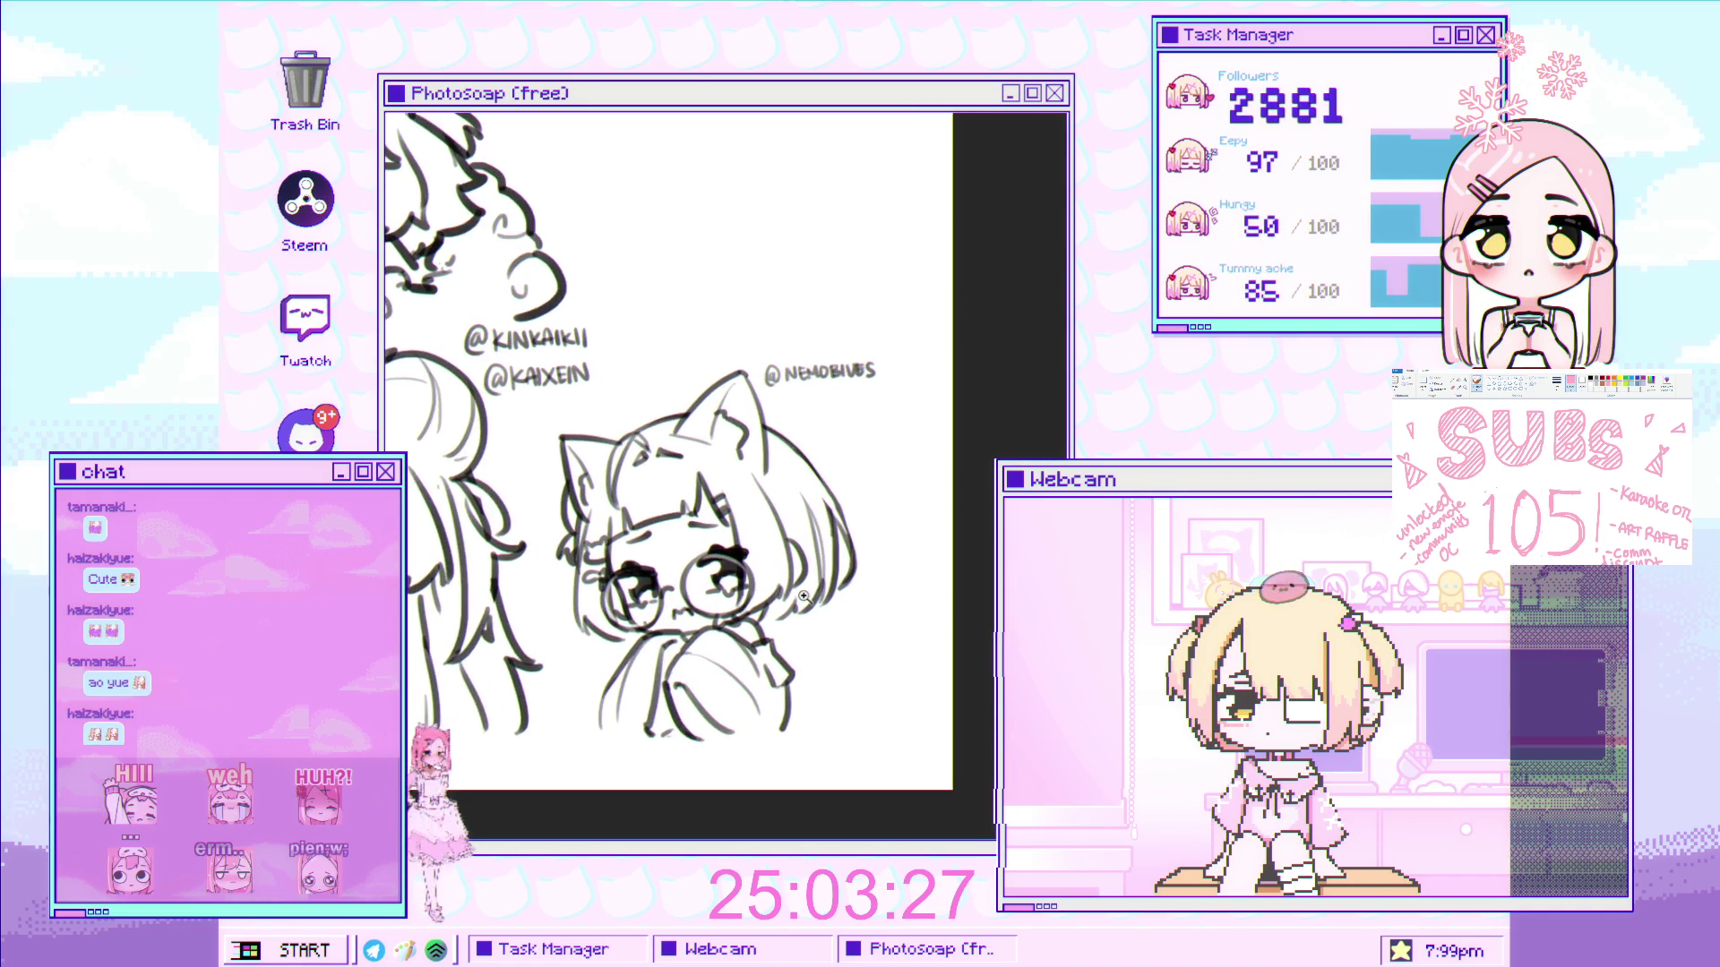
scroll(797, 622, "down", 3)
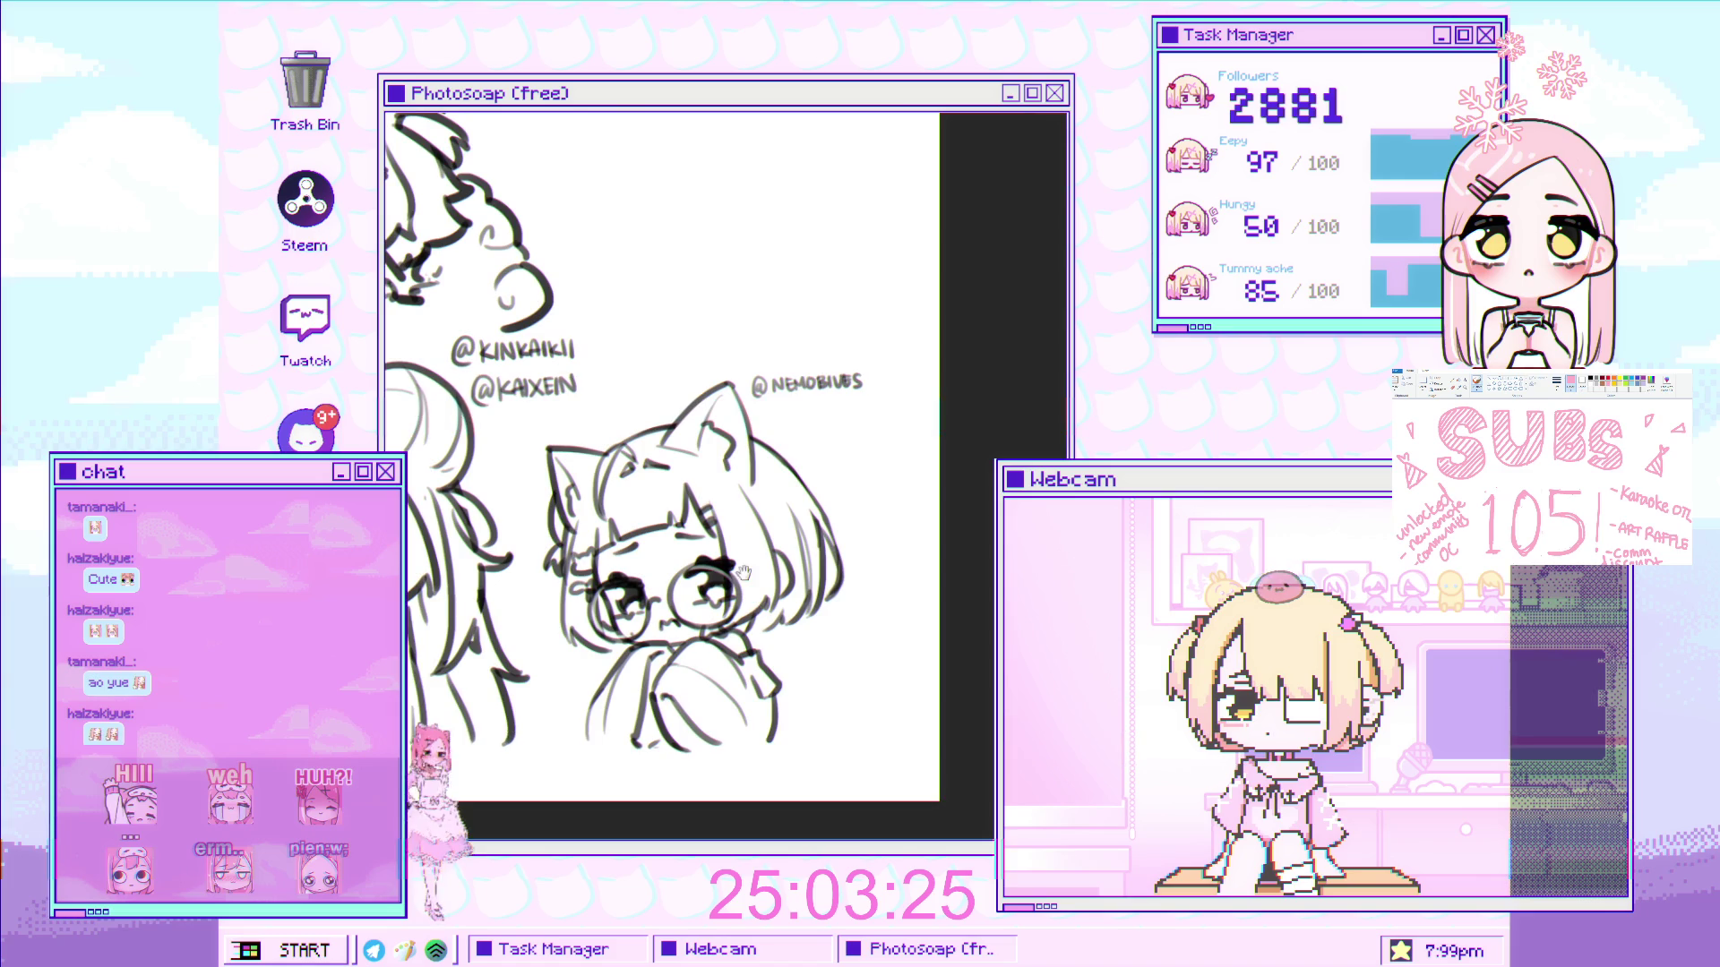
scroll(742, 592, "up", 2)
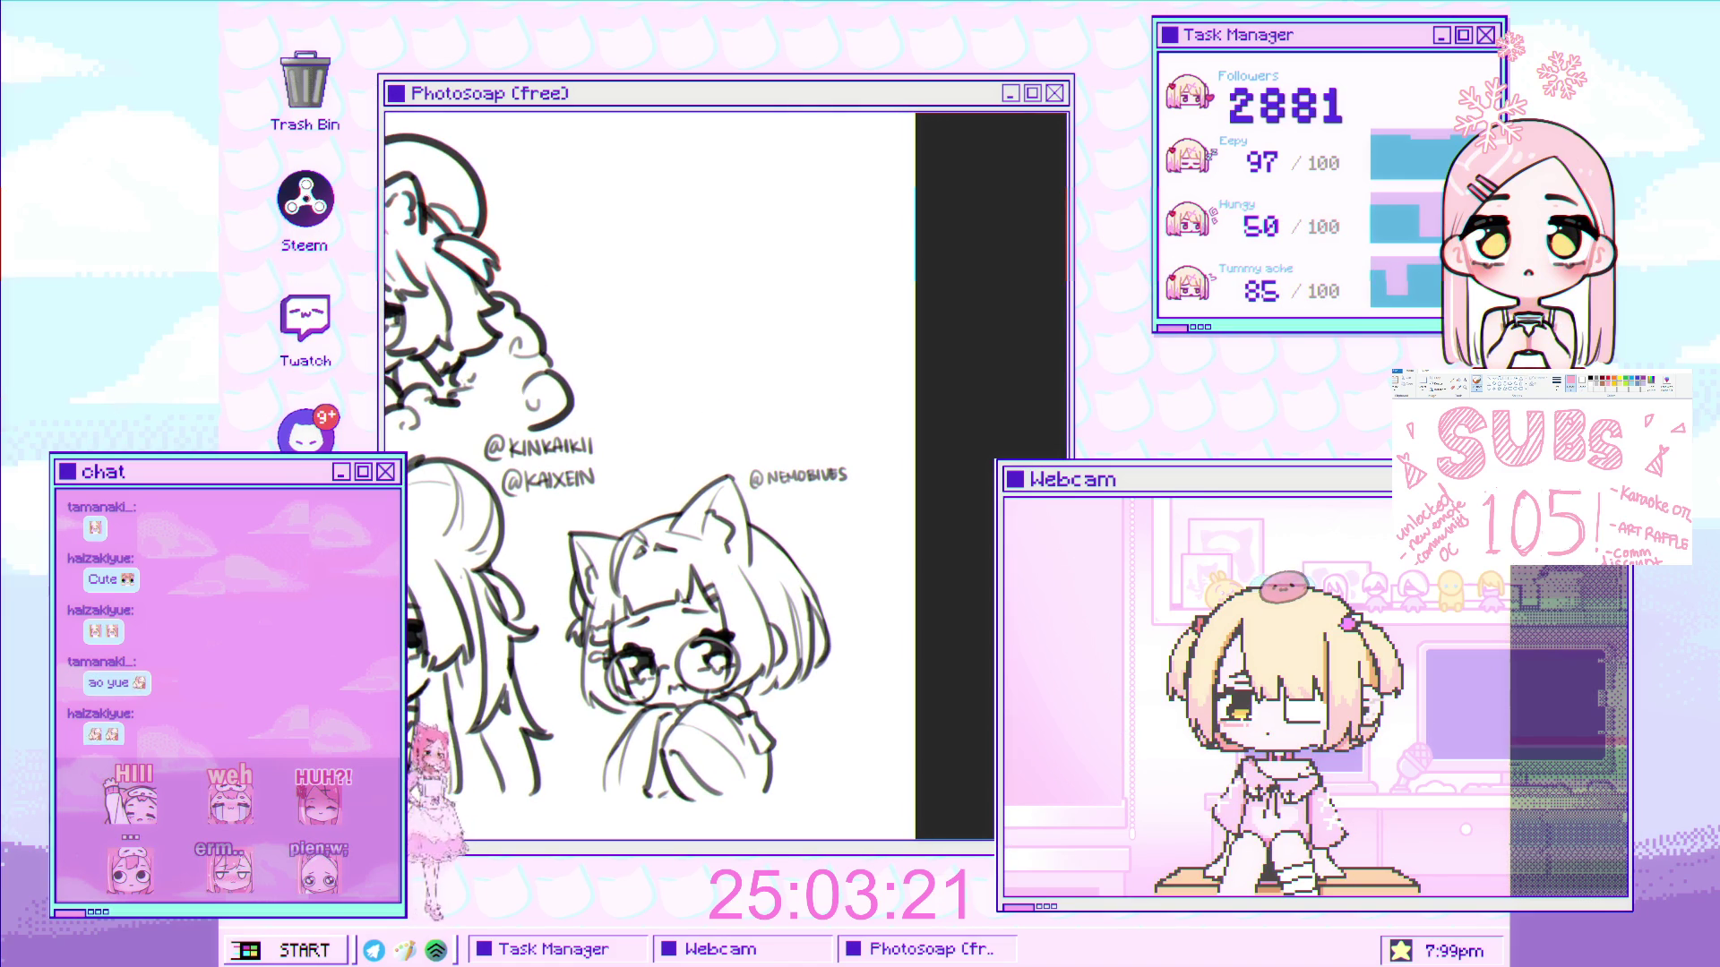
scroll(842, 323, "up", 3)
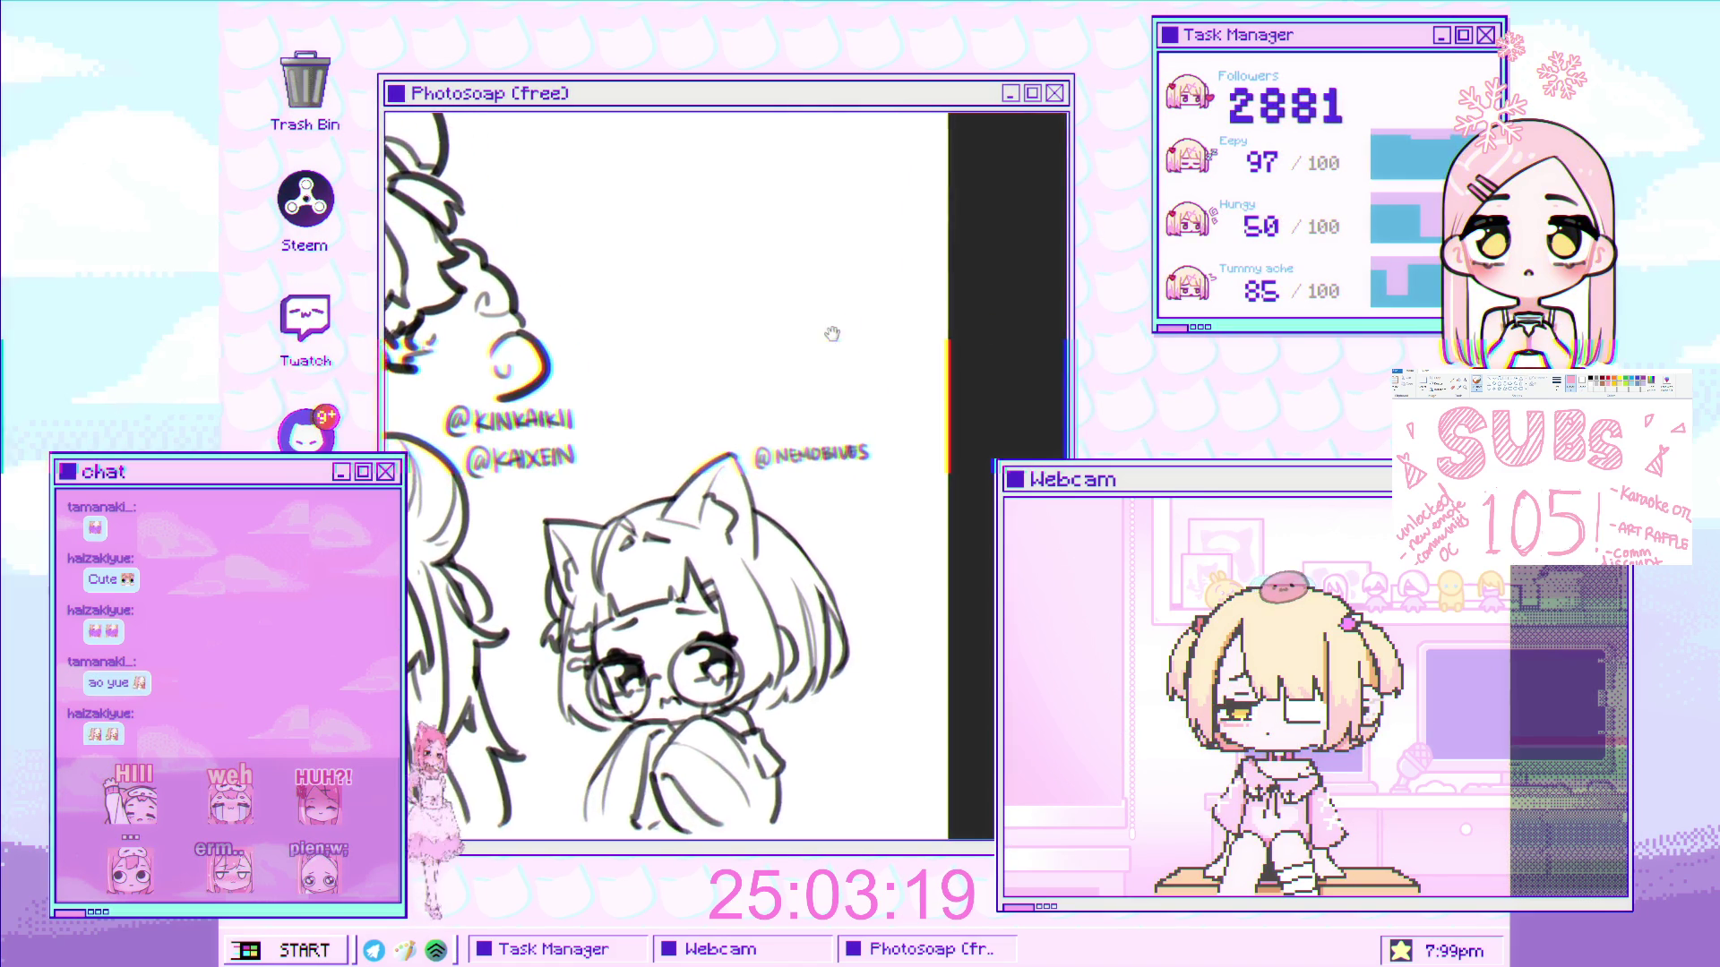
scroll(844, 312, "down", 1)
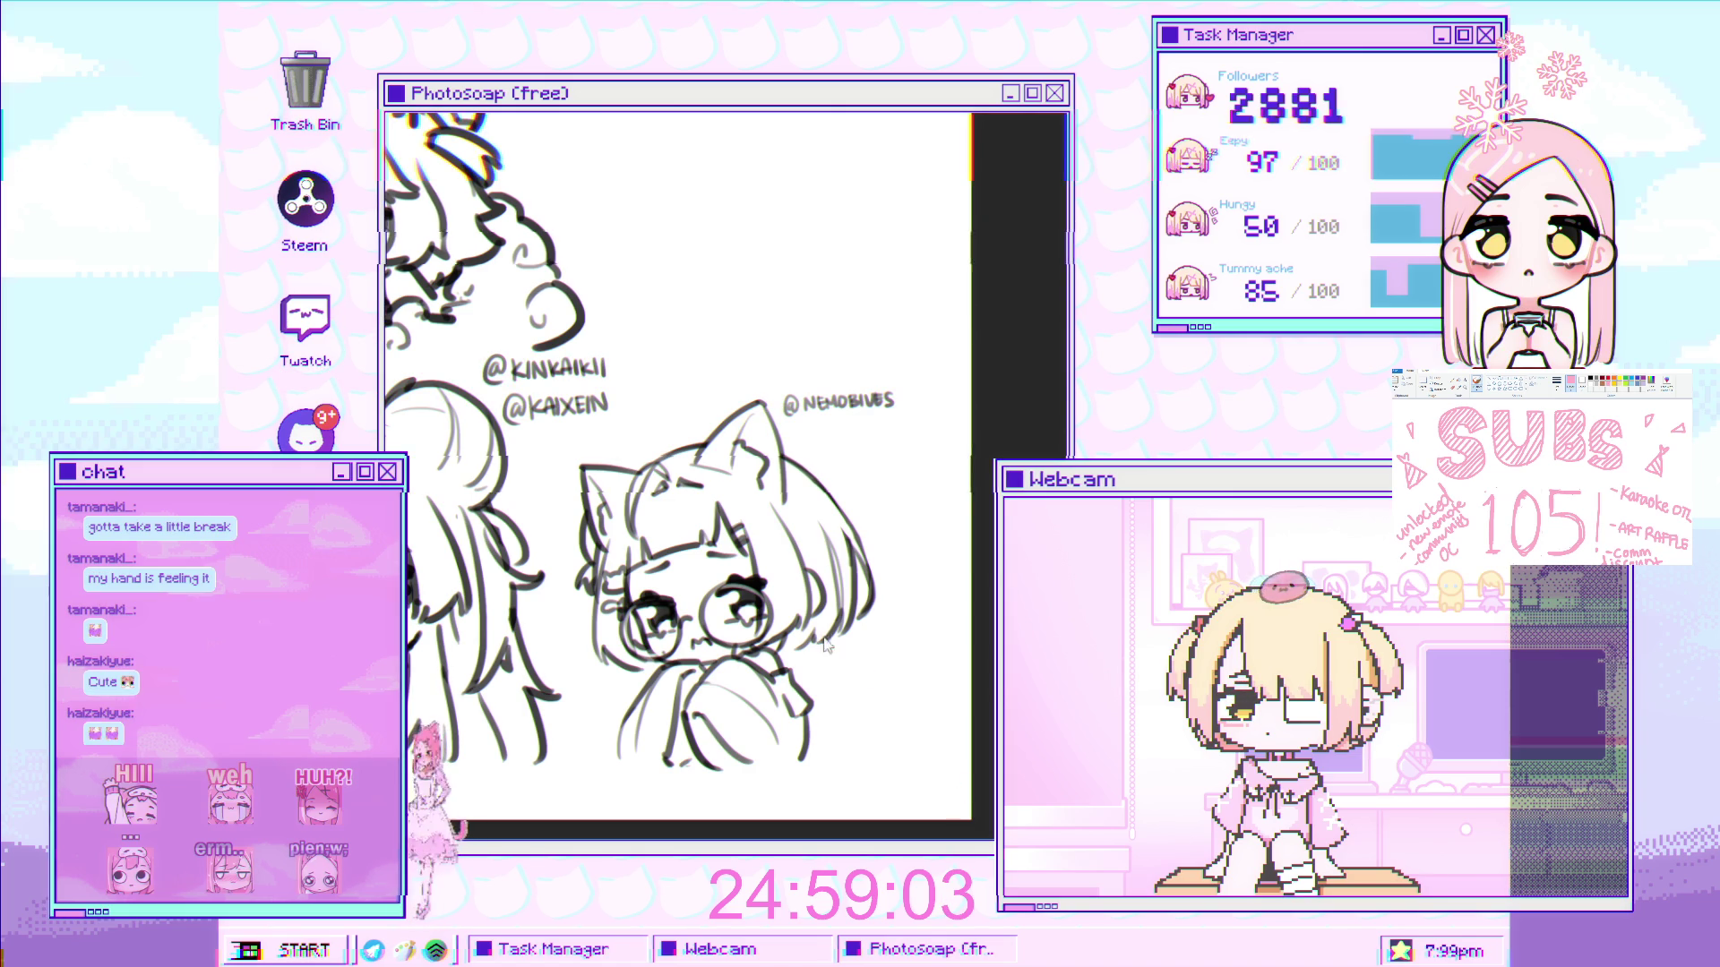
- Pan the canvas and hand-write the 'BP' note above the artist handle
scroll(825, 584, "up", 3)
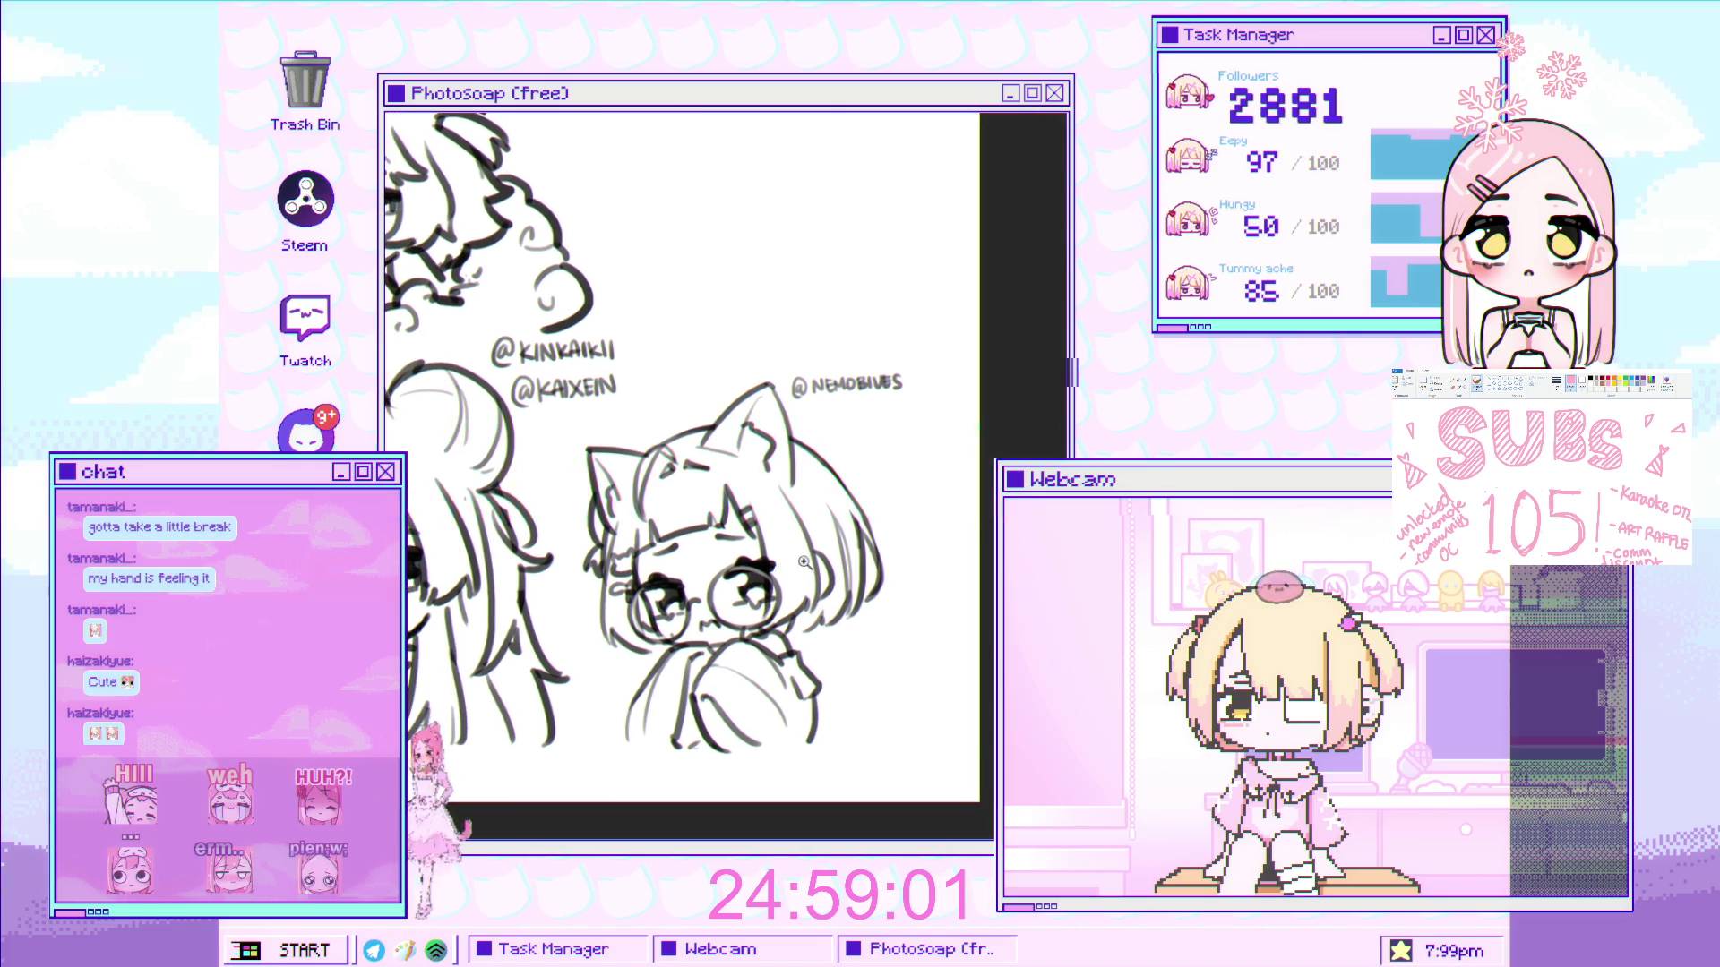
scroll(825, 584, "down", 2)
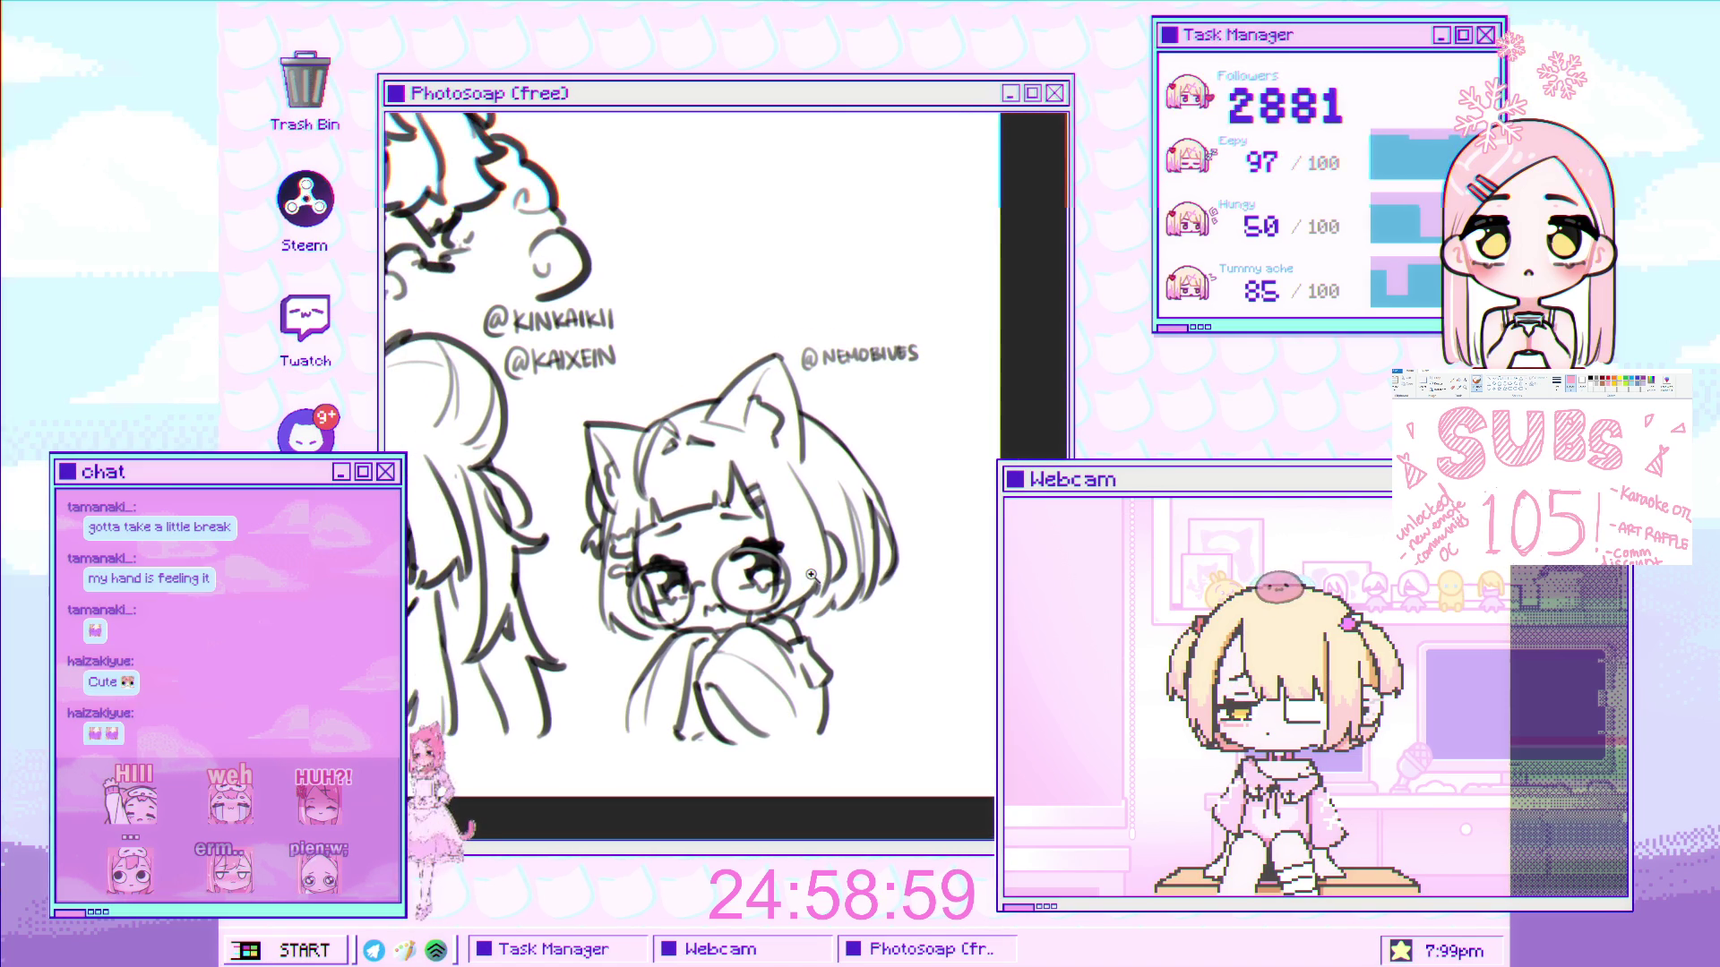
mouse_move(825, 584)
left_mouse_down()
mouse_move(875, 603)
mouse_move(926, 588)
left_mouse_up()
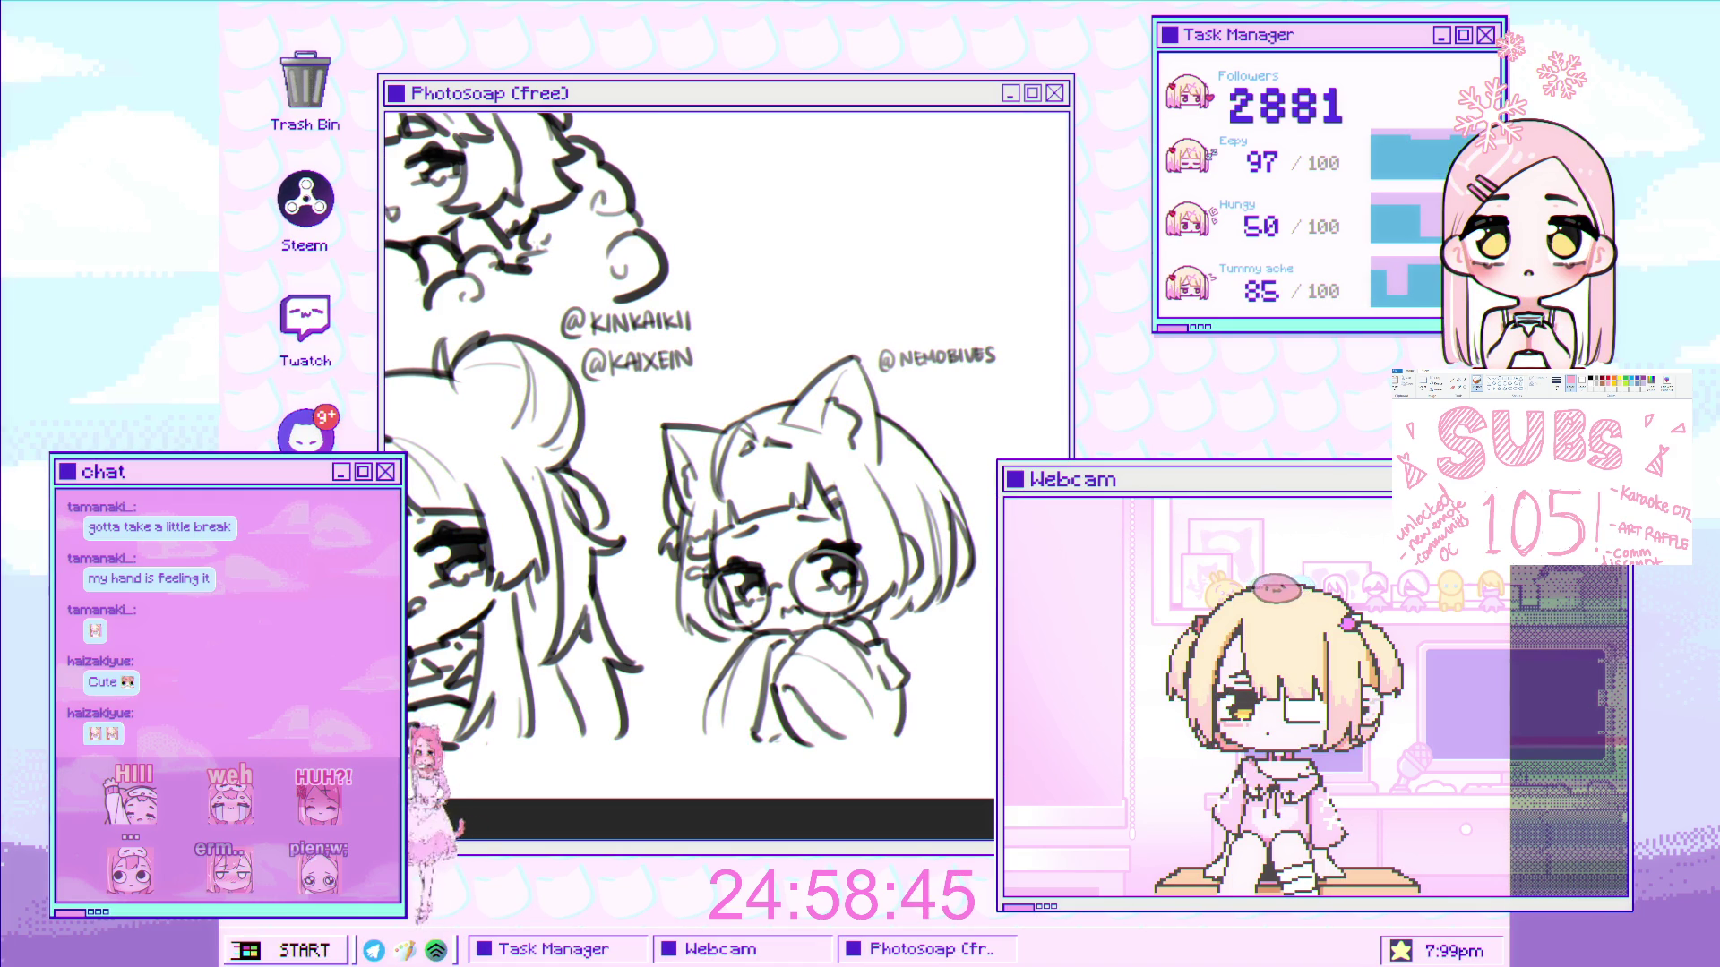
mouse_move(785, 238)
left_mouse_down()
mouse_move(788, 267)
mouse_move(810, 252)
left_mouse_up()
left_click(814, 257)
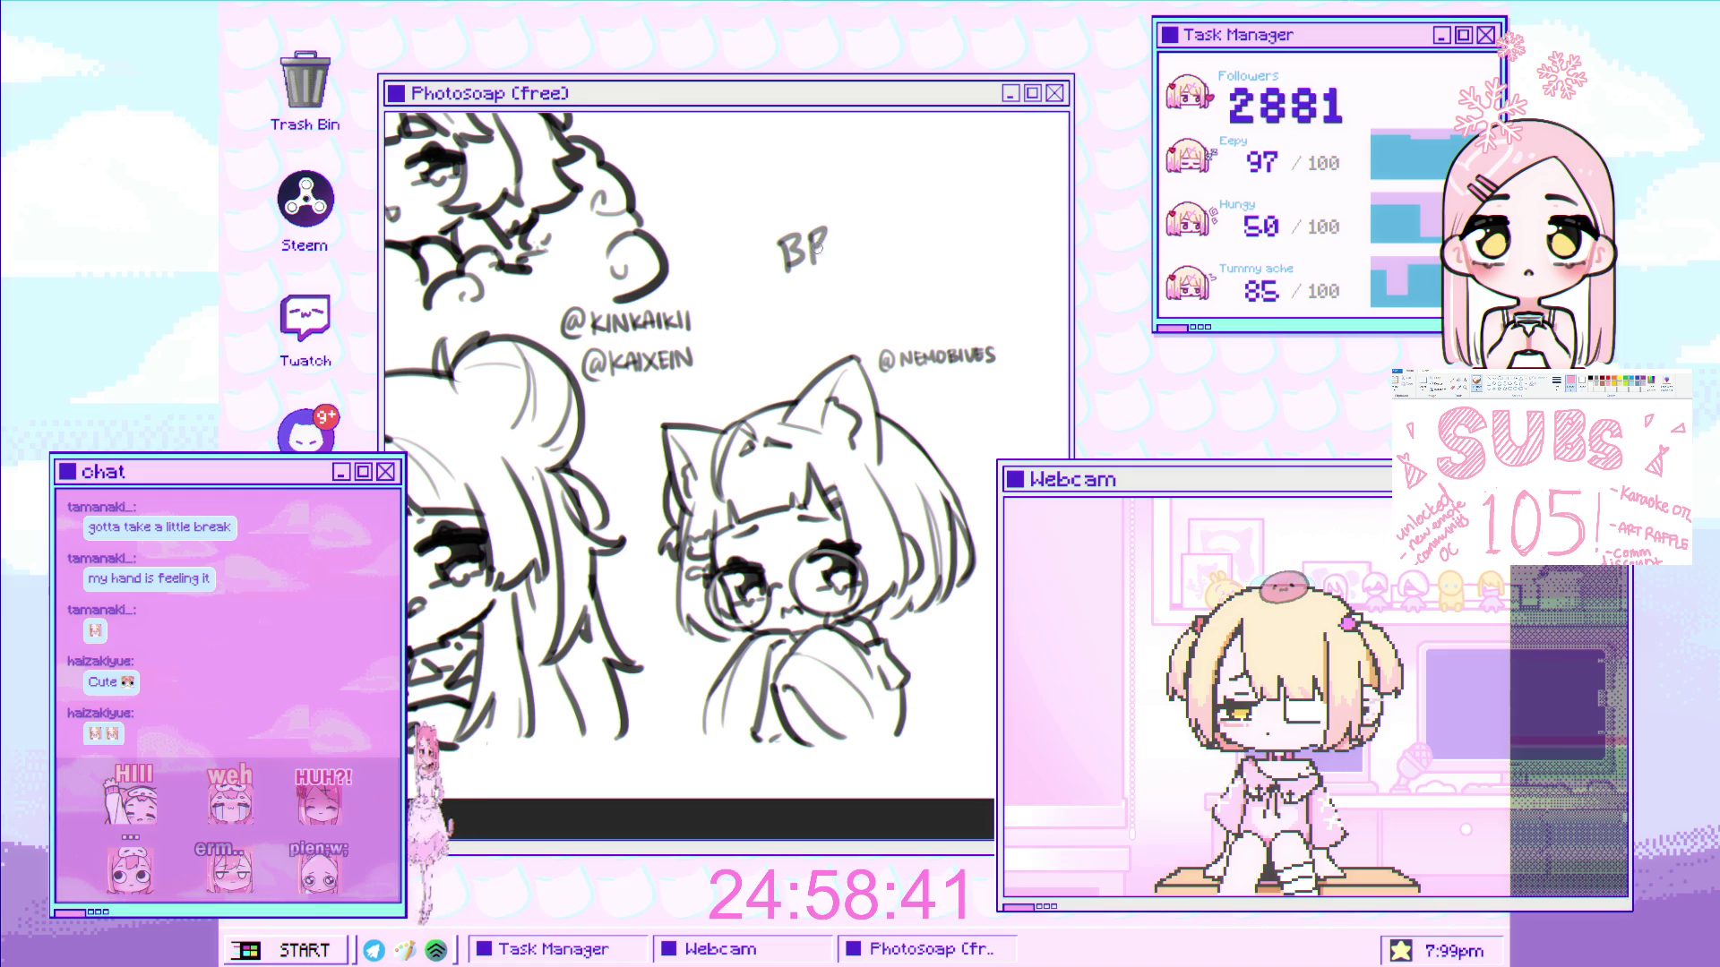
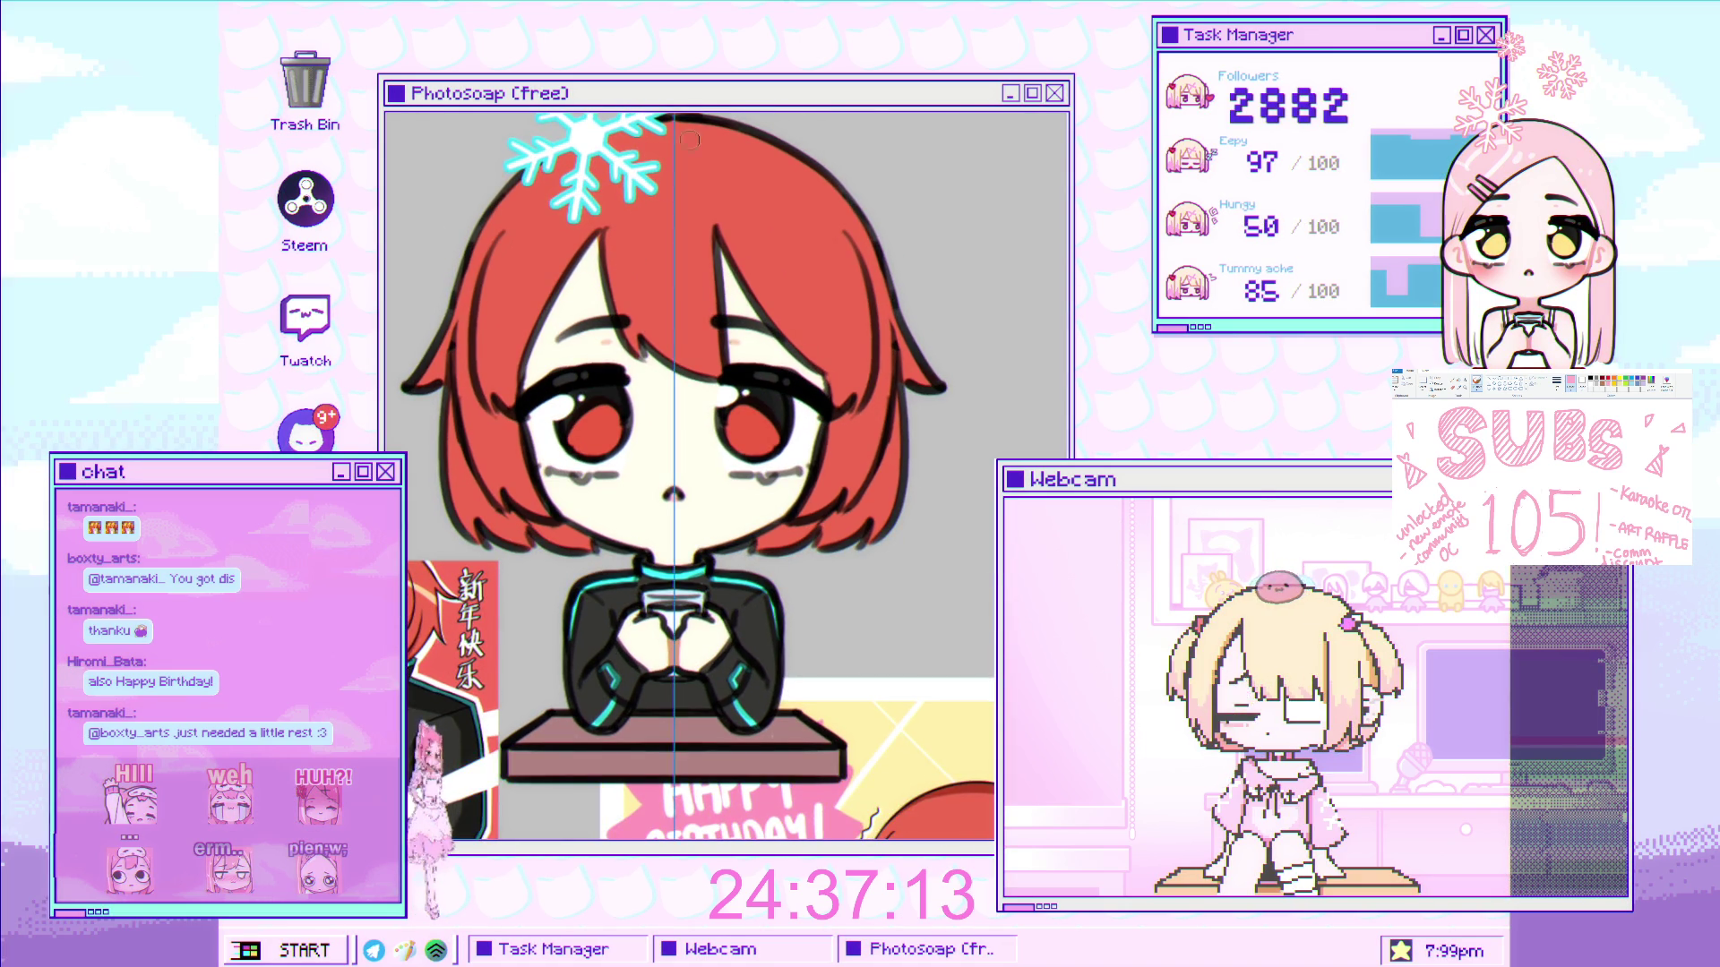
- Enlarge the soft brush and paint pink blush over both of the red-haired chibi's cheeks
key("bracketright")
left_click_drag(577, 486, 564, 519)
left_click_drag(819, 511, 824, 519)
left_click_drag(555, 515, 584, 493)
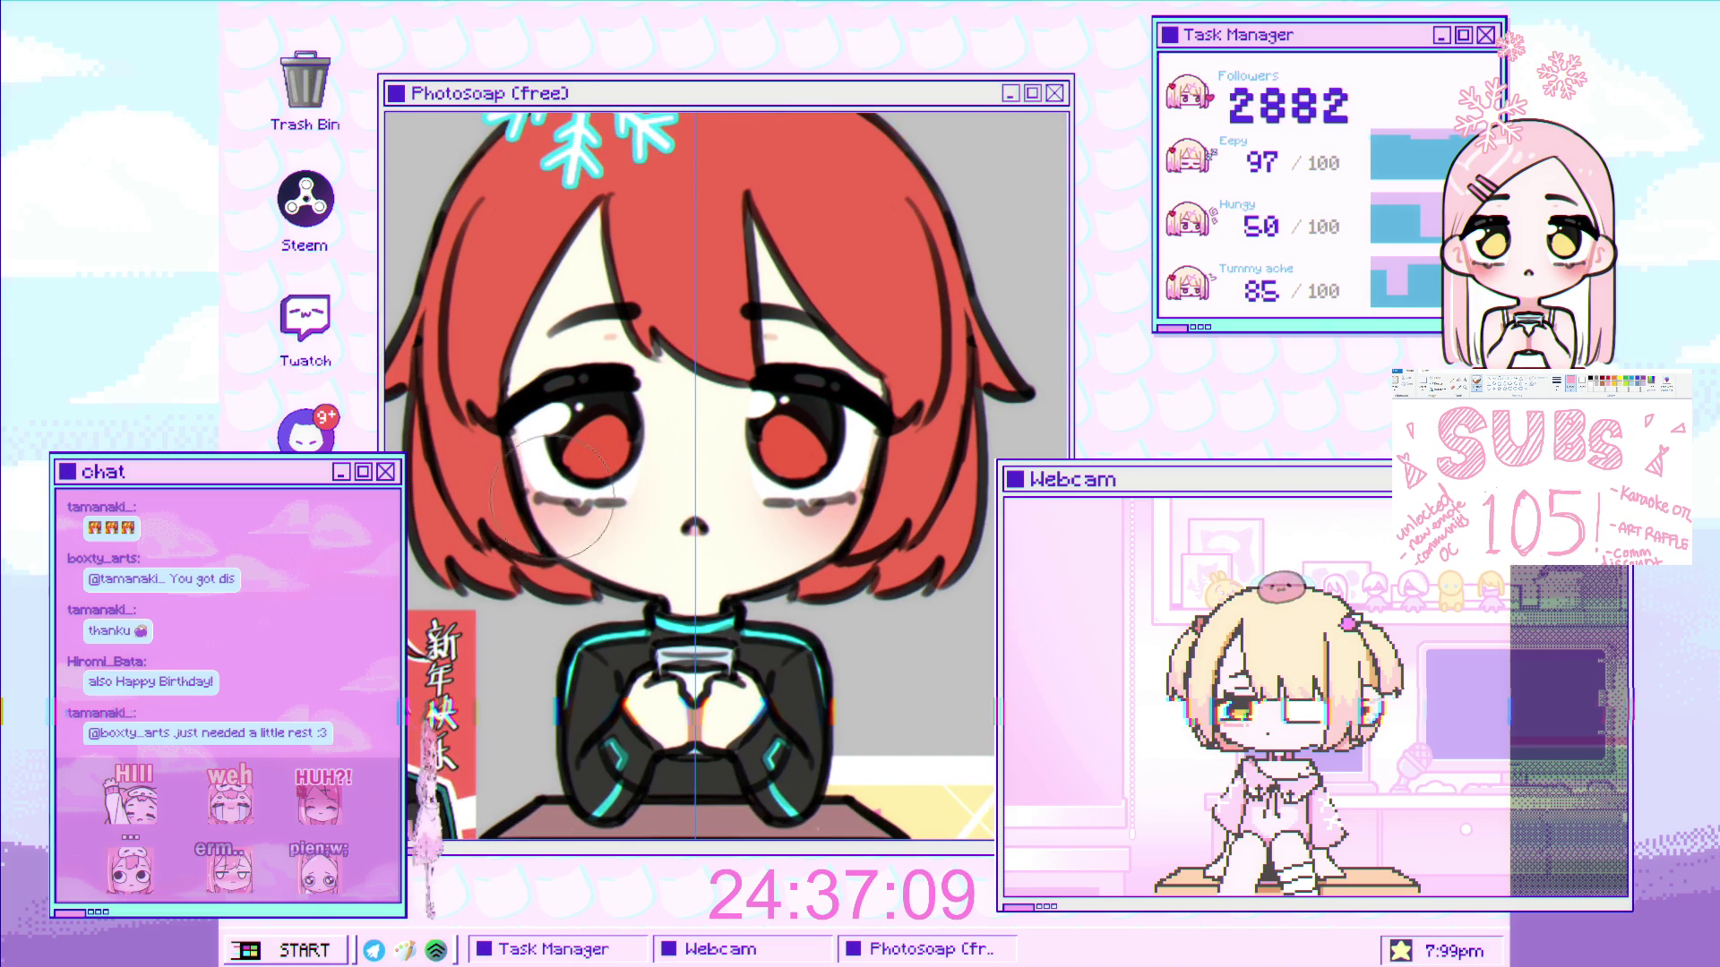
scroll(695, 645, "down", 2)
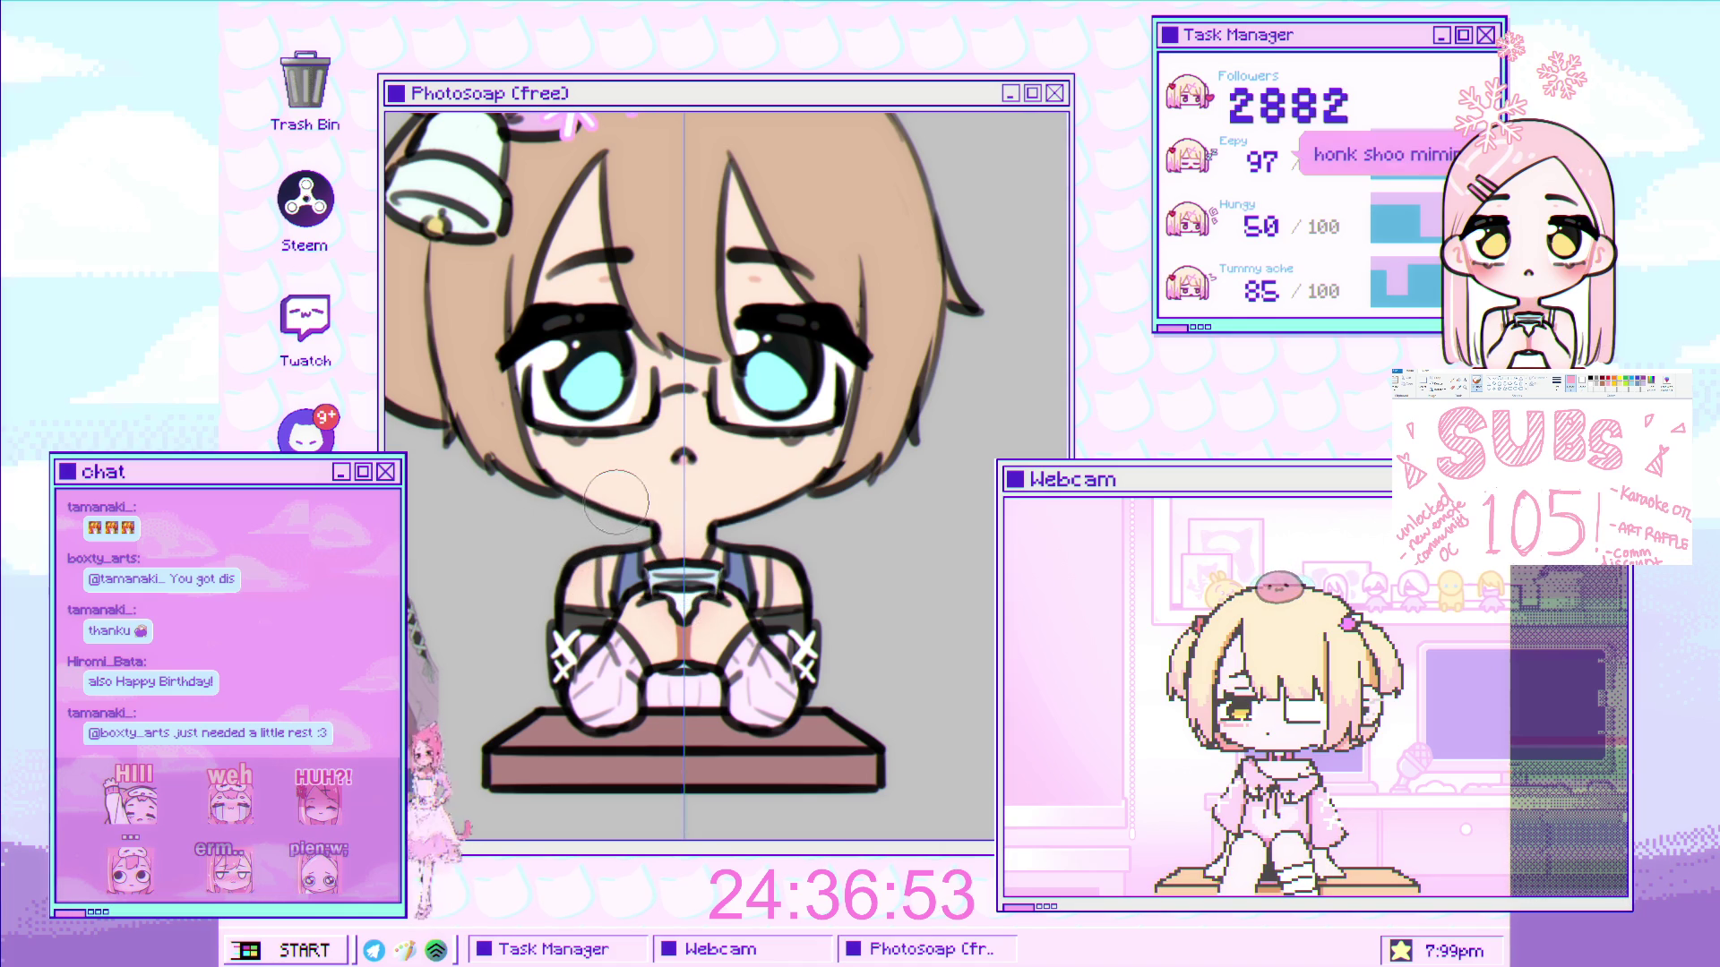
- Brush soft pink blush across both cheeks of the brown-haired chibi with glasses
left_click_drag(563, 396, 547, 430)
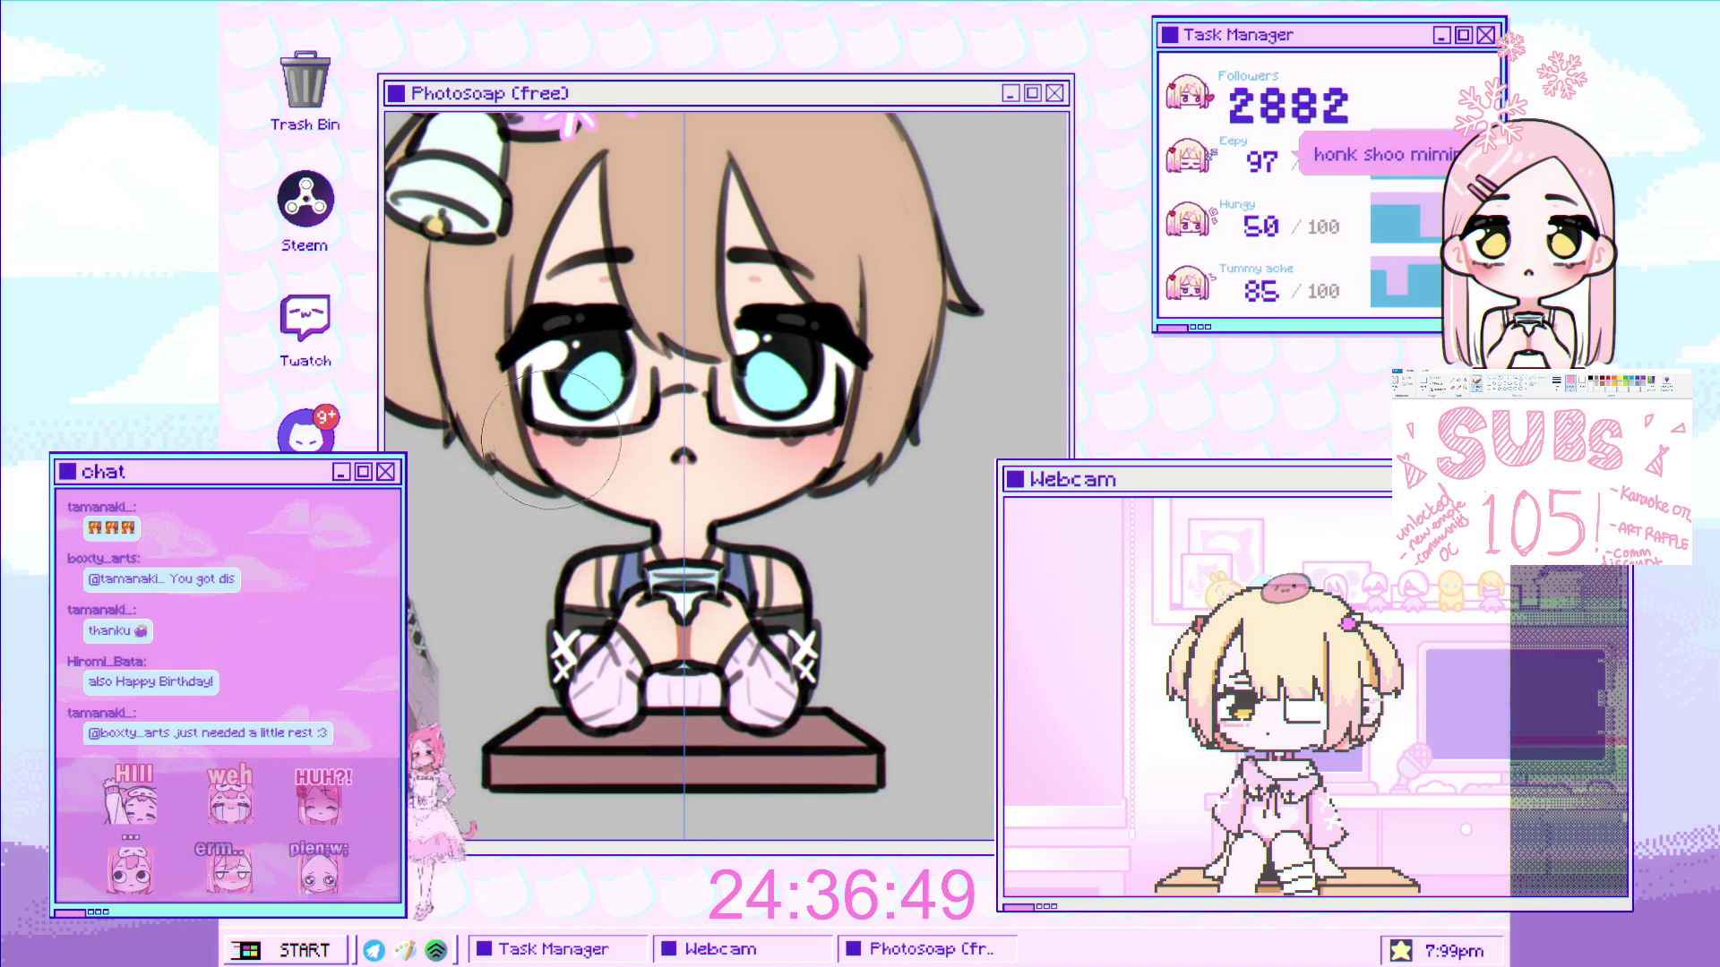
scroll(537, 437, "down", 2)
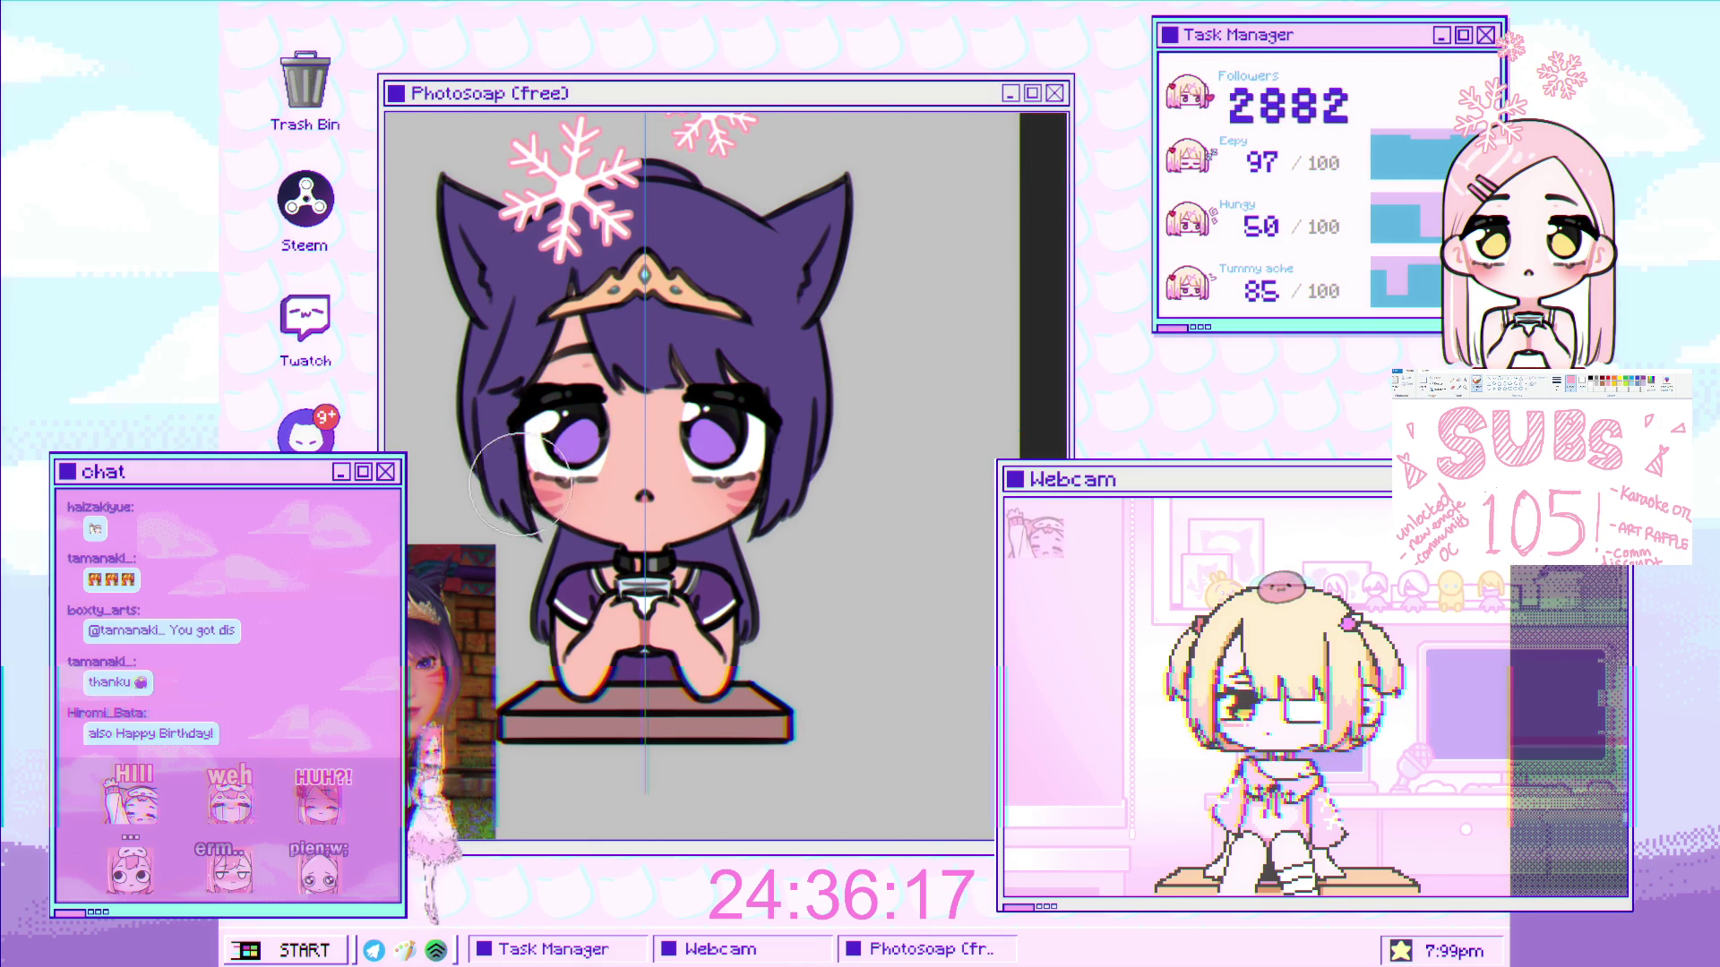
- Shrink the brush to about half its size
key("[")
key("[")
key("[")
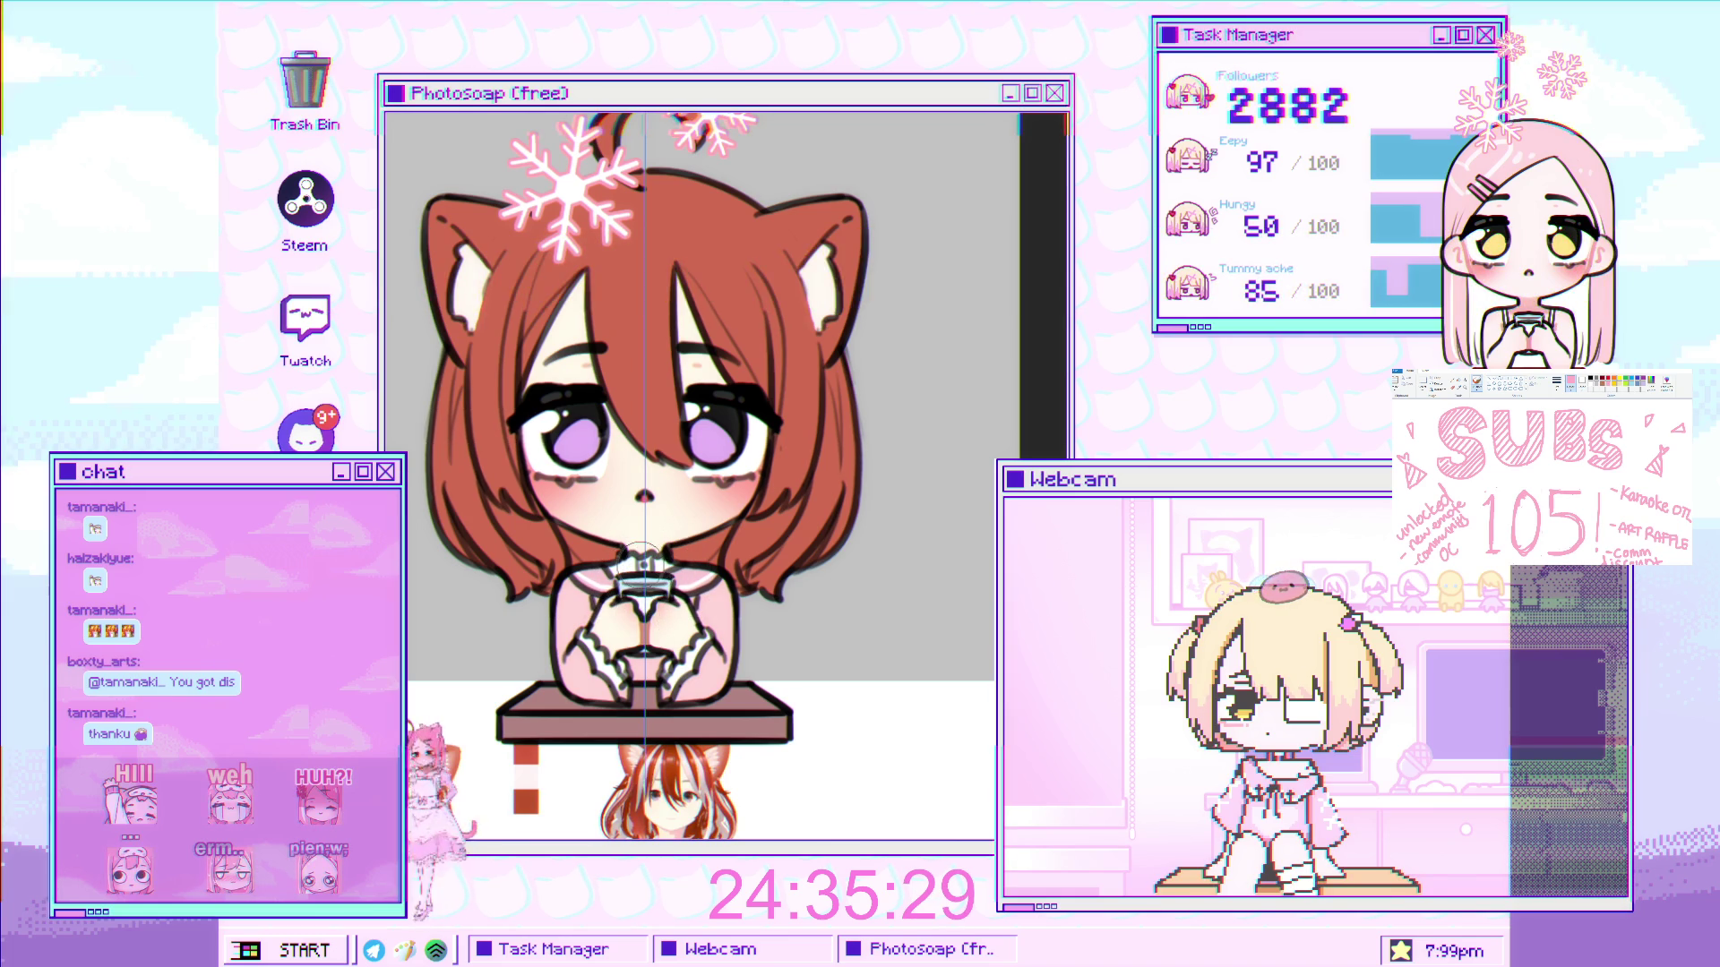
- Zoom in on the red-haired cat-eared chibi's face
scroll(694, 533, "up", 3)
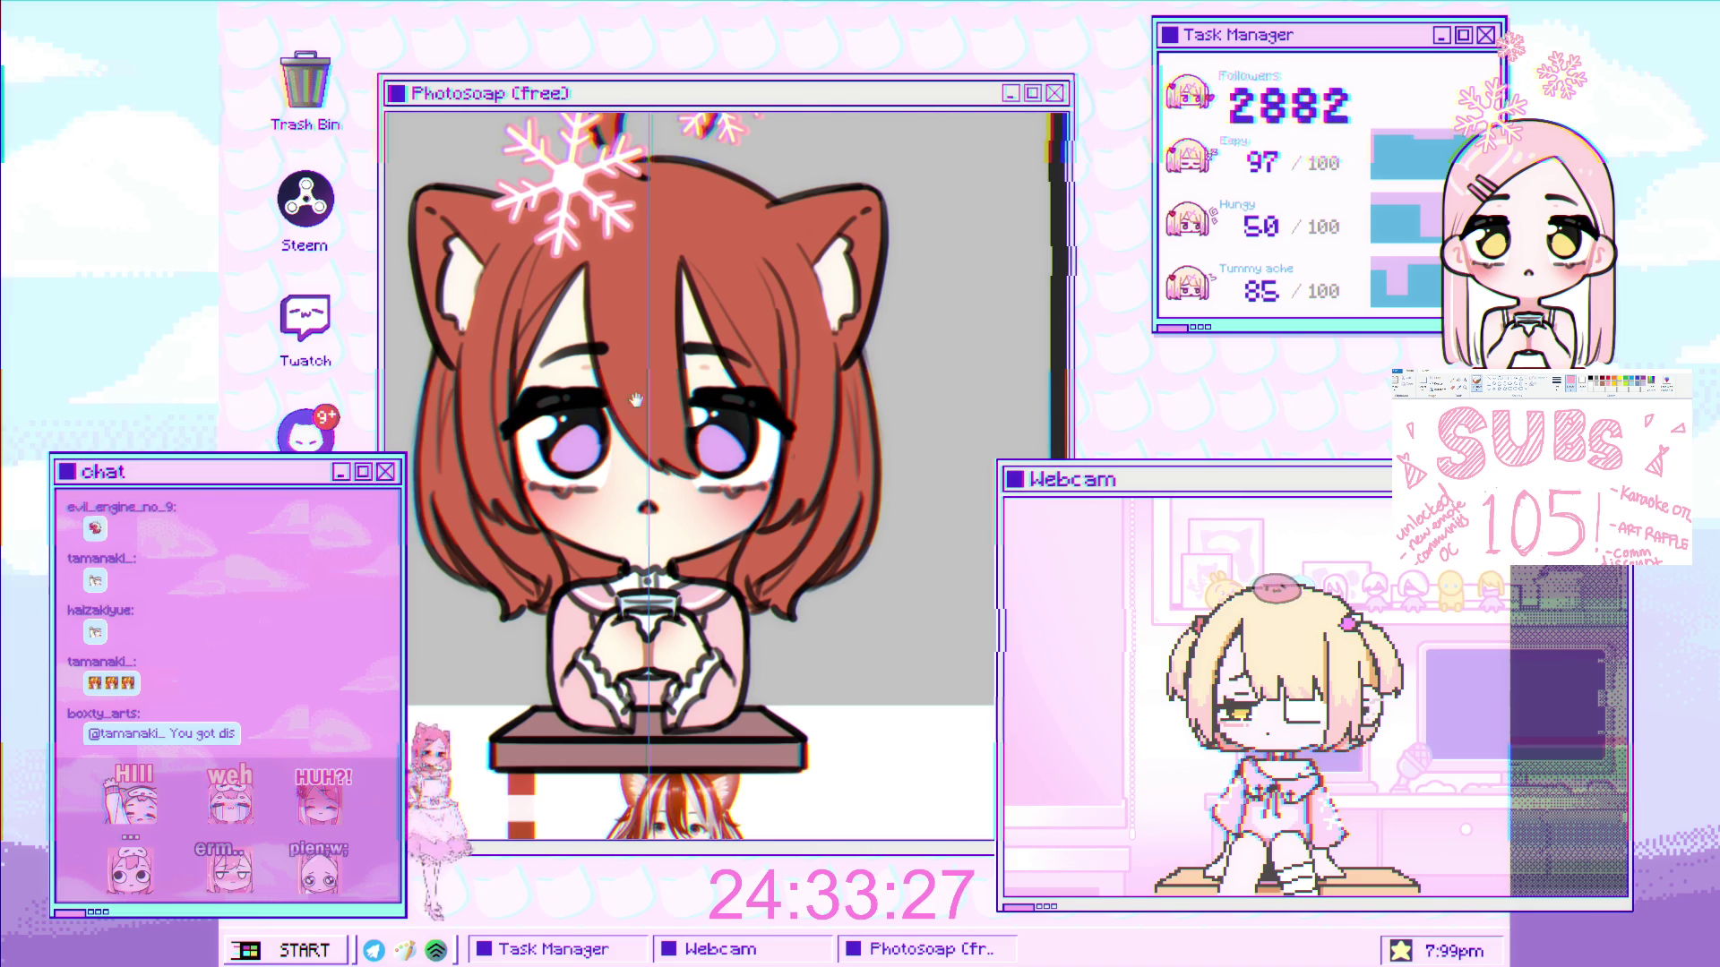
left_click(753, 397)
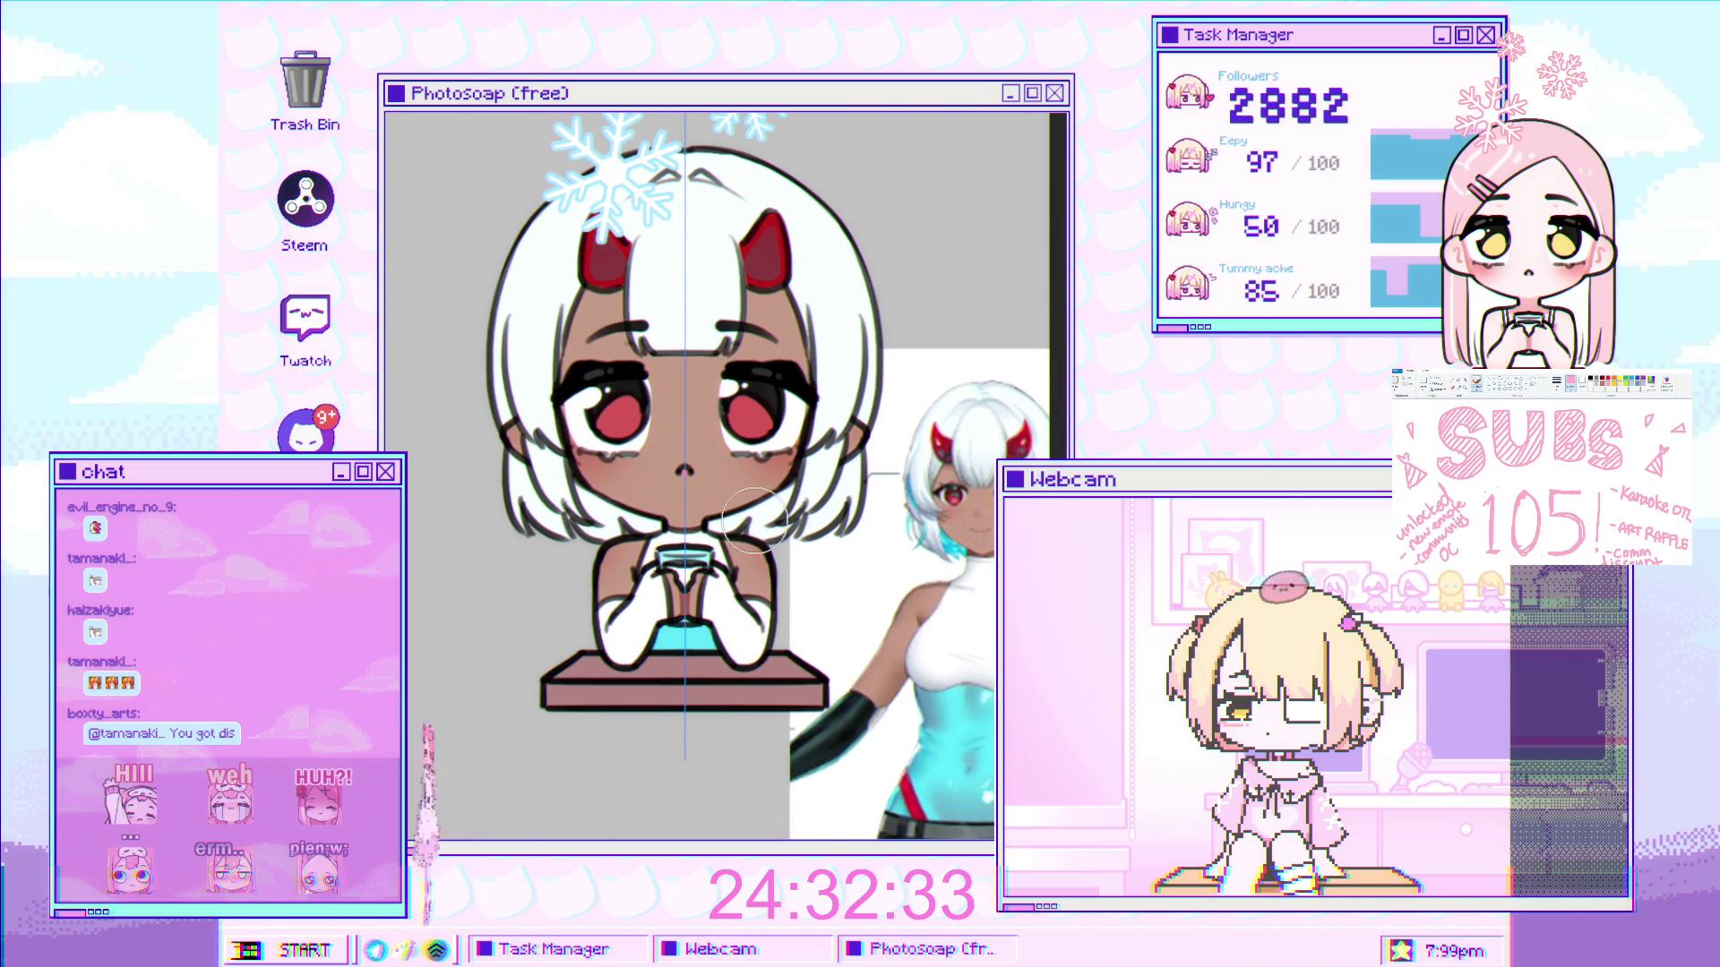
- Zoom in on the horned chibi's face, then switch to the orange-haired chibi's drawing
scroll(766, 512, "down", 1)
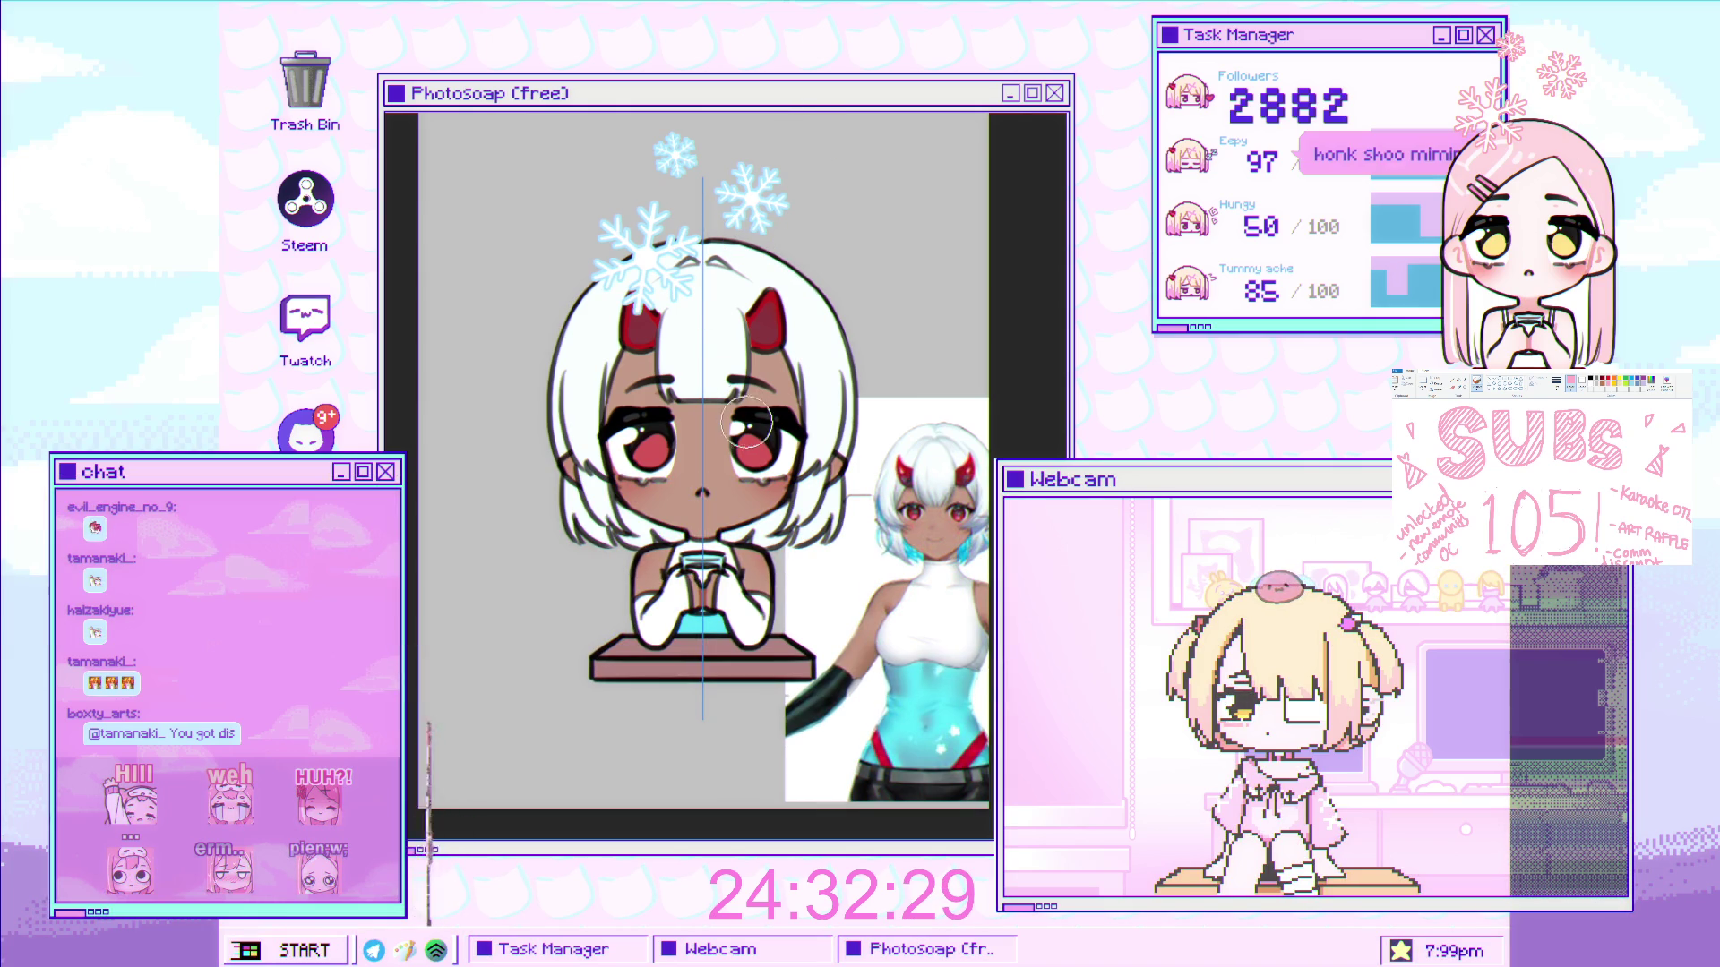
scroll(744, 417, "up", 1)
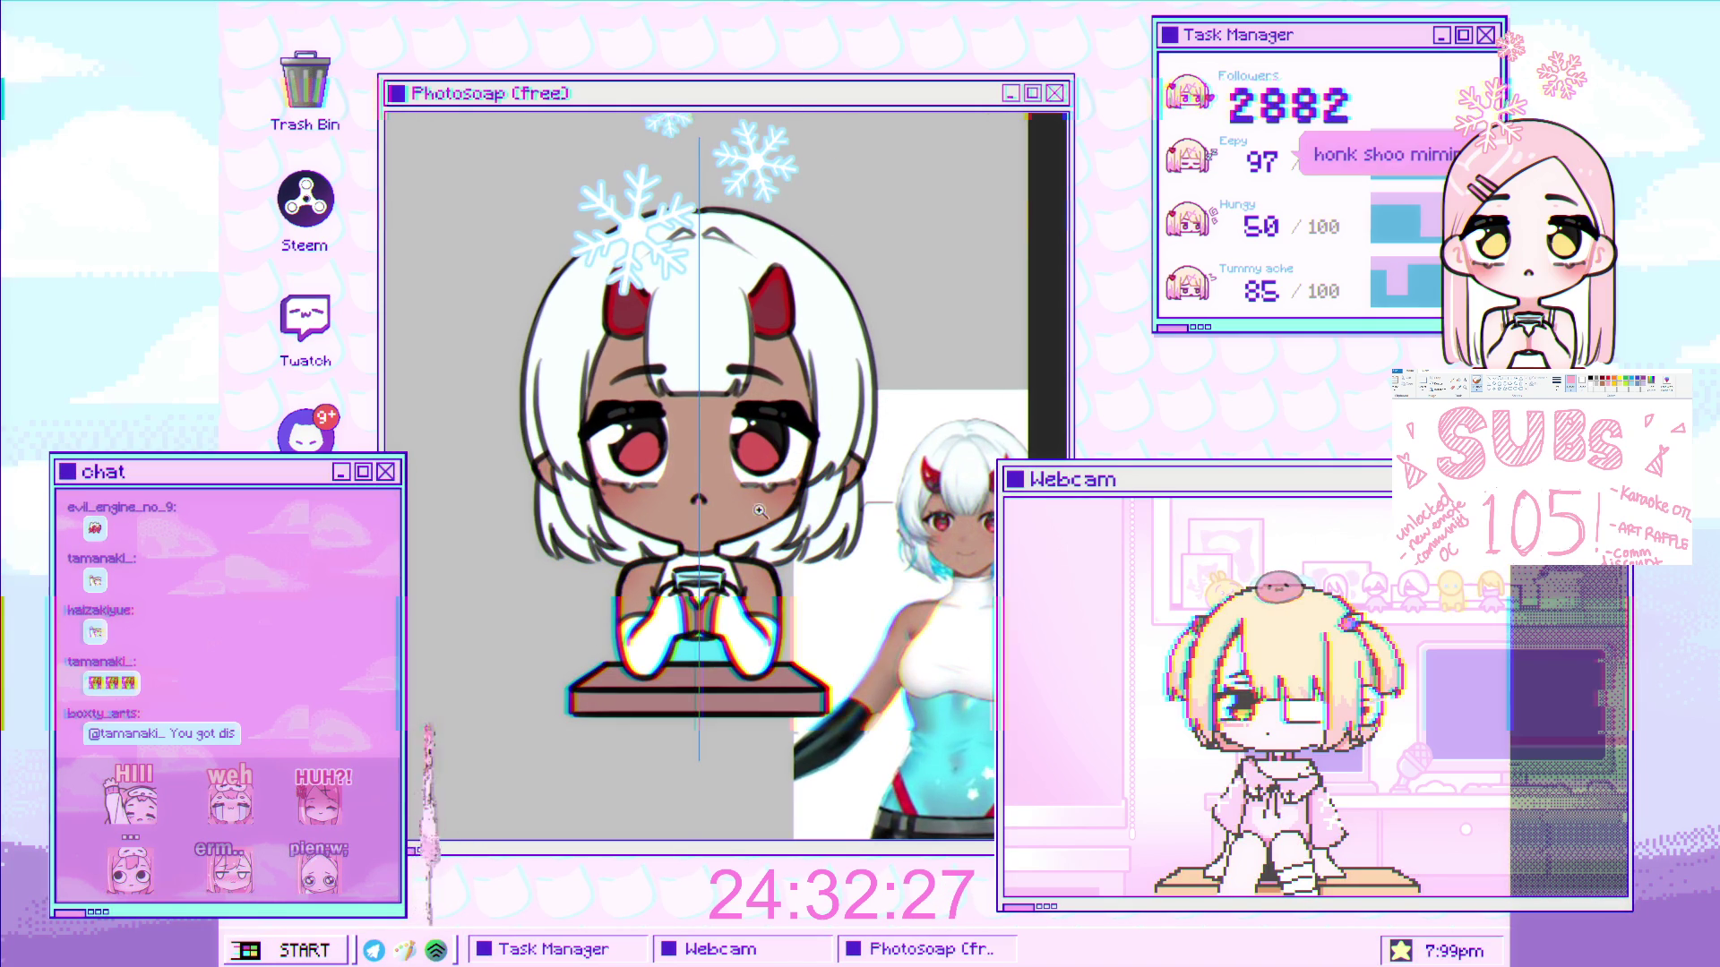
key("ctrl+plus")
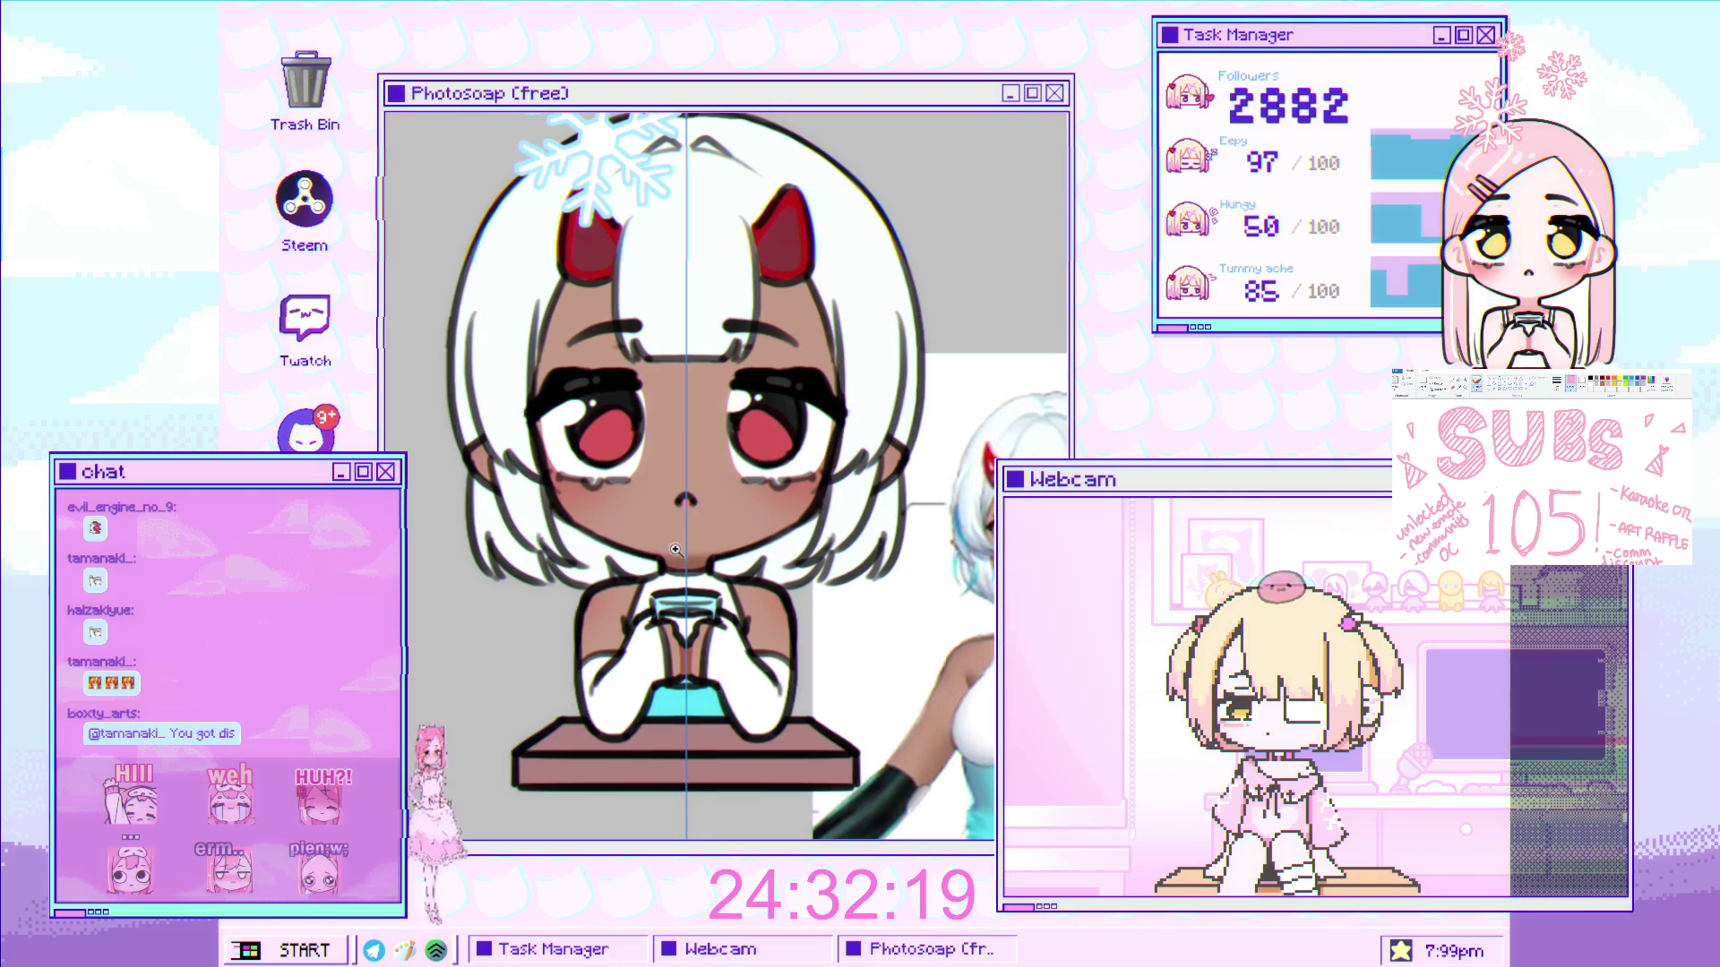
scroll(725, 538, "up", 2)
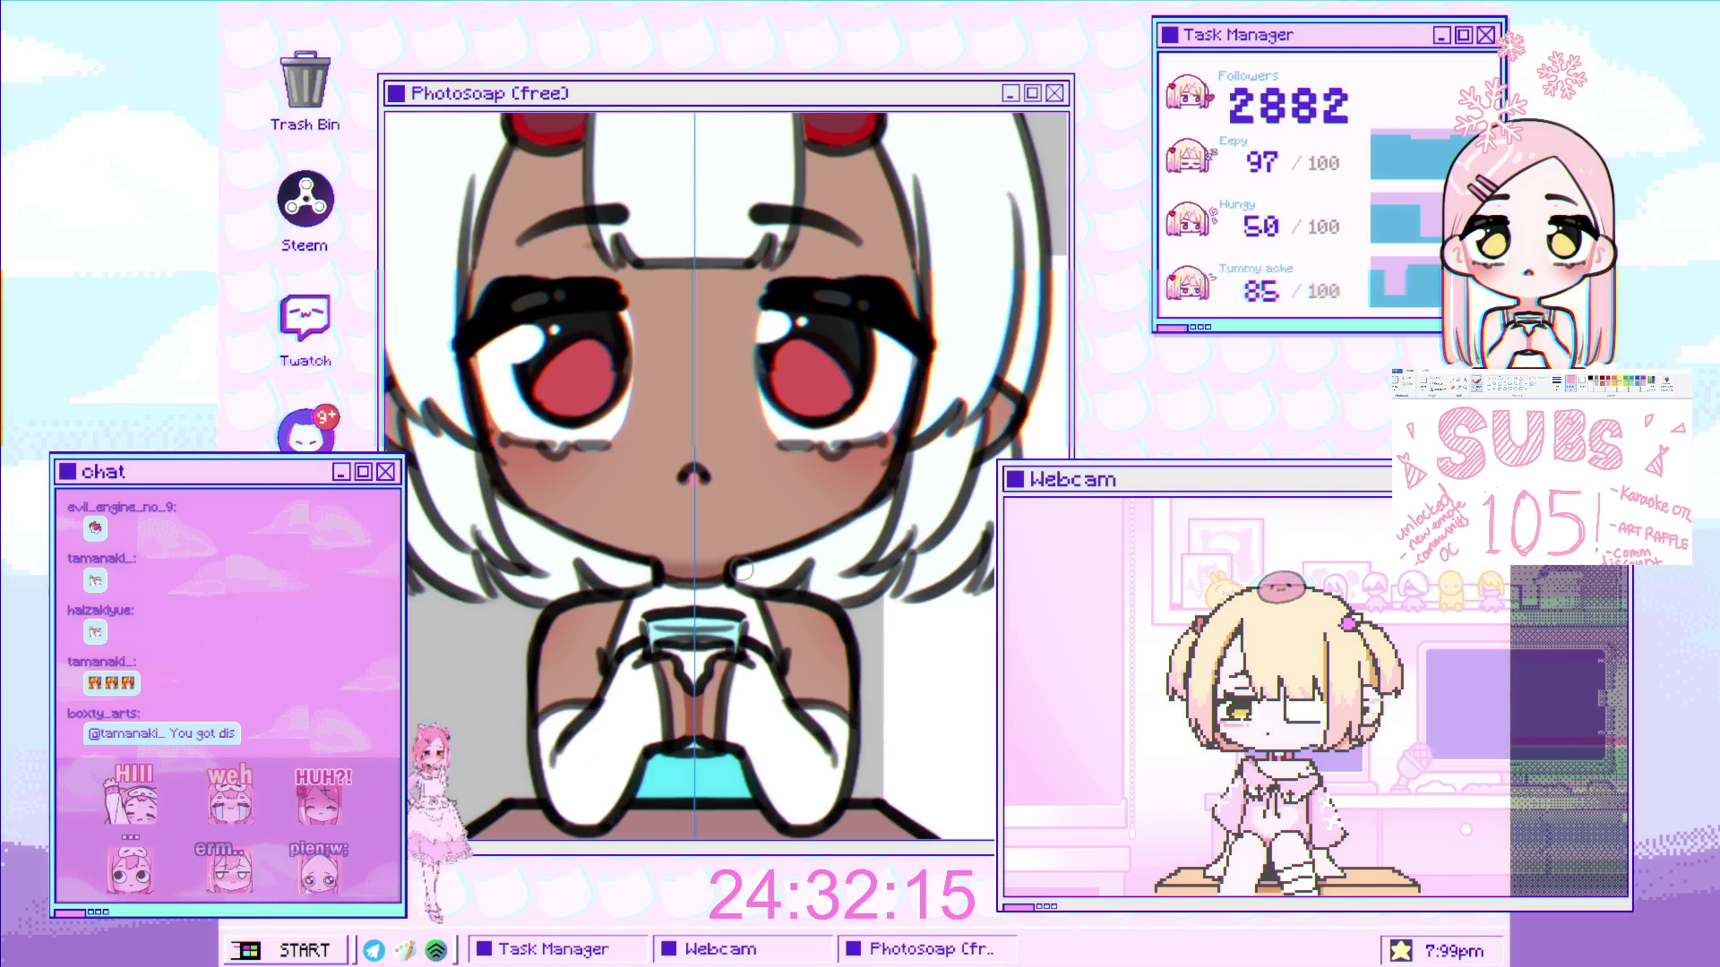
scroll(589, 573, "down", 5)
scroll(753, 513, "up", 4)
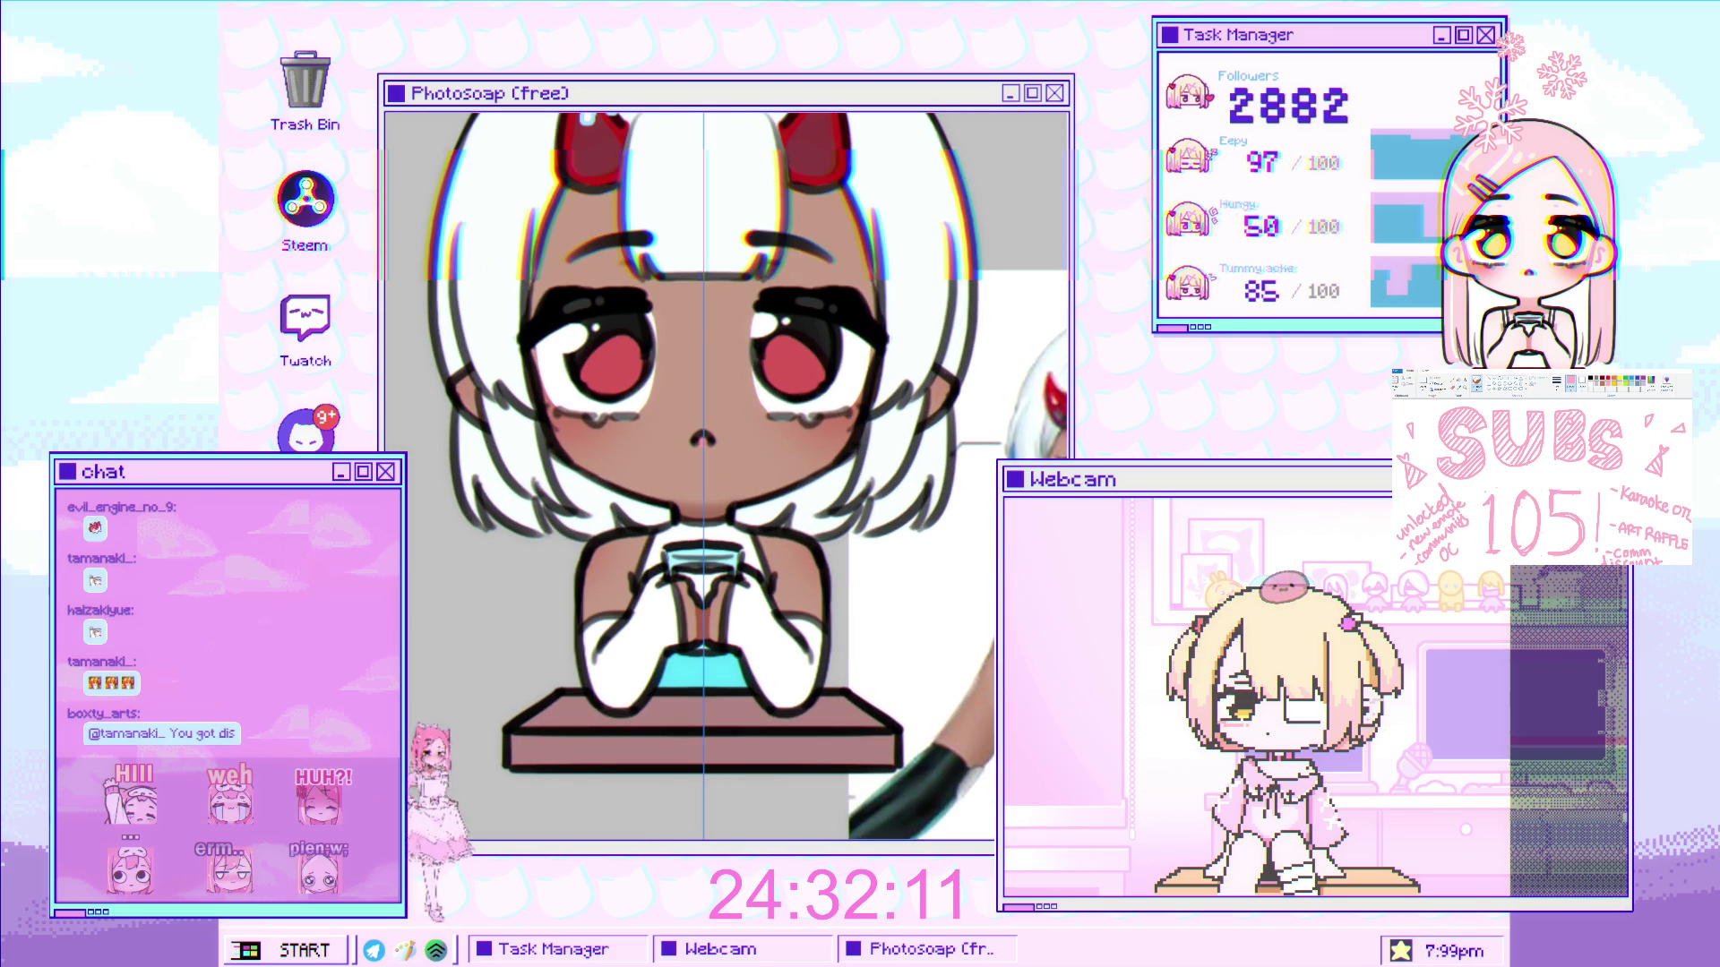
key("ctrl+Tab")
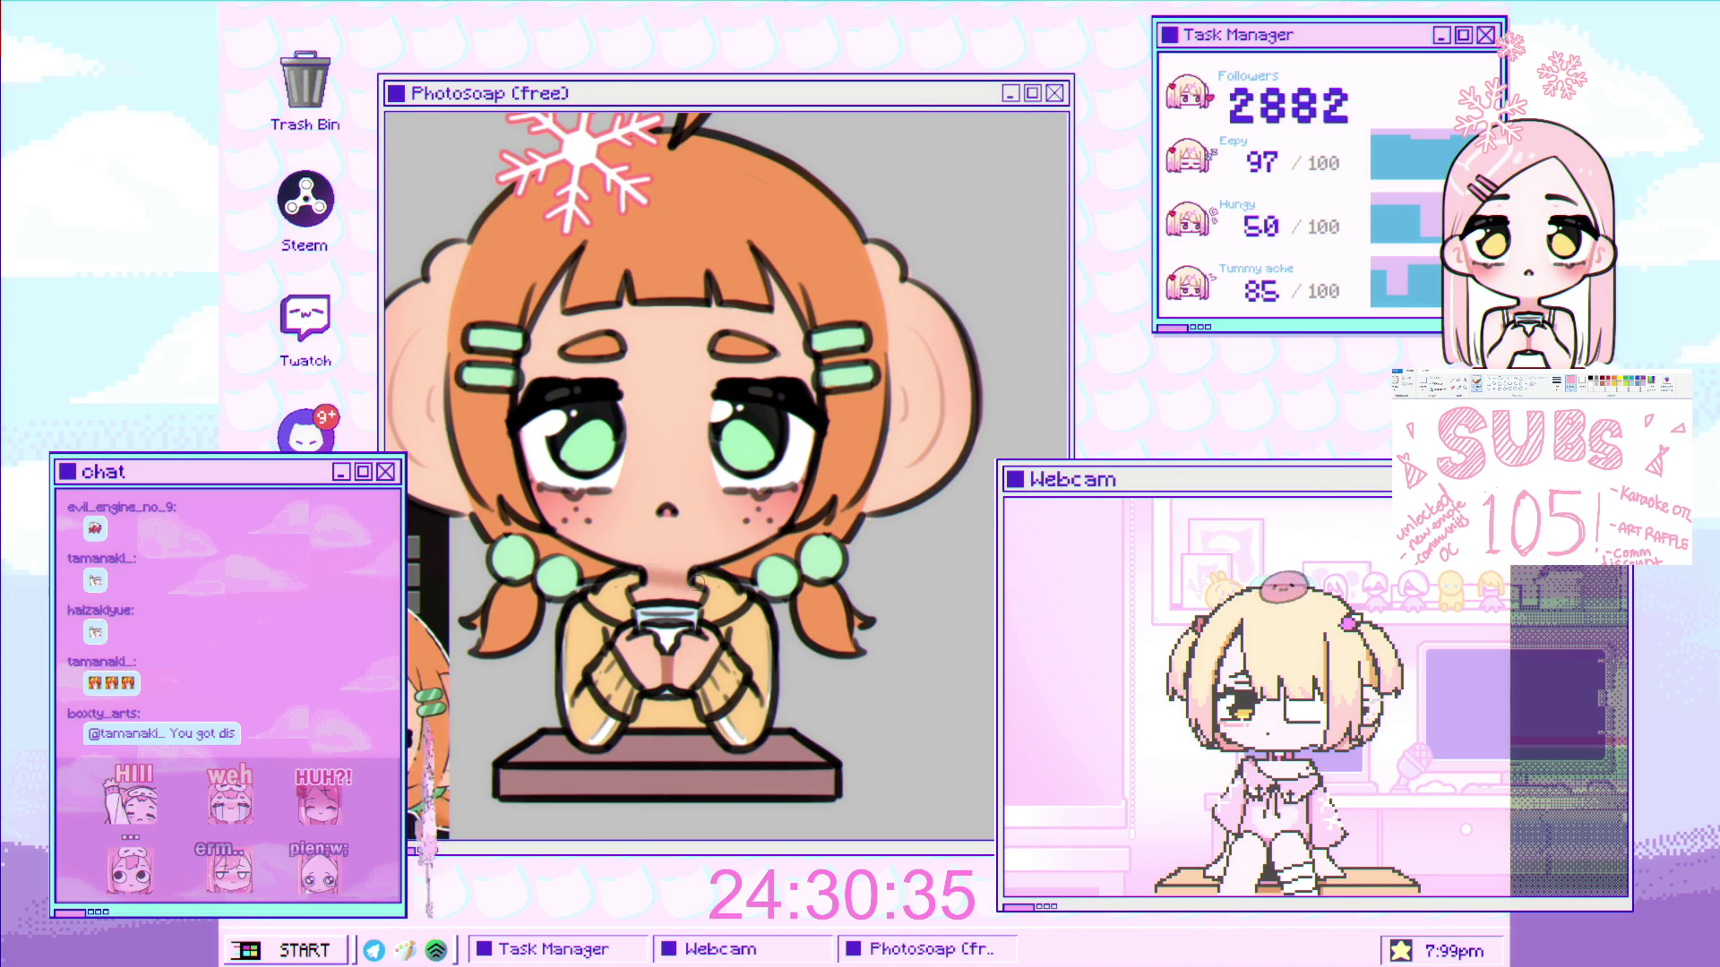
- Zoom in and out around the chibi drawing to inspect it, resetting the zoom once
scroll(698, 577, "up", 2)
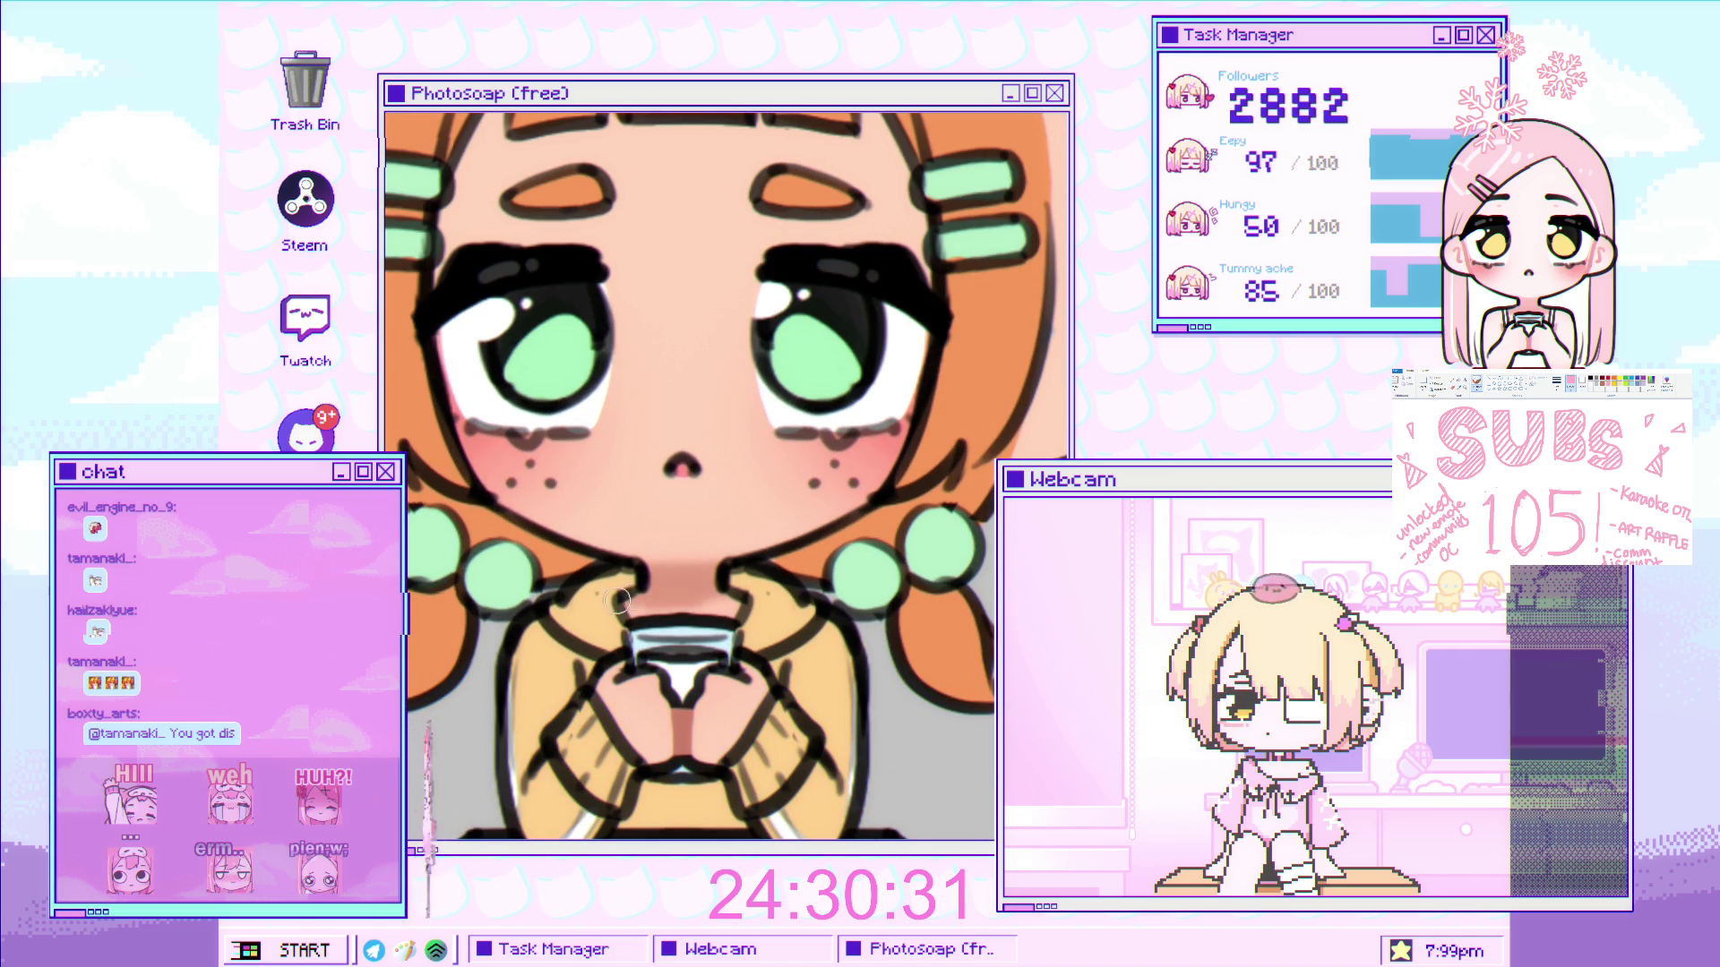
scroll(708, 649, "down", 2)
scroll(708, 649, "up", 2)
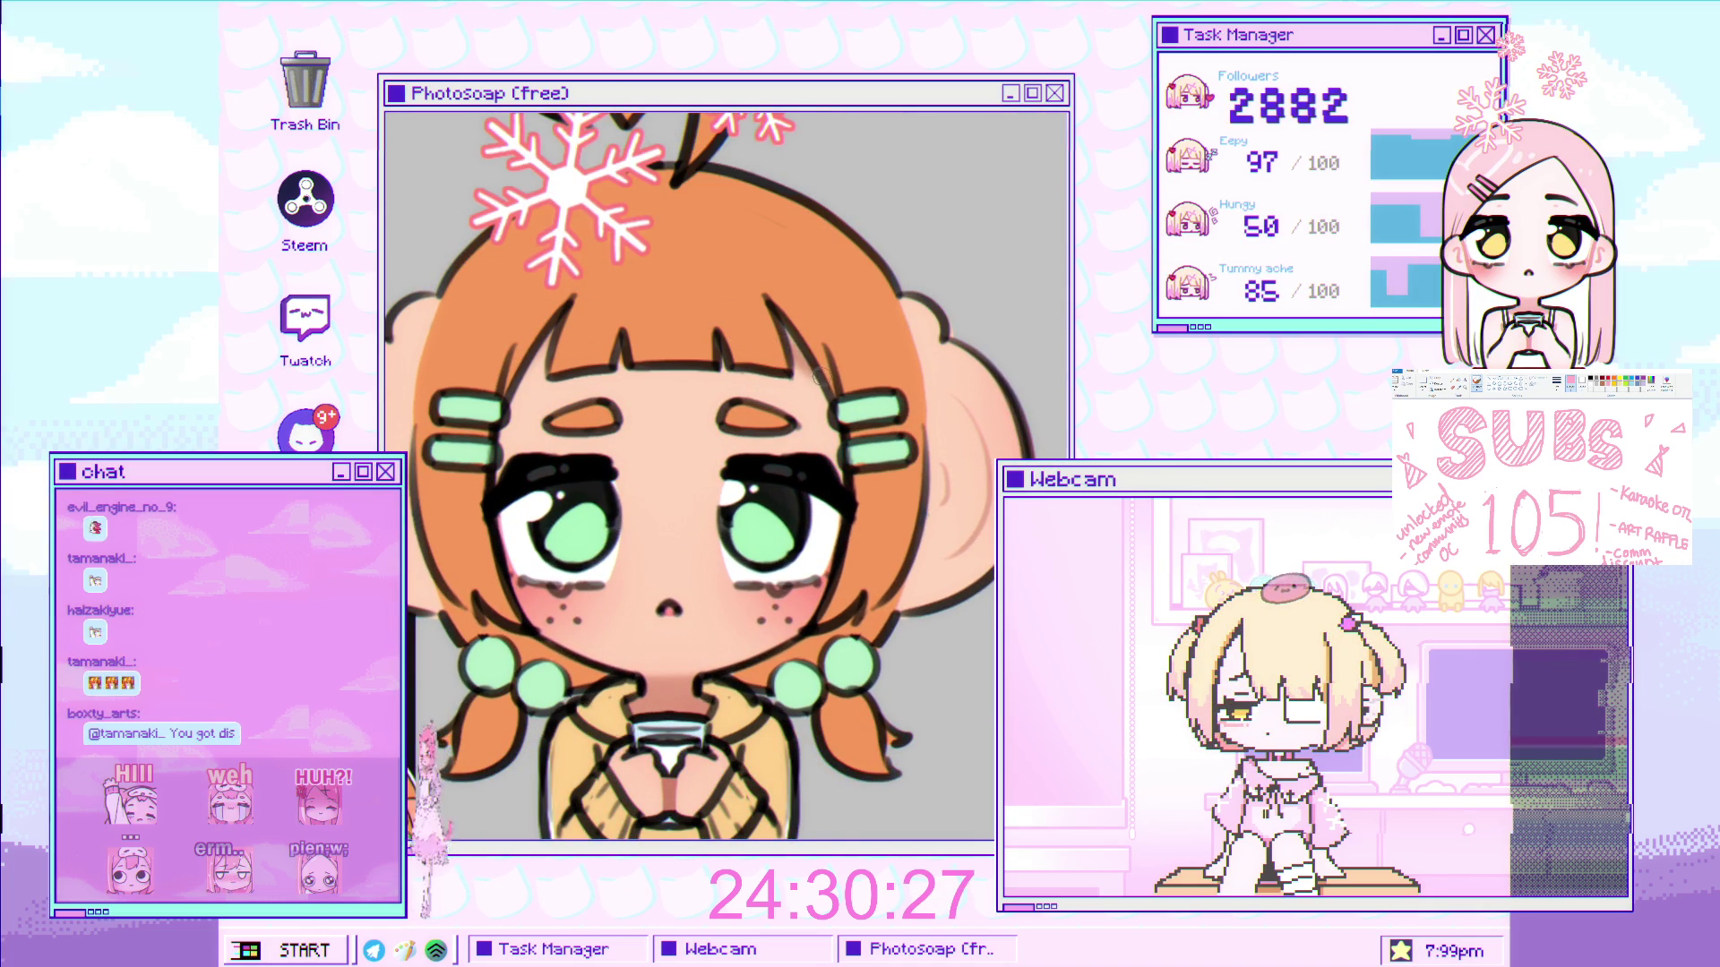
scroll(840, 403, "down", 3)
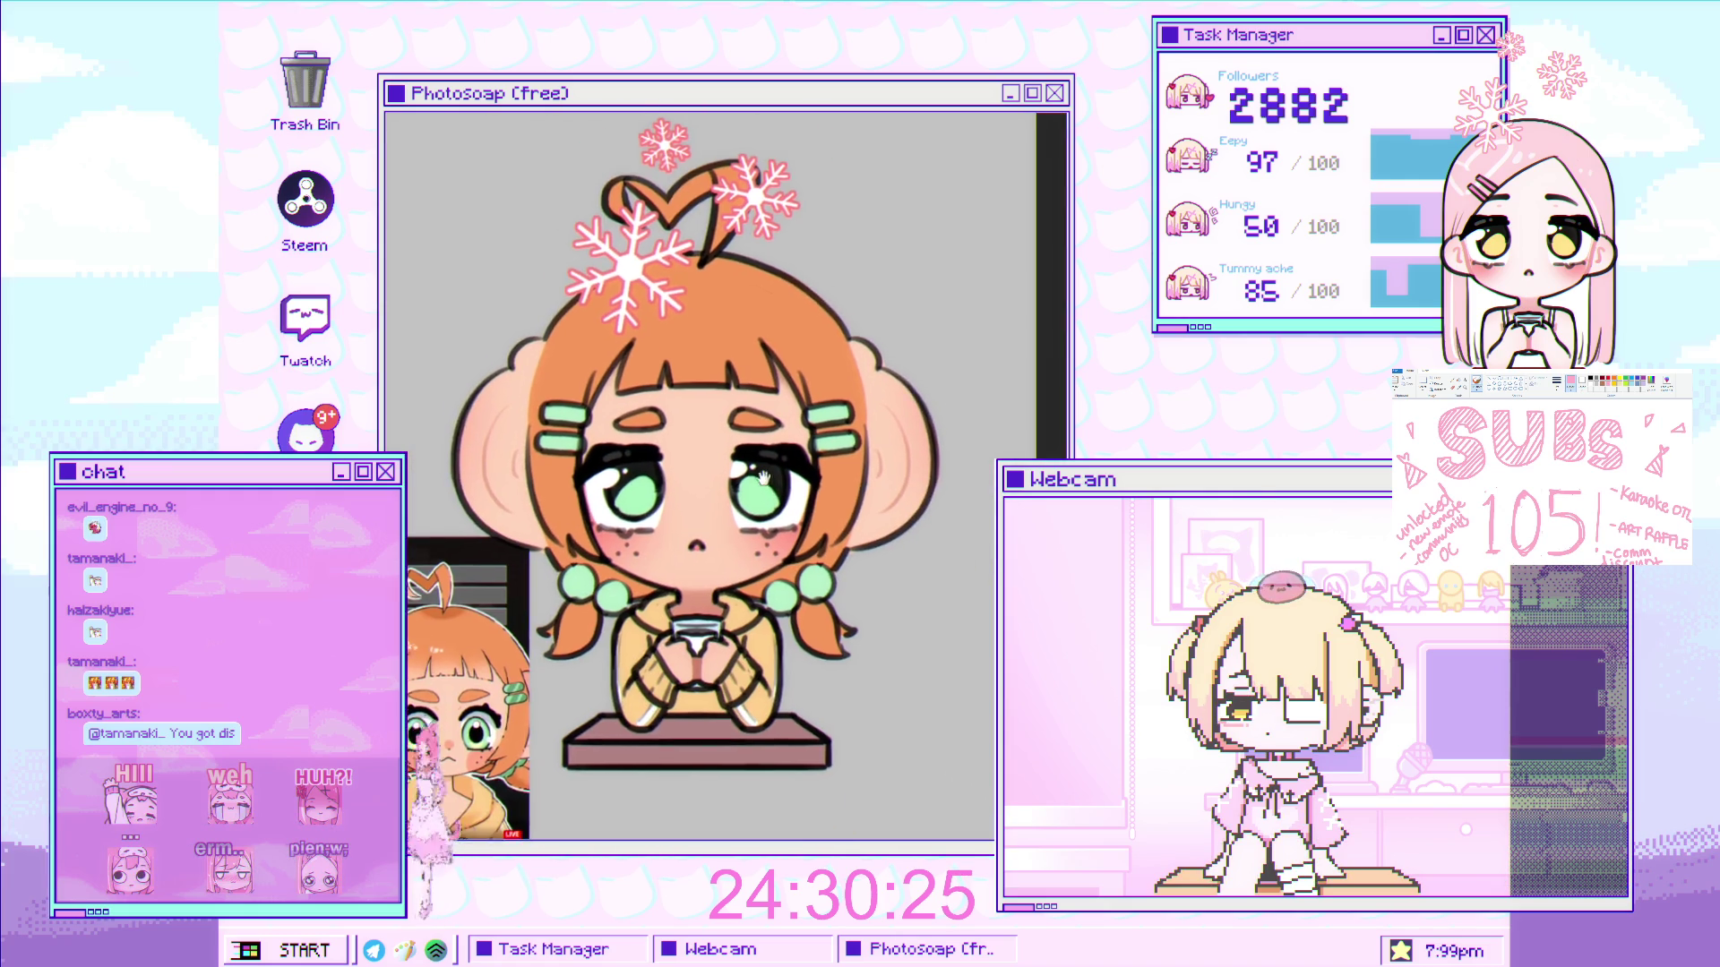
scroll(552, 289, "up", 3)
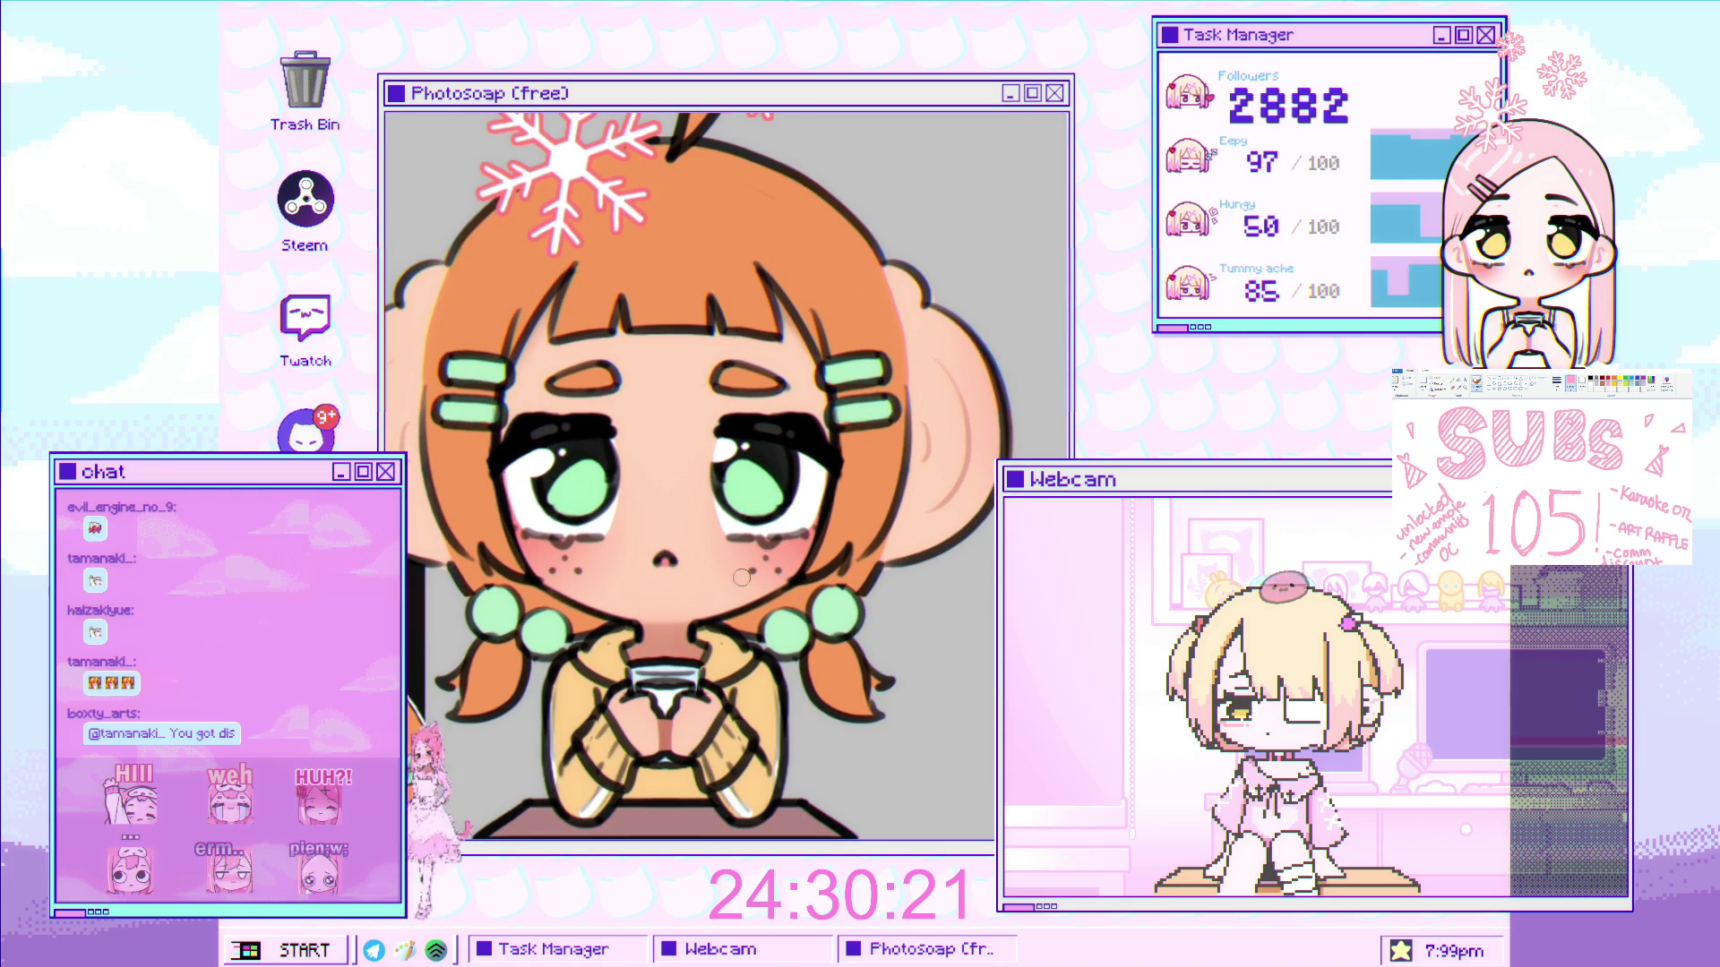
scroll(591, 575, "up", 3)
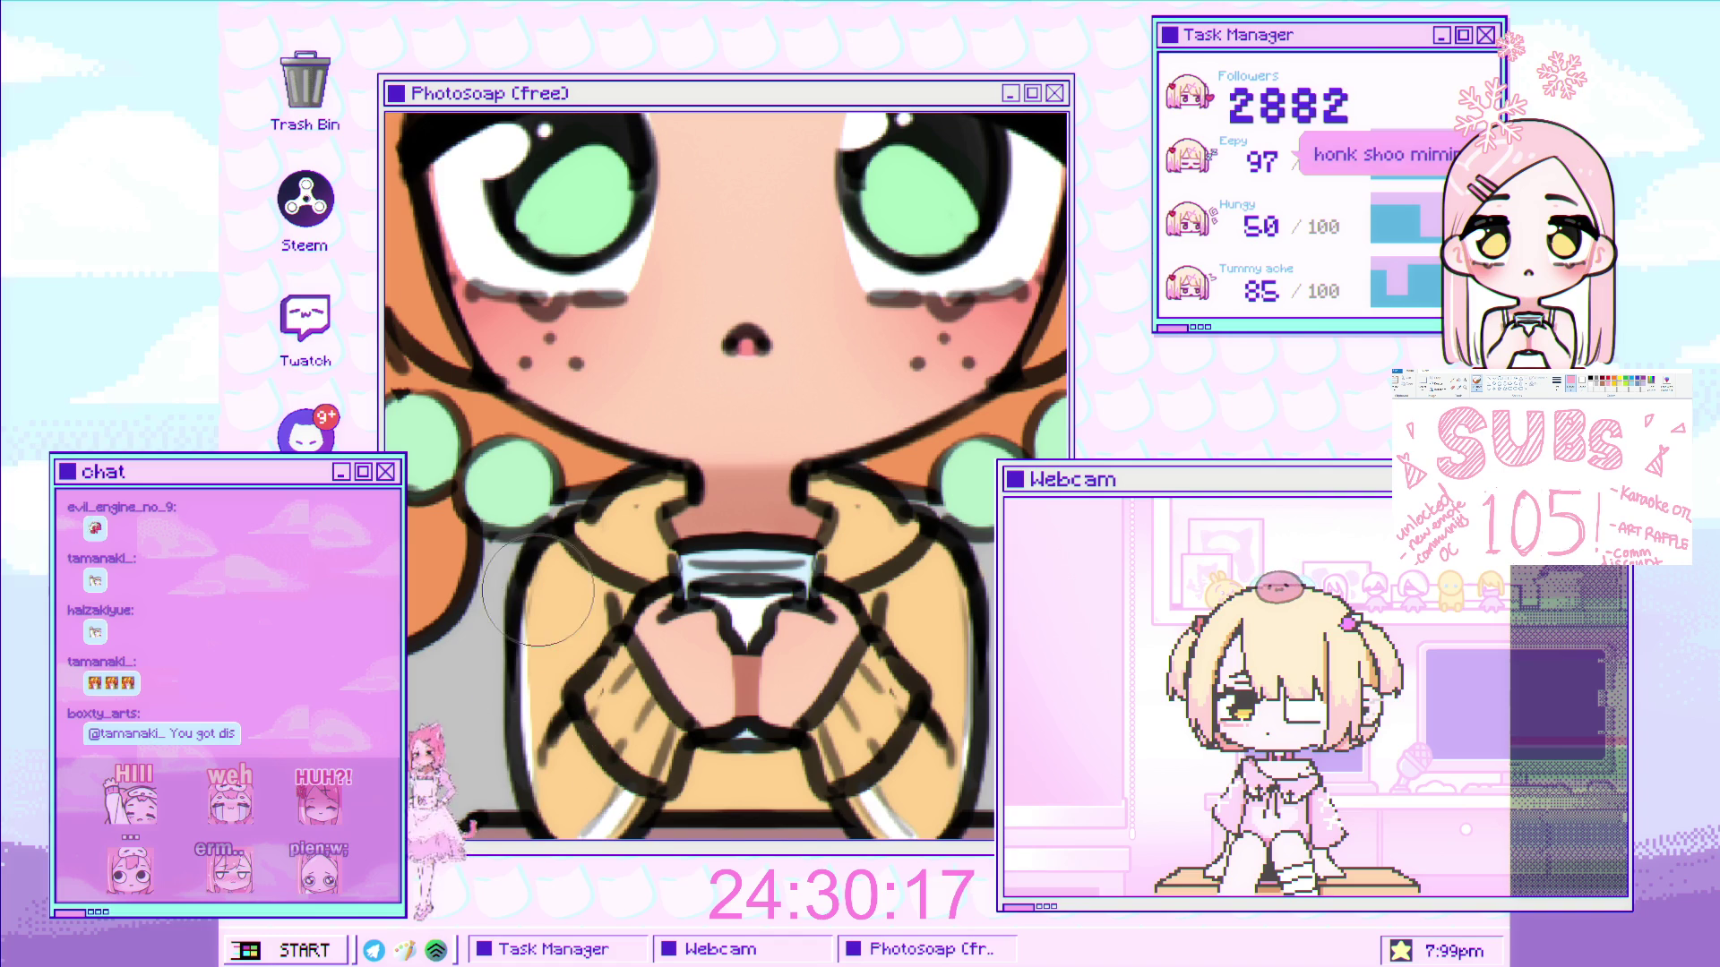
scroll(565, 690, "down", 2)
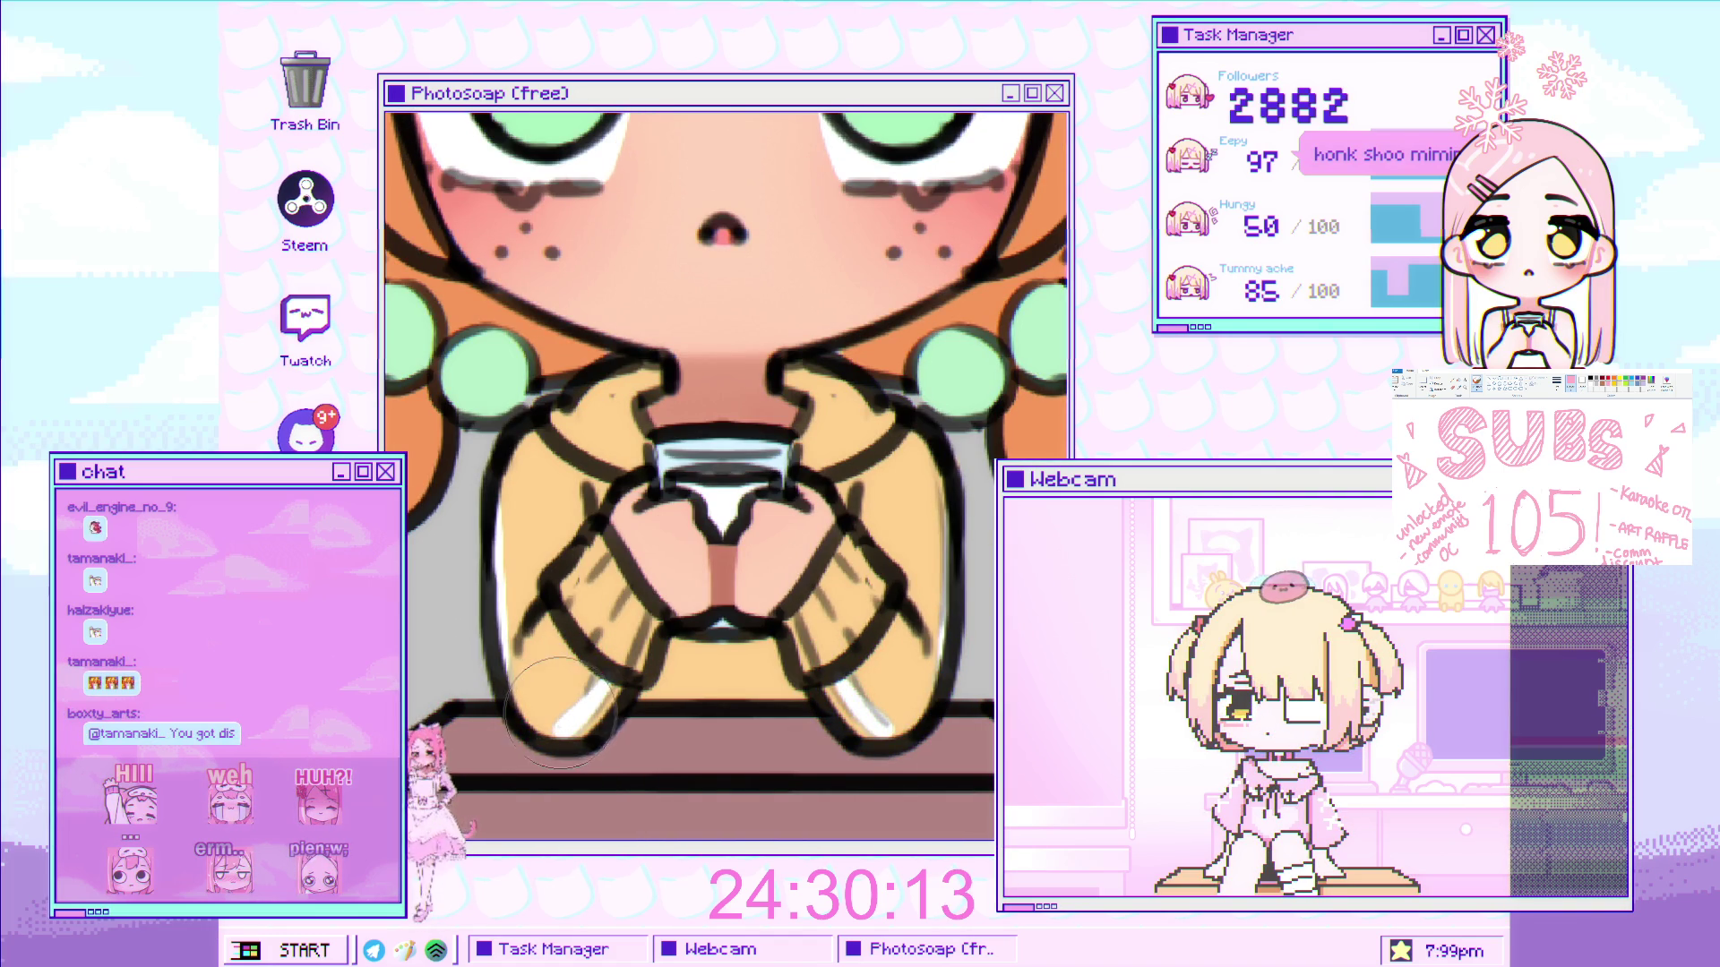
key("ctrl+0")
scroll(811, 622, "up", 3)
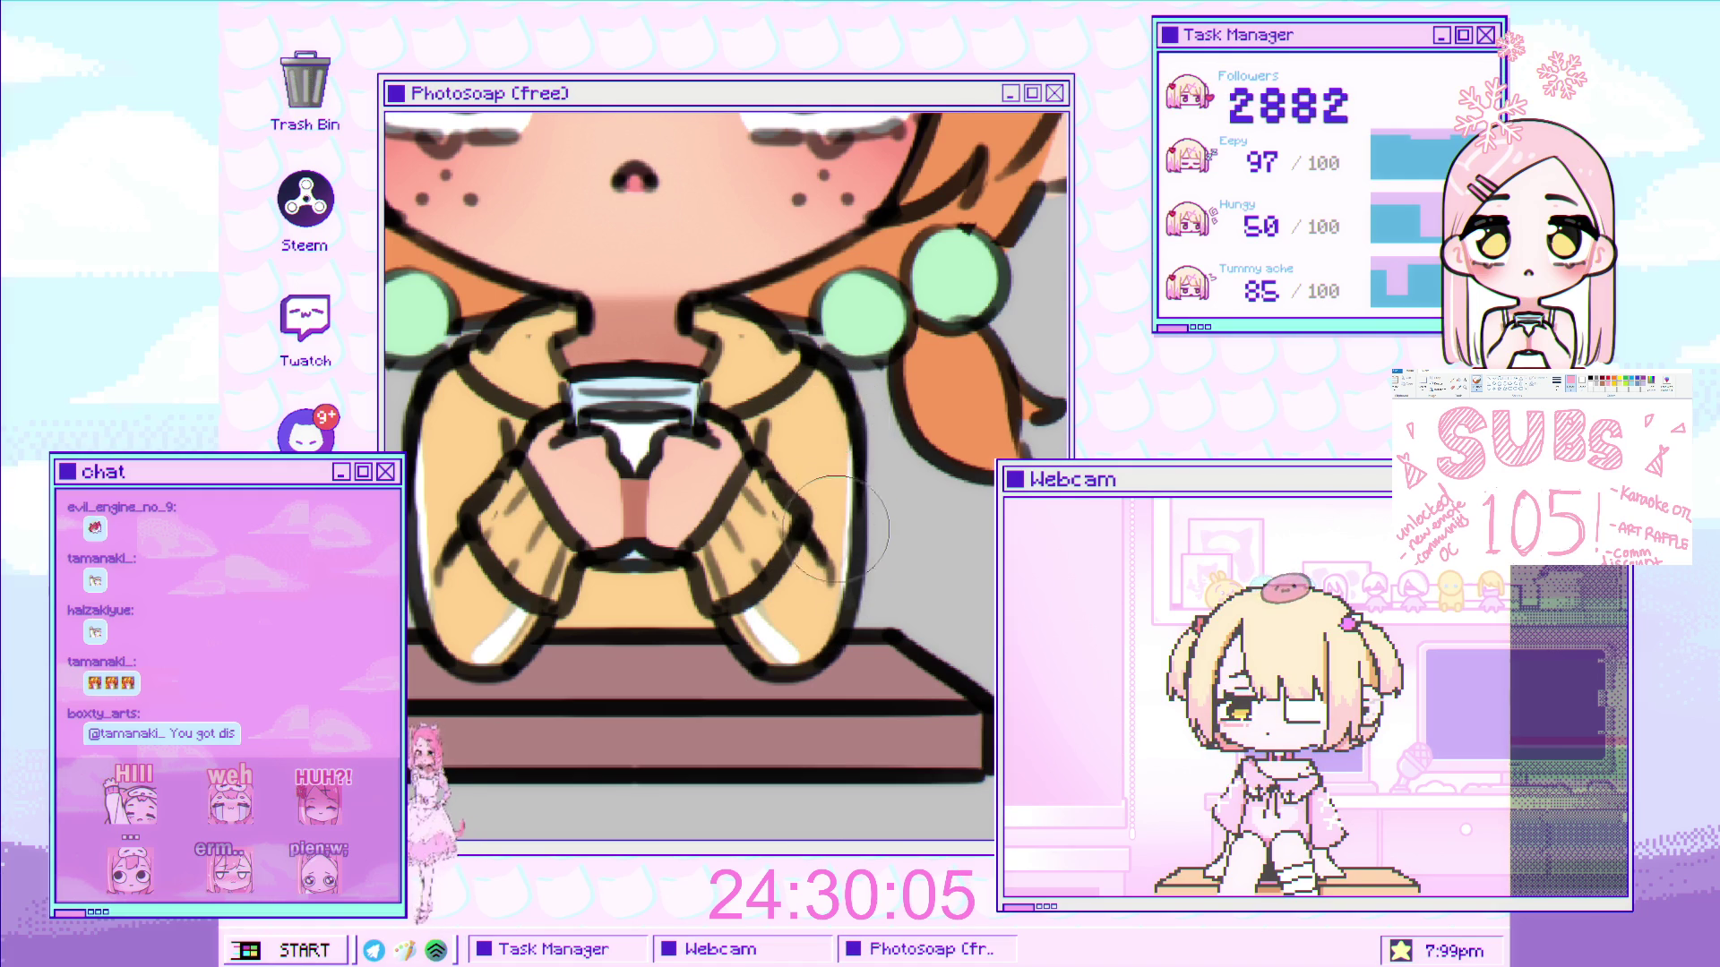
scroll(725, 631, "down", 5)
scroll(725, 631, "up", 5)
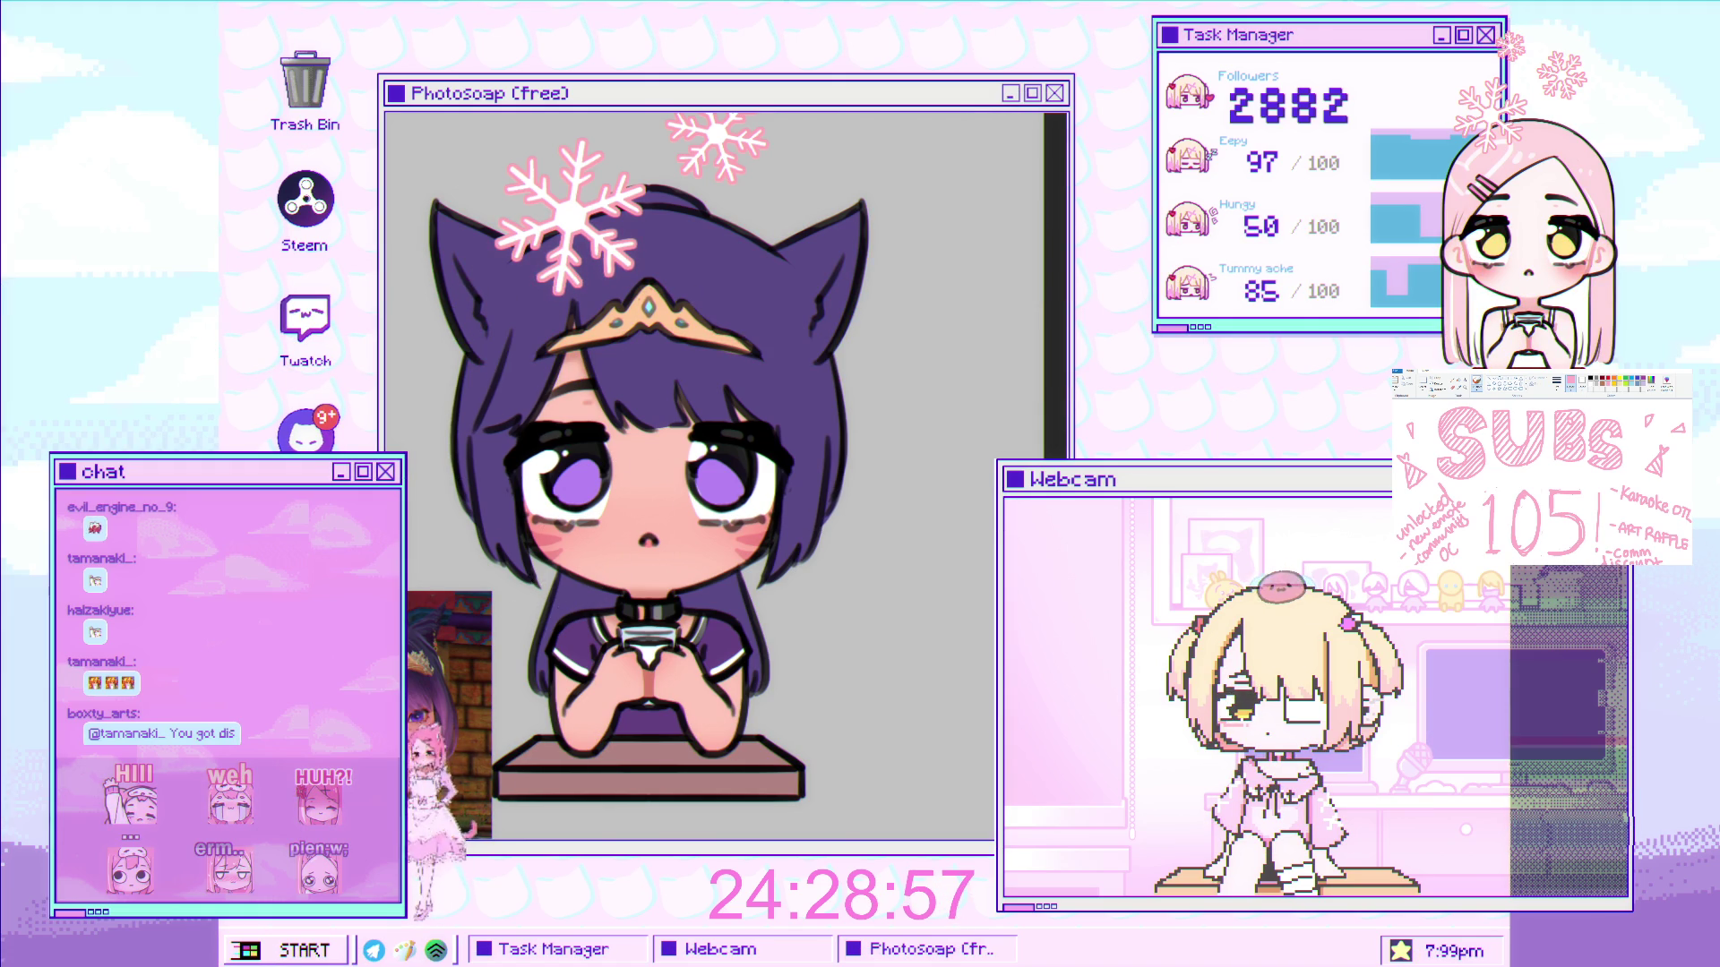
- Enlarge the brush and paint pink shading inside the chibi's left cat ear
key("bracketright")
key("bracketright")
key("bracketright")
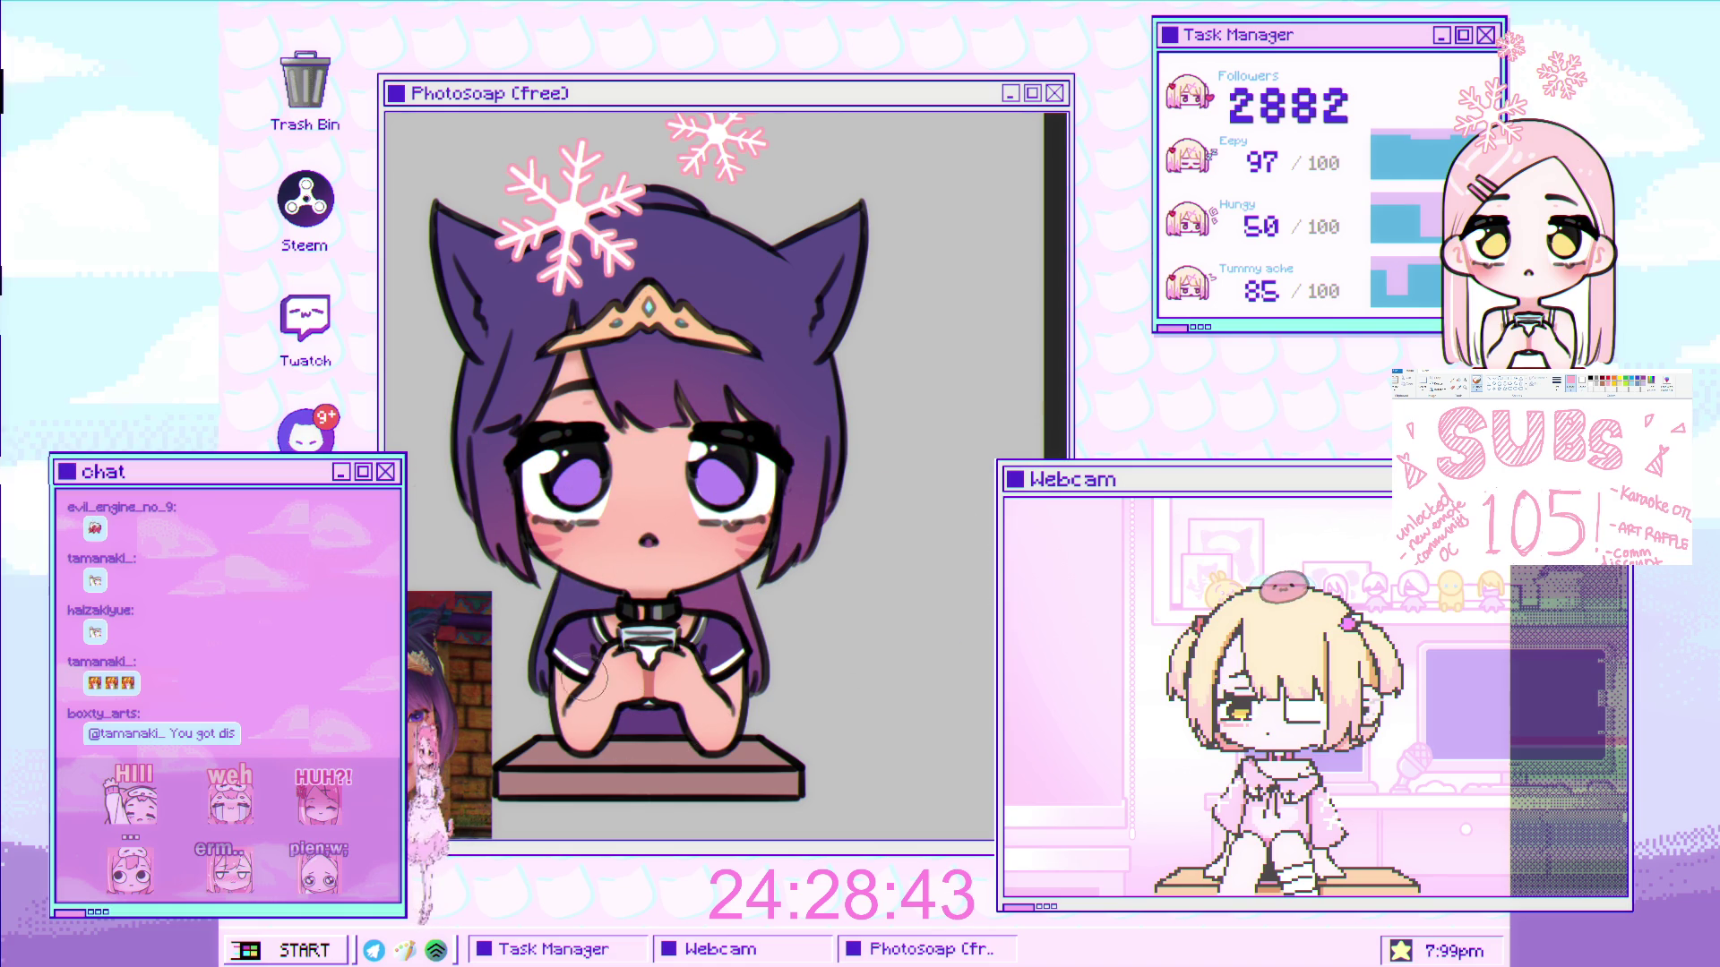
key("bracketright")
key("bracketright")
key("bracketright")
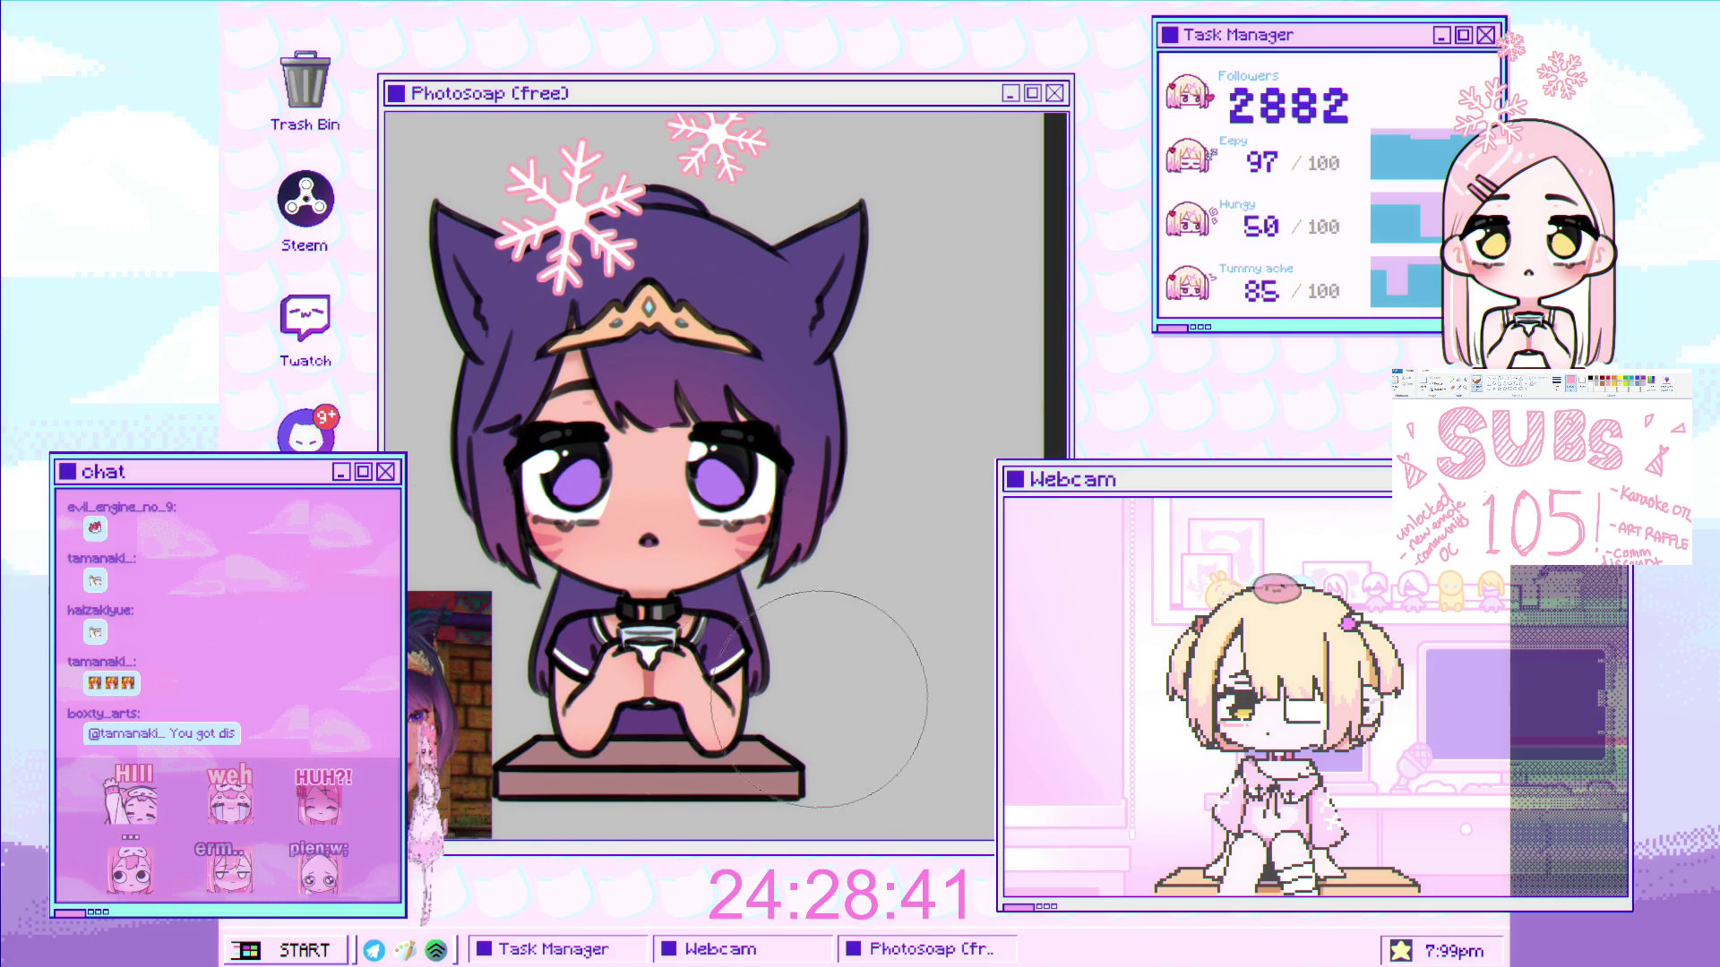
scroll(815, 536, "down", 1)
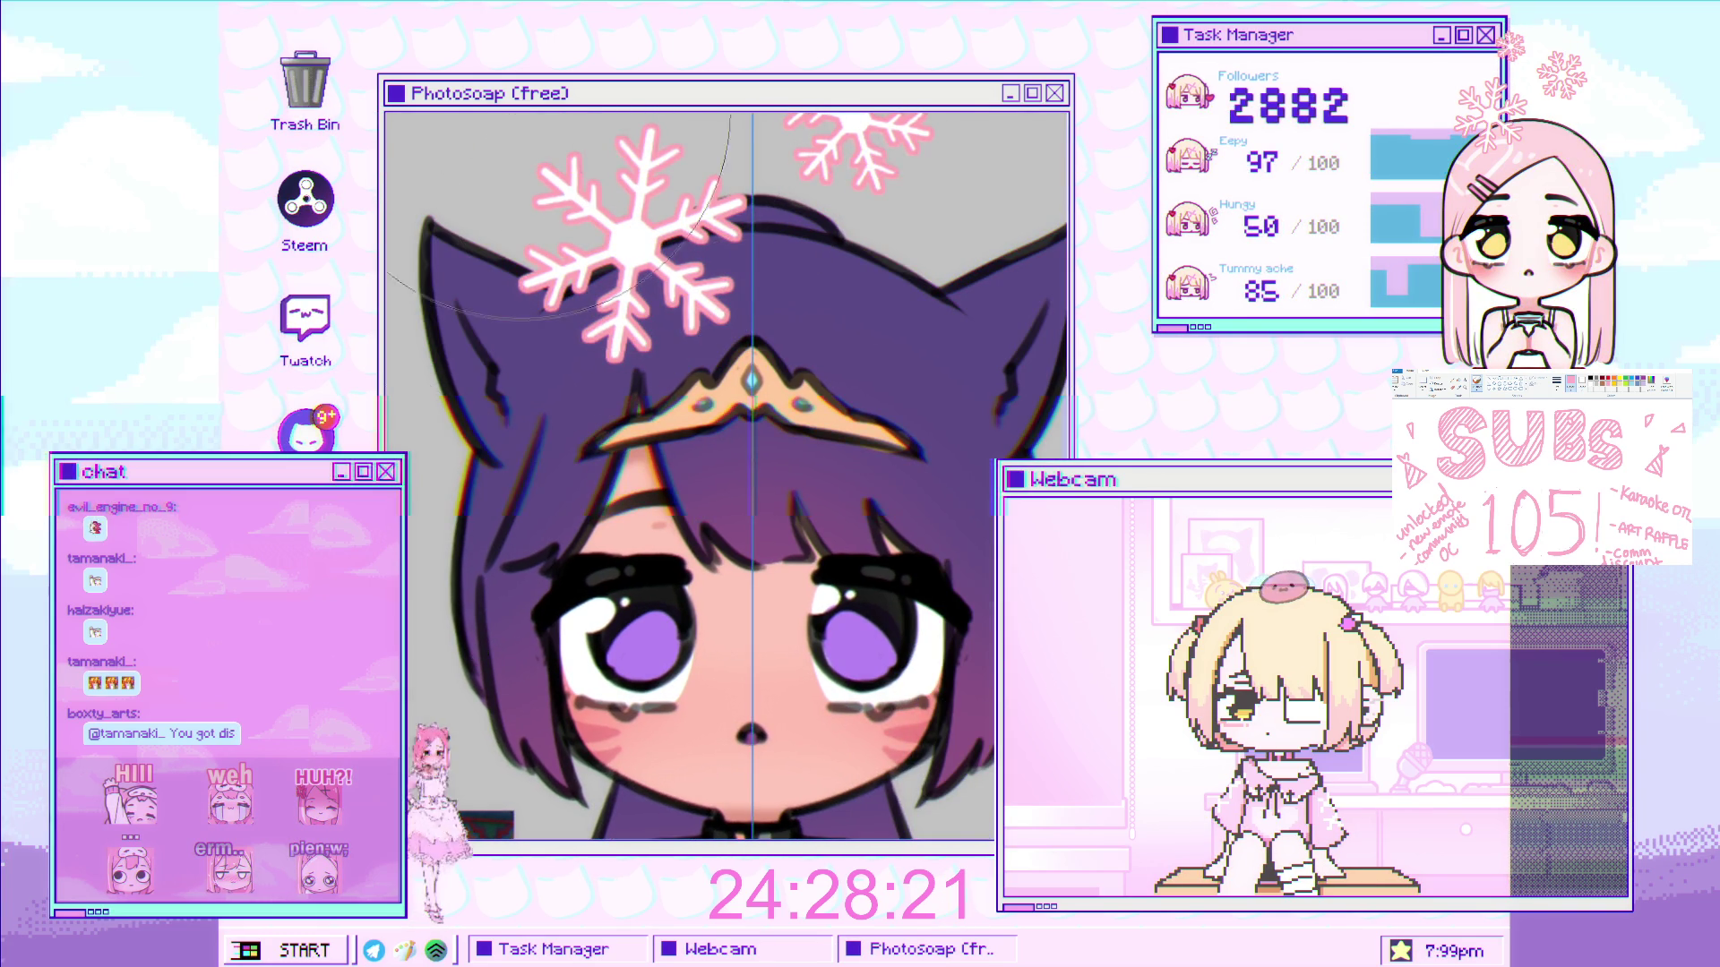
left_click(463, 386)
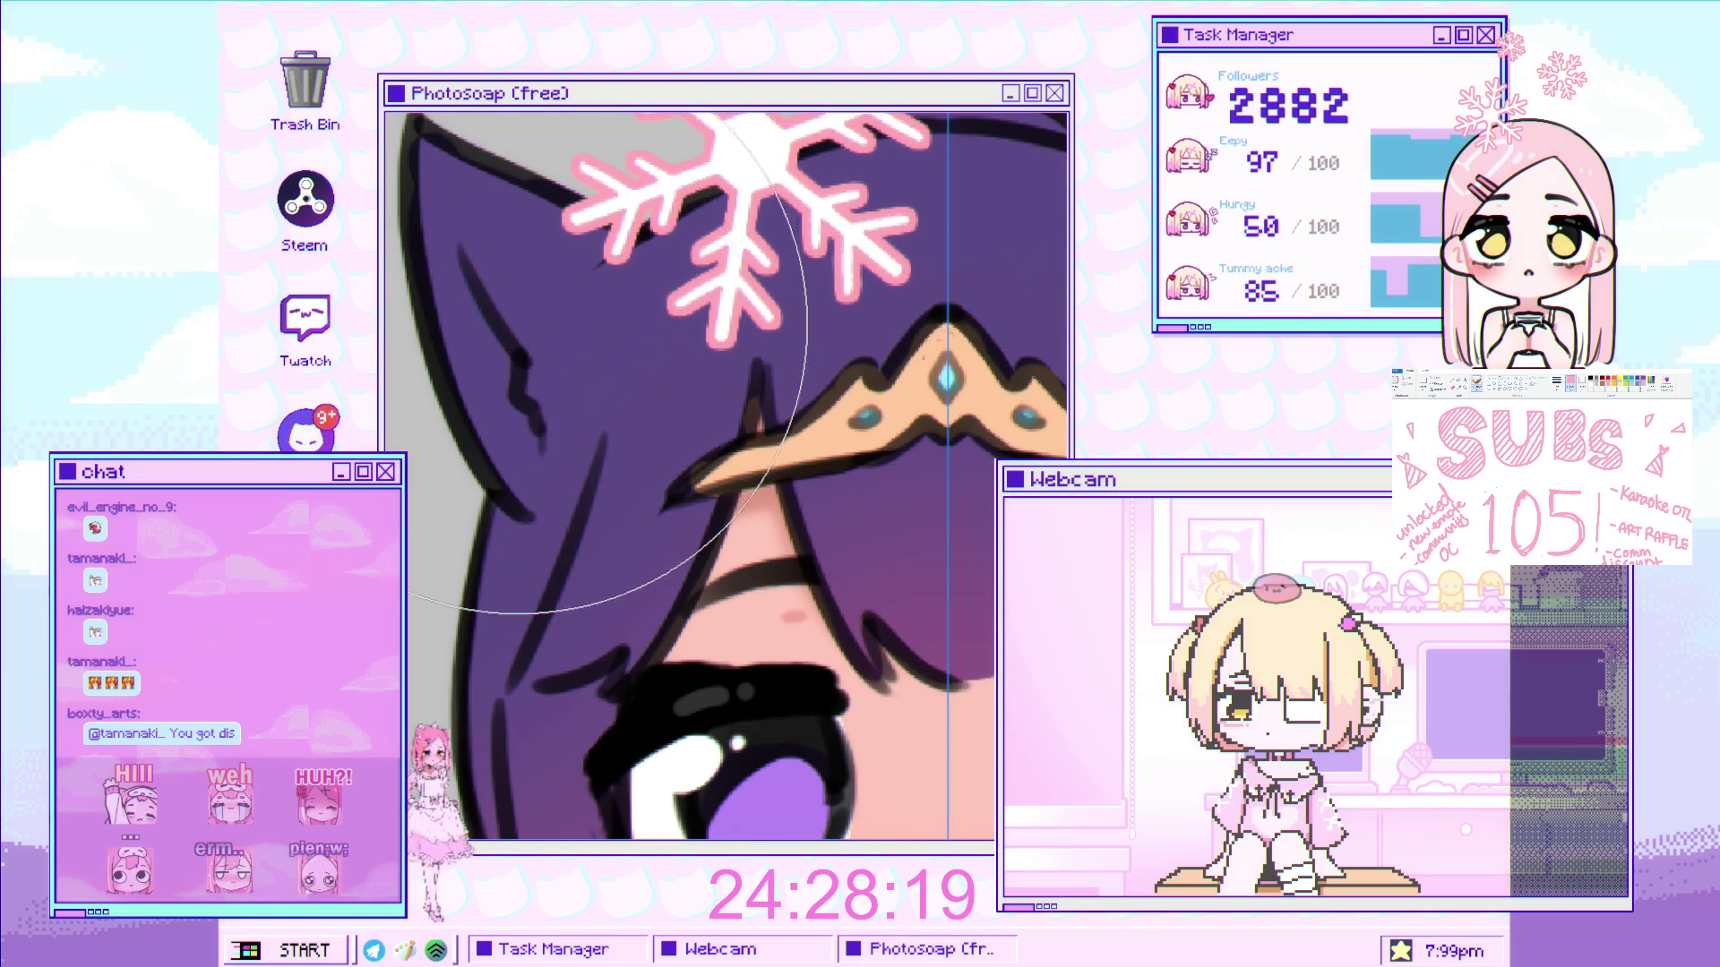
left_click_drag(466, 273, 508, 381)
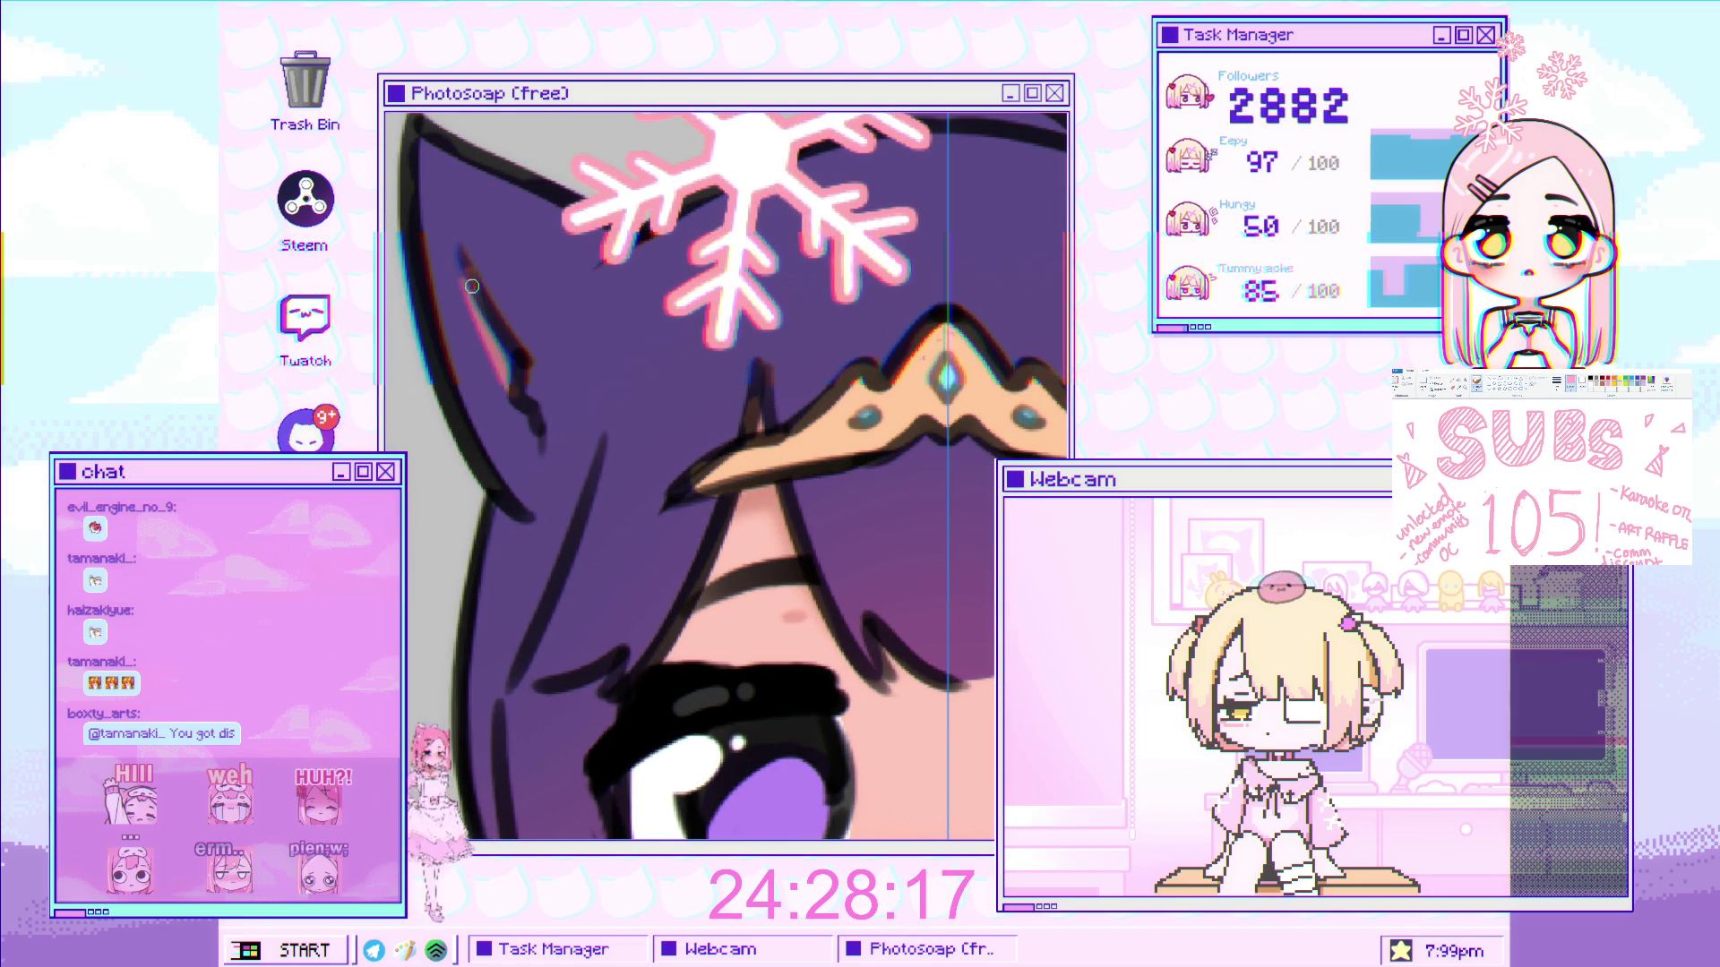
left_click_drag(465, 300, 542, 449)
left_click_drag(511, 388, 488, 315)
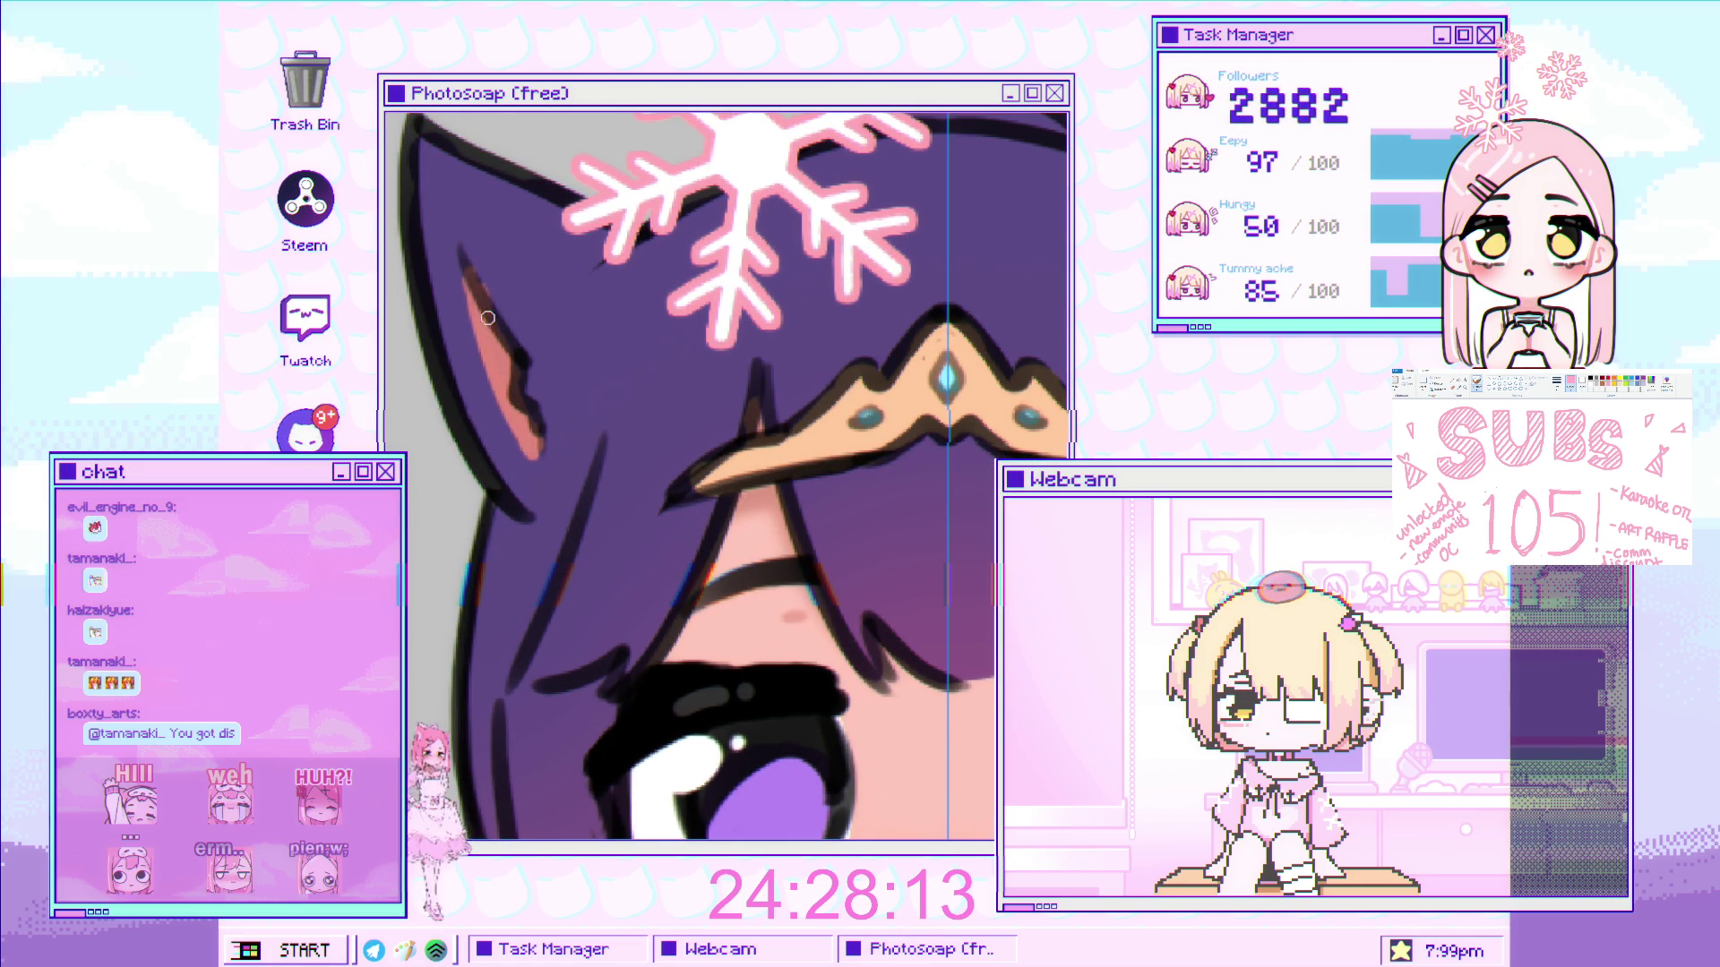
scroll(556, 324, "down", 5)
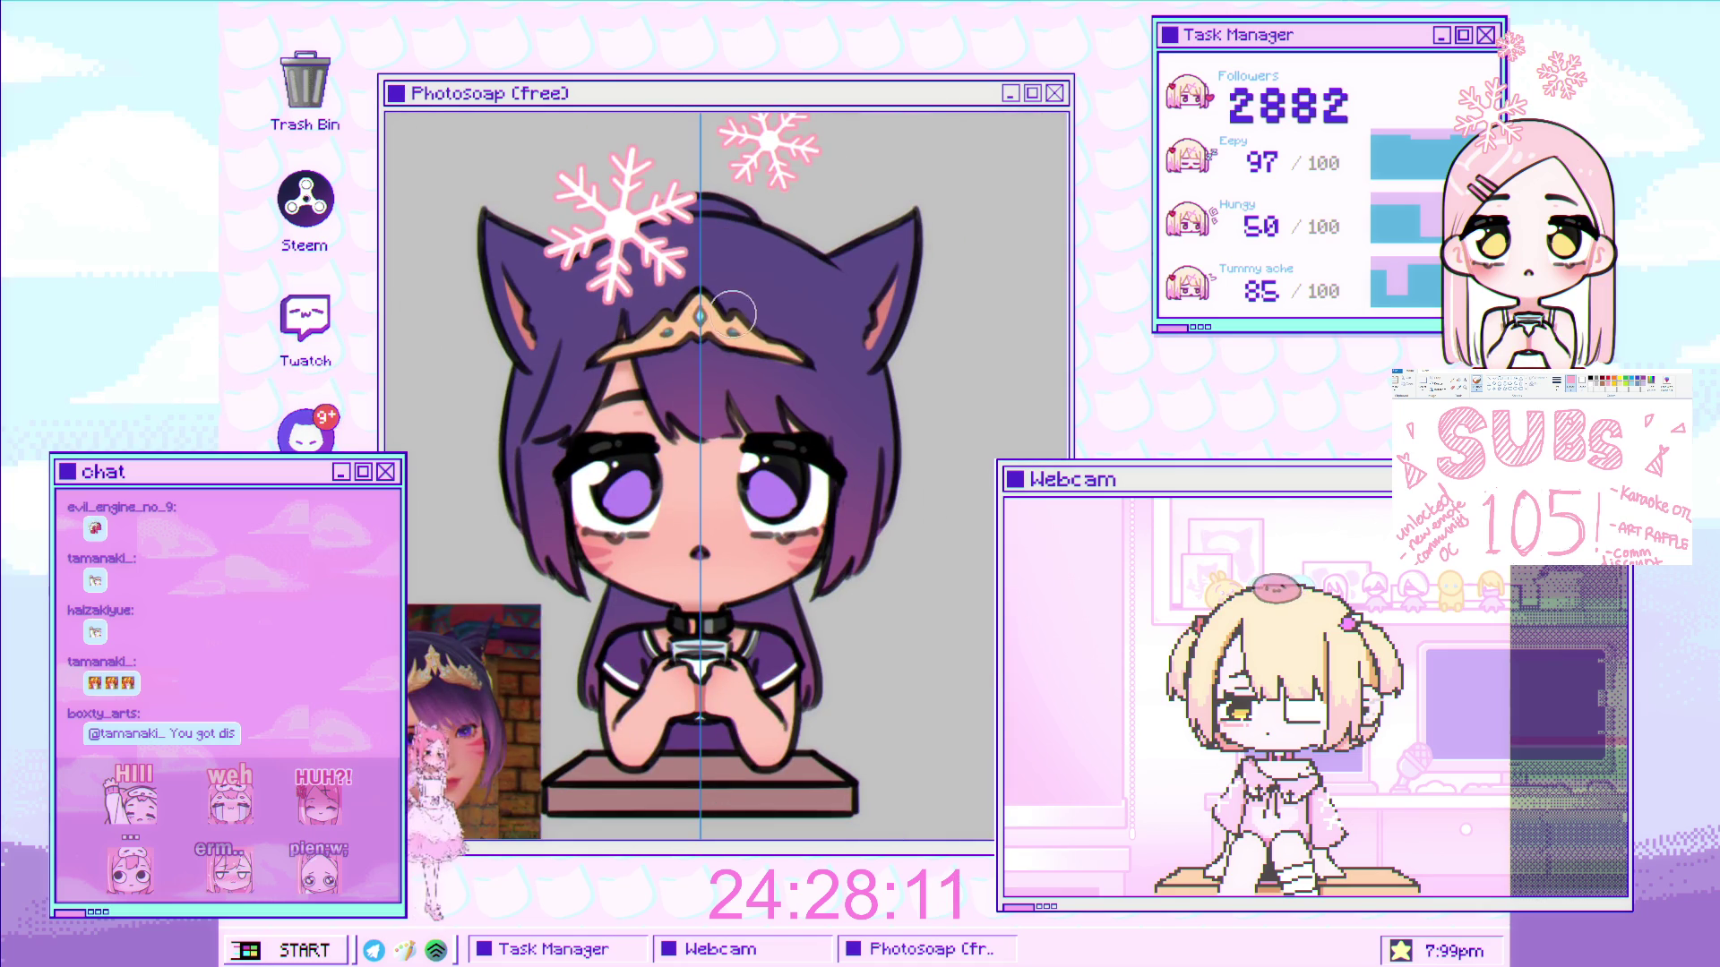
- Zoom in on the purple-haired chibi, then on the white-haired chibi's face
left_click(714, 449)
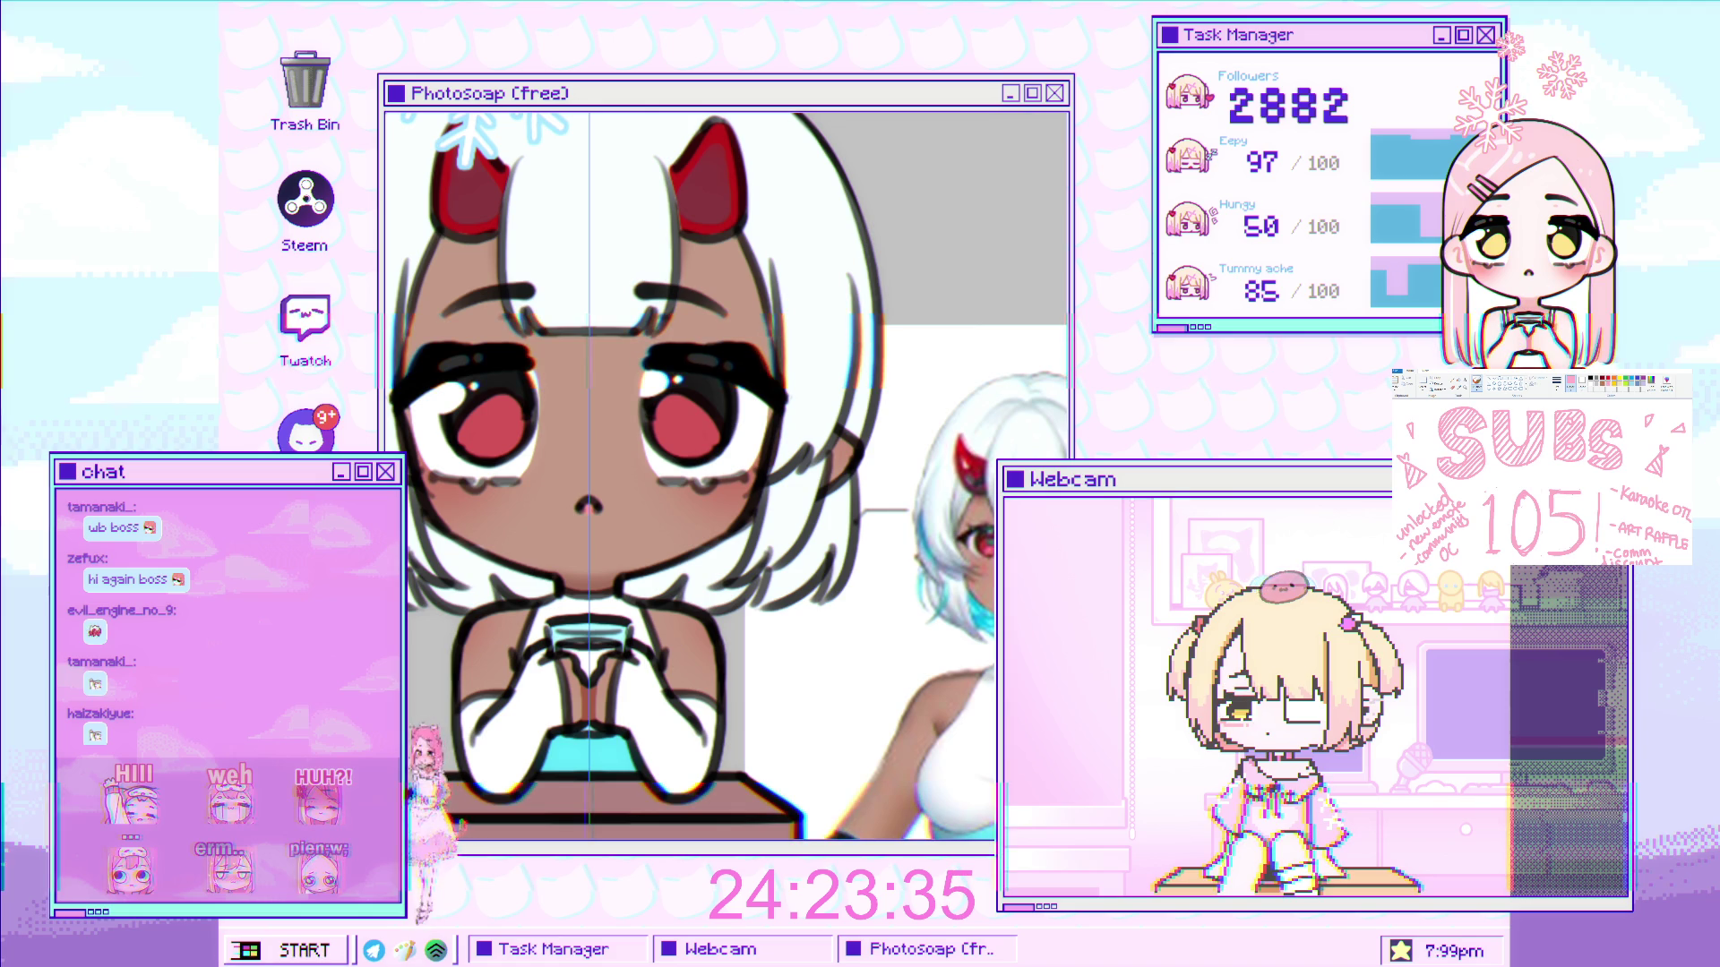
left_click(654, 495)
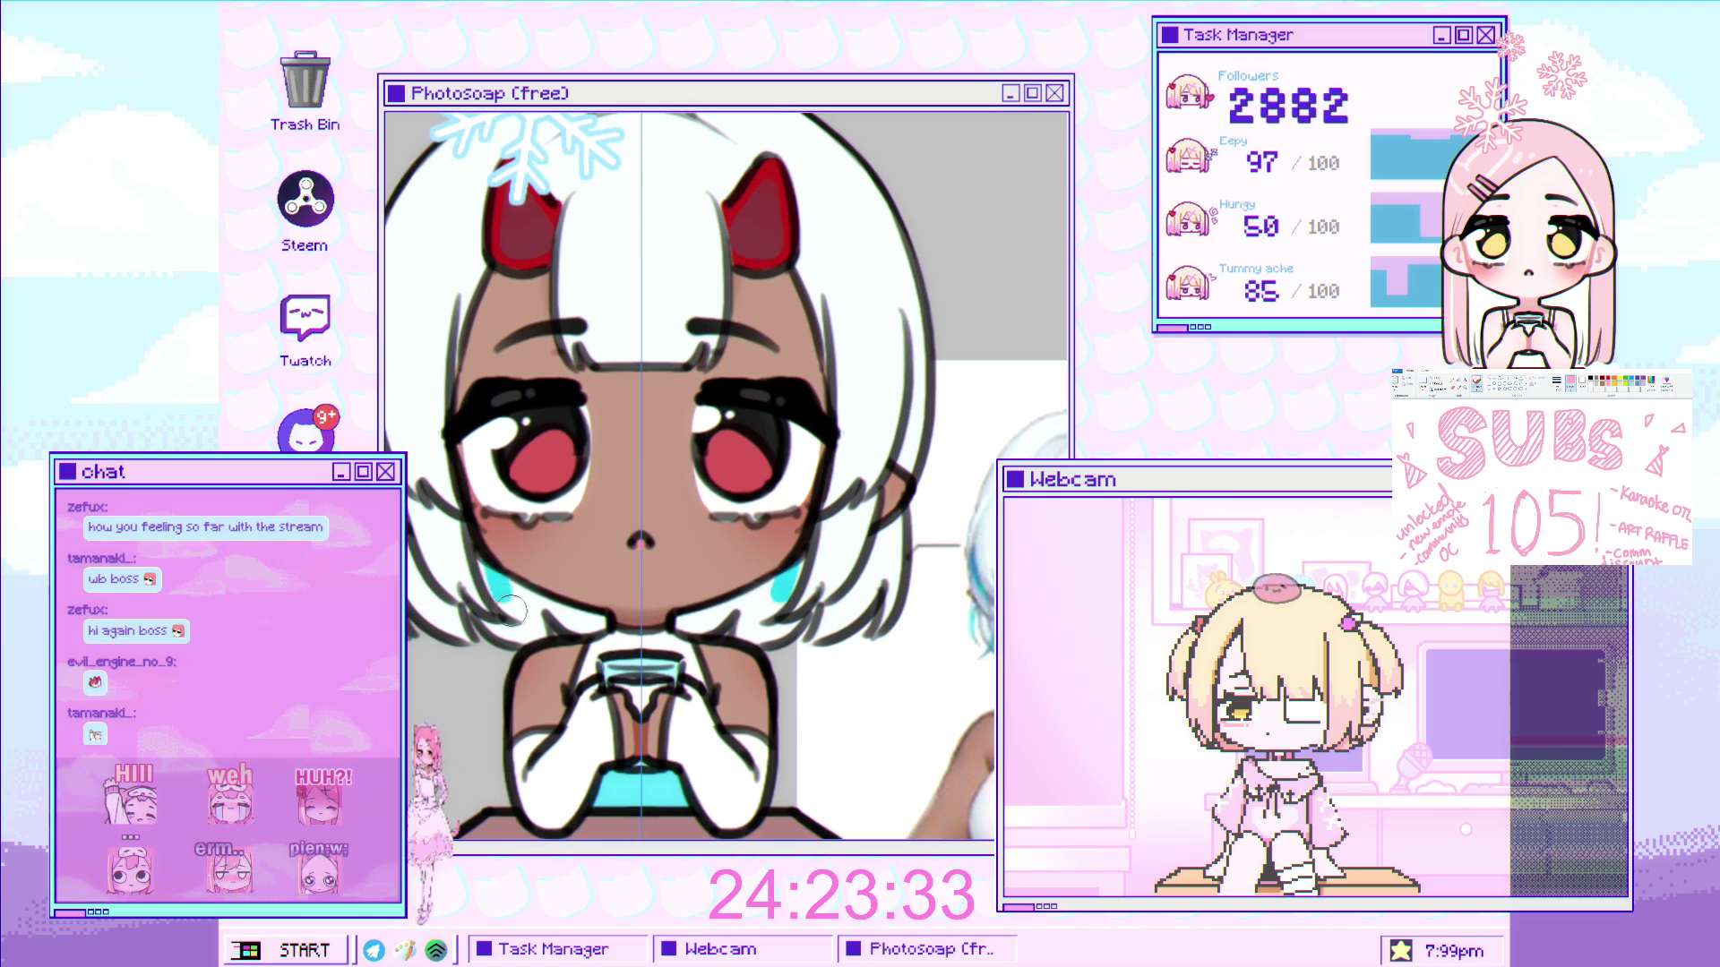
- Paint cyan tips on the white-haired chibi's hair at both sides
mouse_move(492, 565)
left_mouse_down()
mouse_move(524, 614)
mouse_move(501, 627)
mouse_move(579, 623)
left_mouse_up()
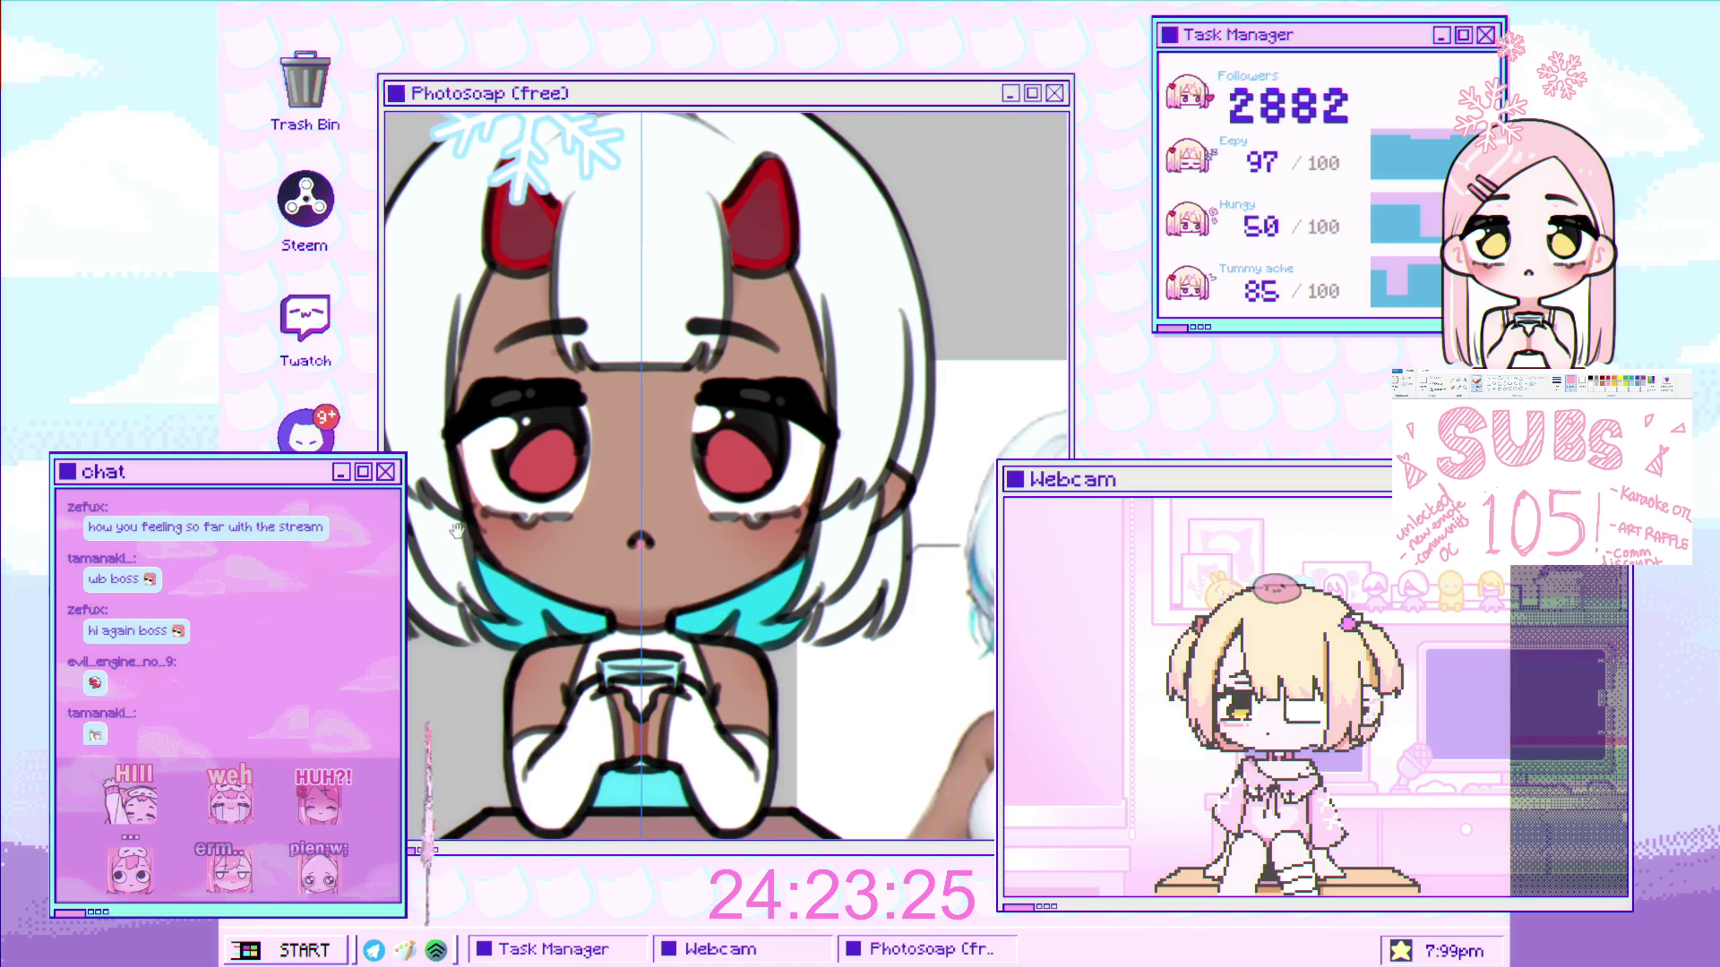
scroll(475, 530, "down", 3)
scroll(475, 530, "up", 1)
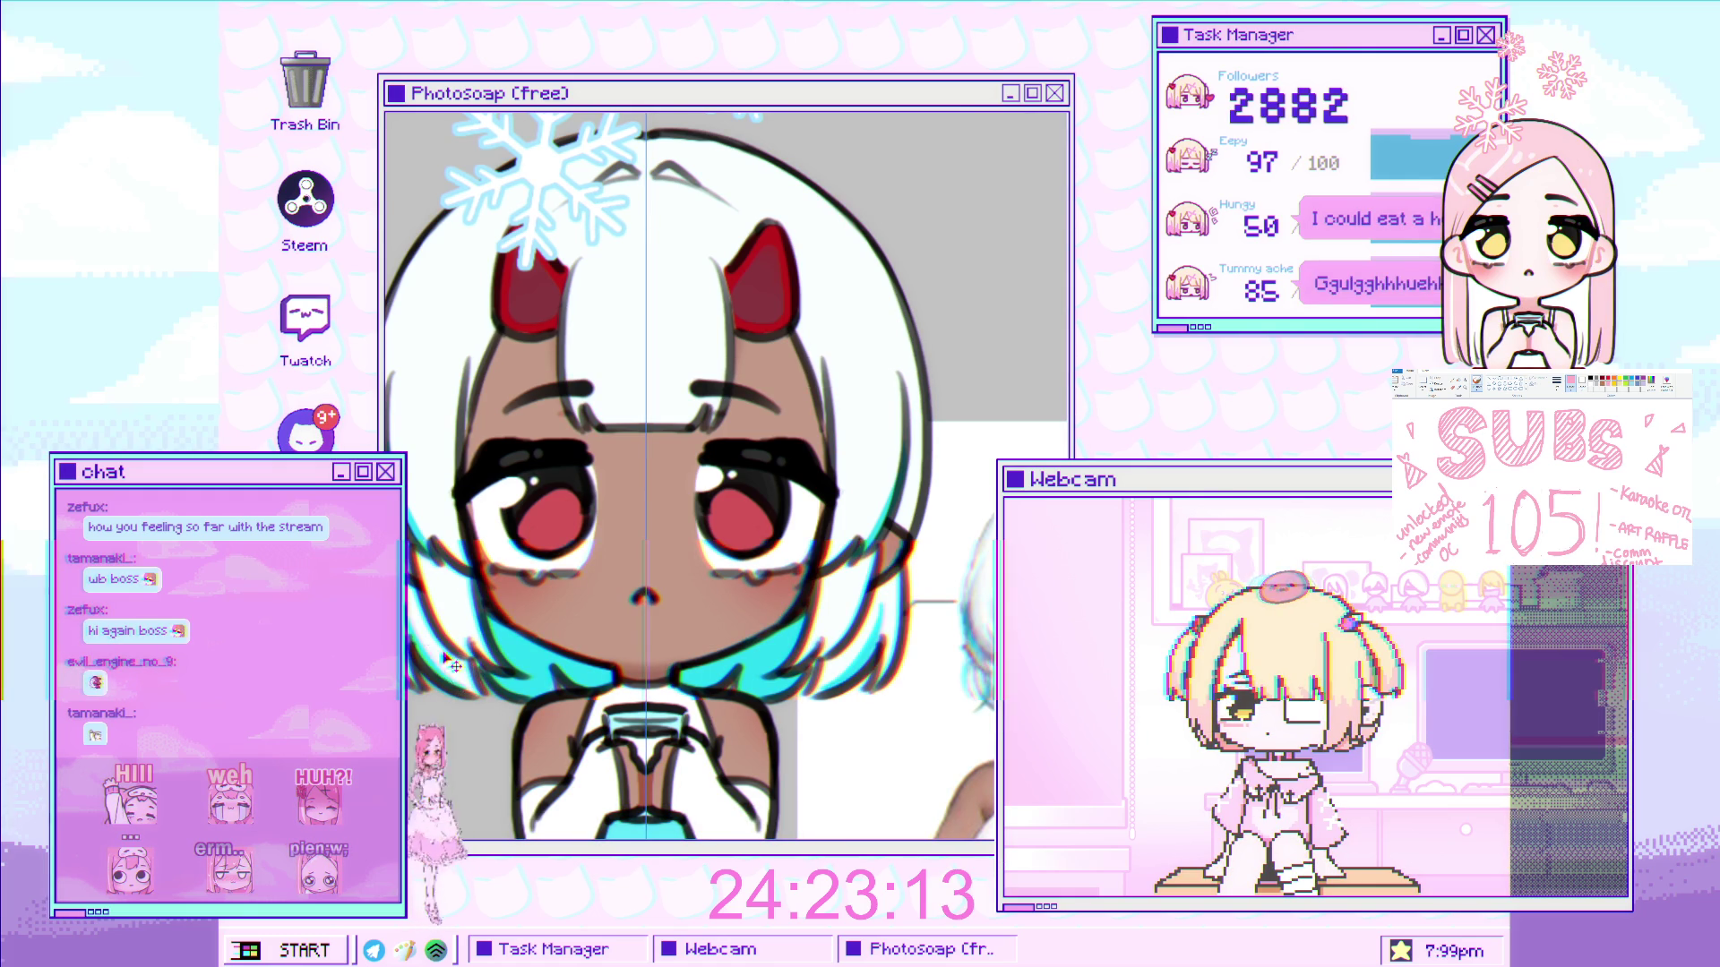
scroll(627, 538, "down", 3)
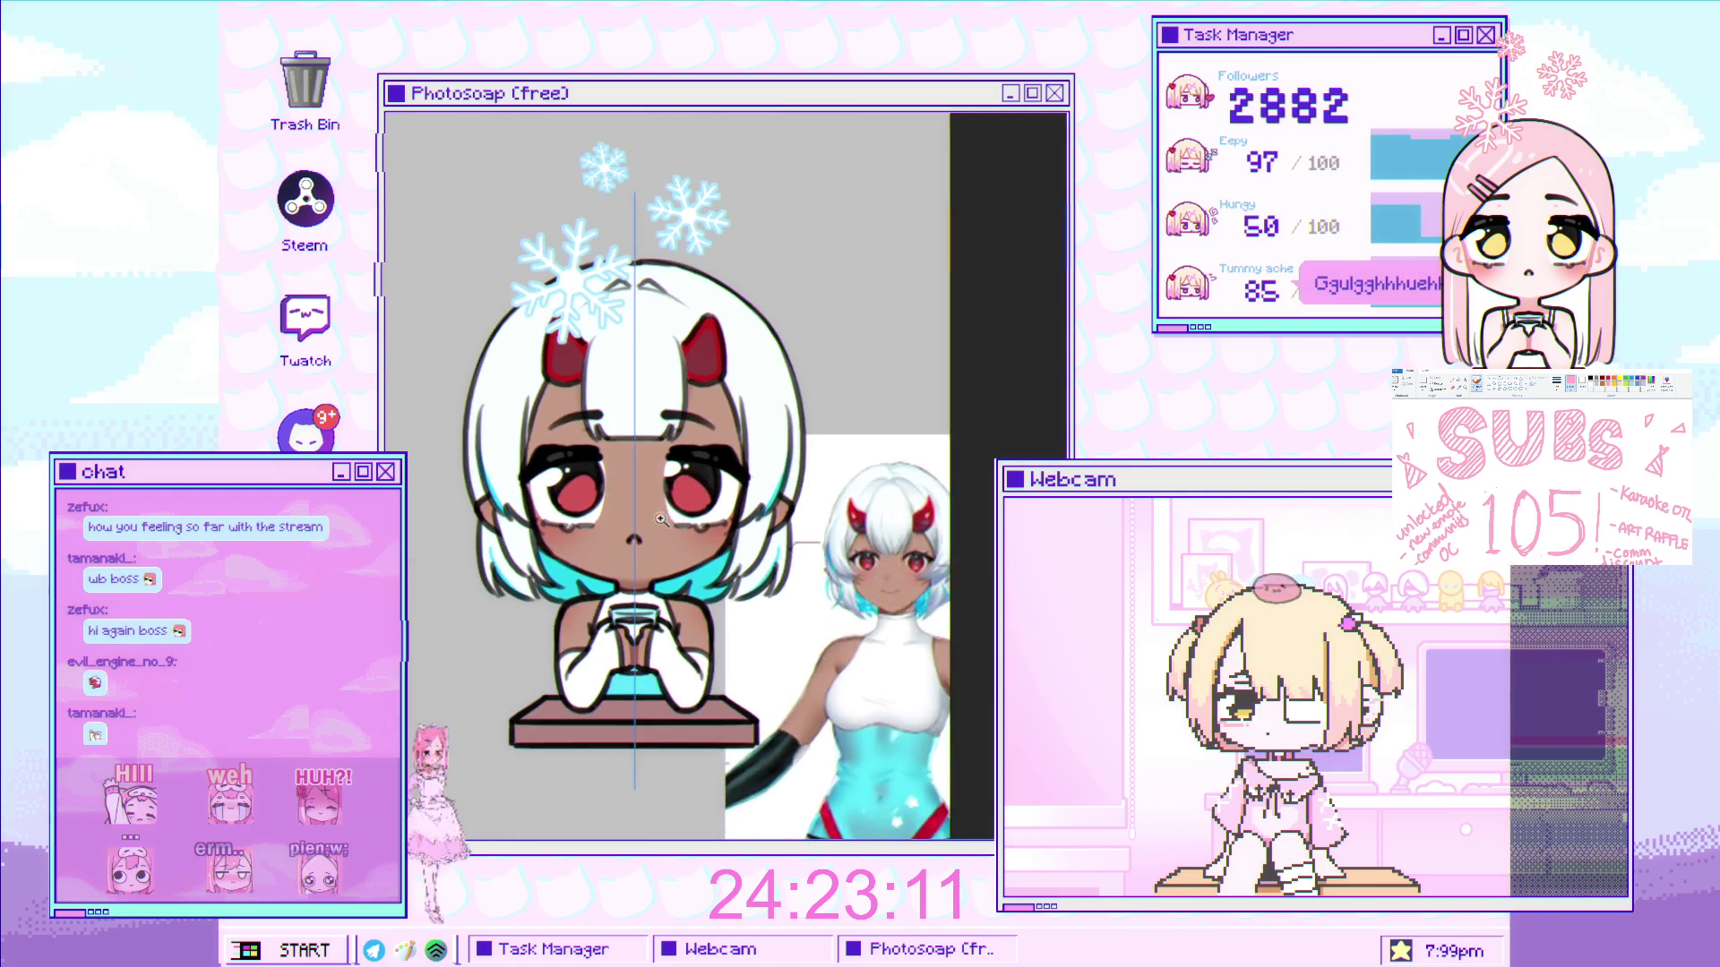
scroll(704, 488, "up", 1)
scroll(704, 488, "up", 1)
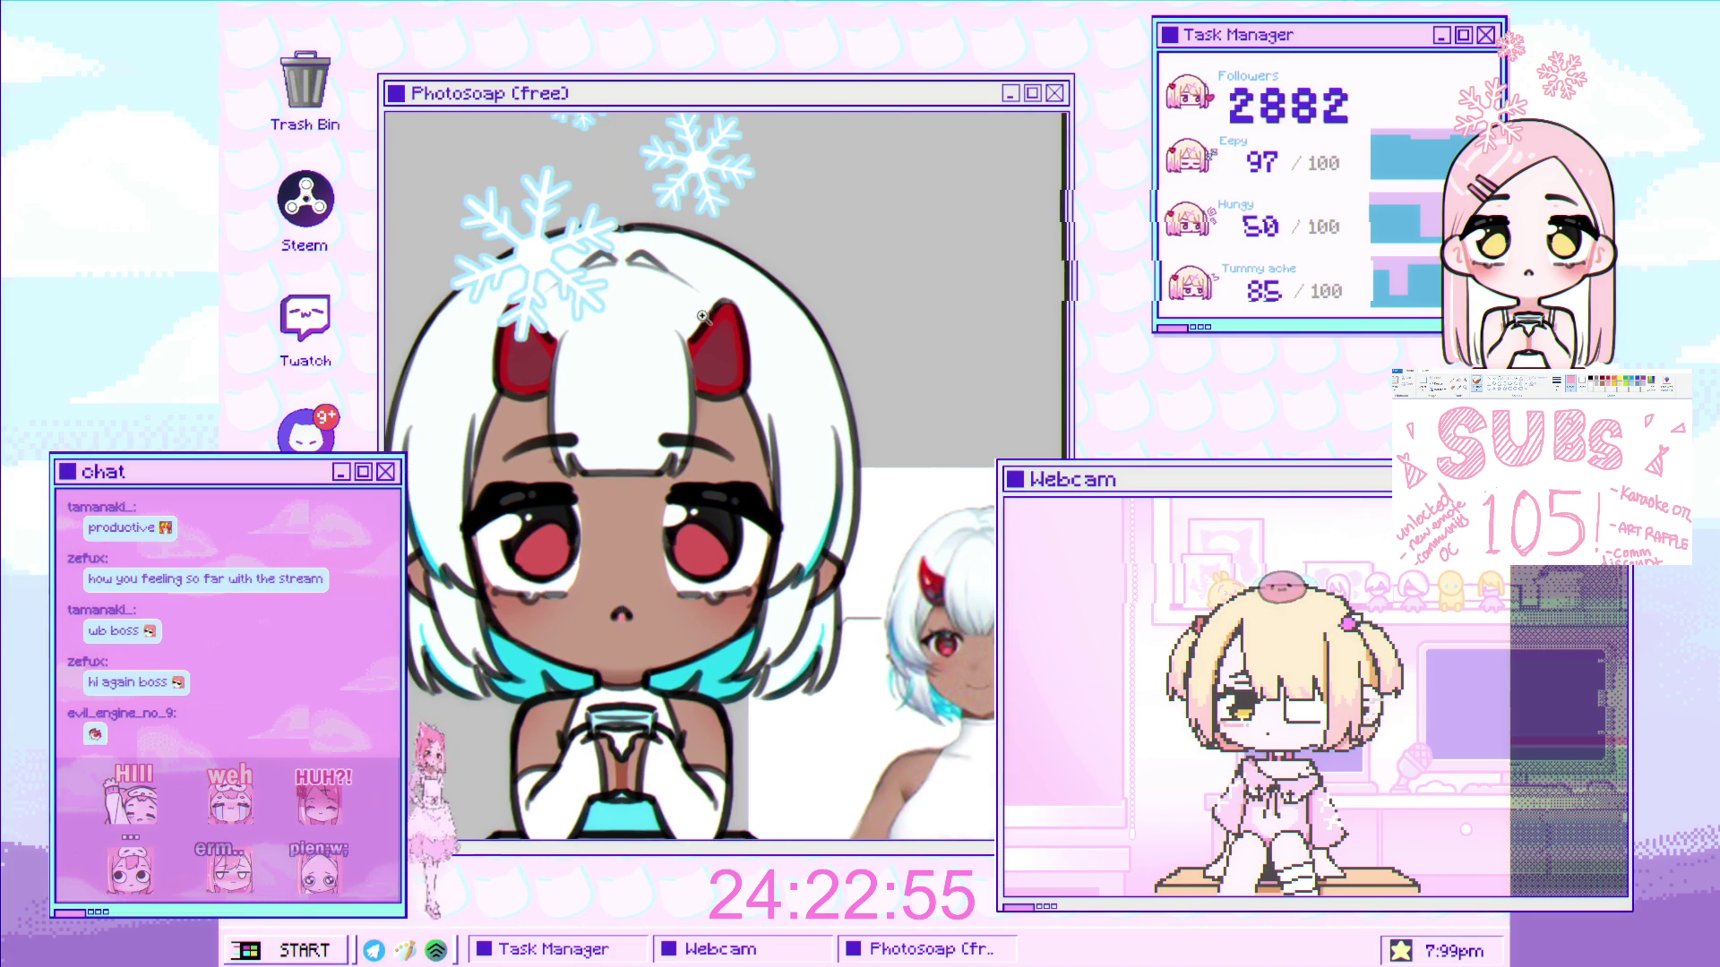
- Recentre the view and paint a light pink highlight stroke along the red horn
key("ctrl+minus")
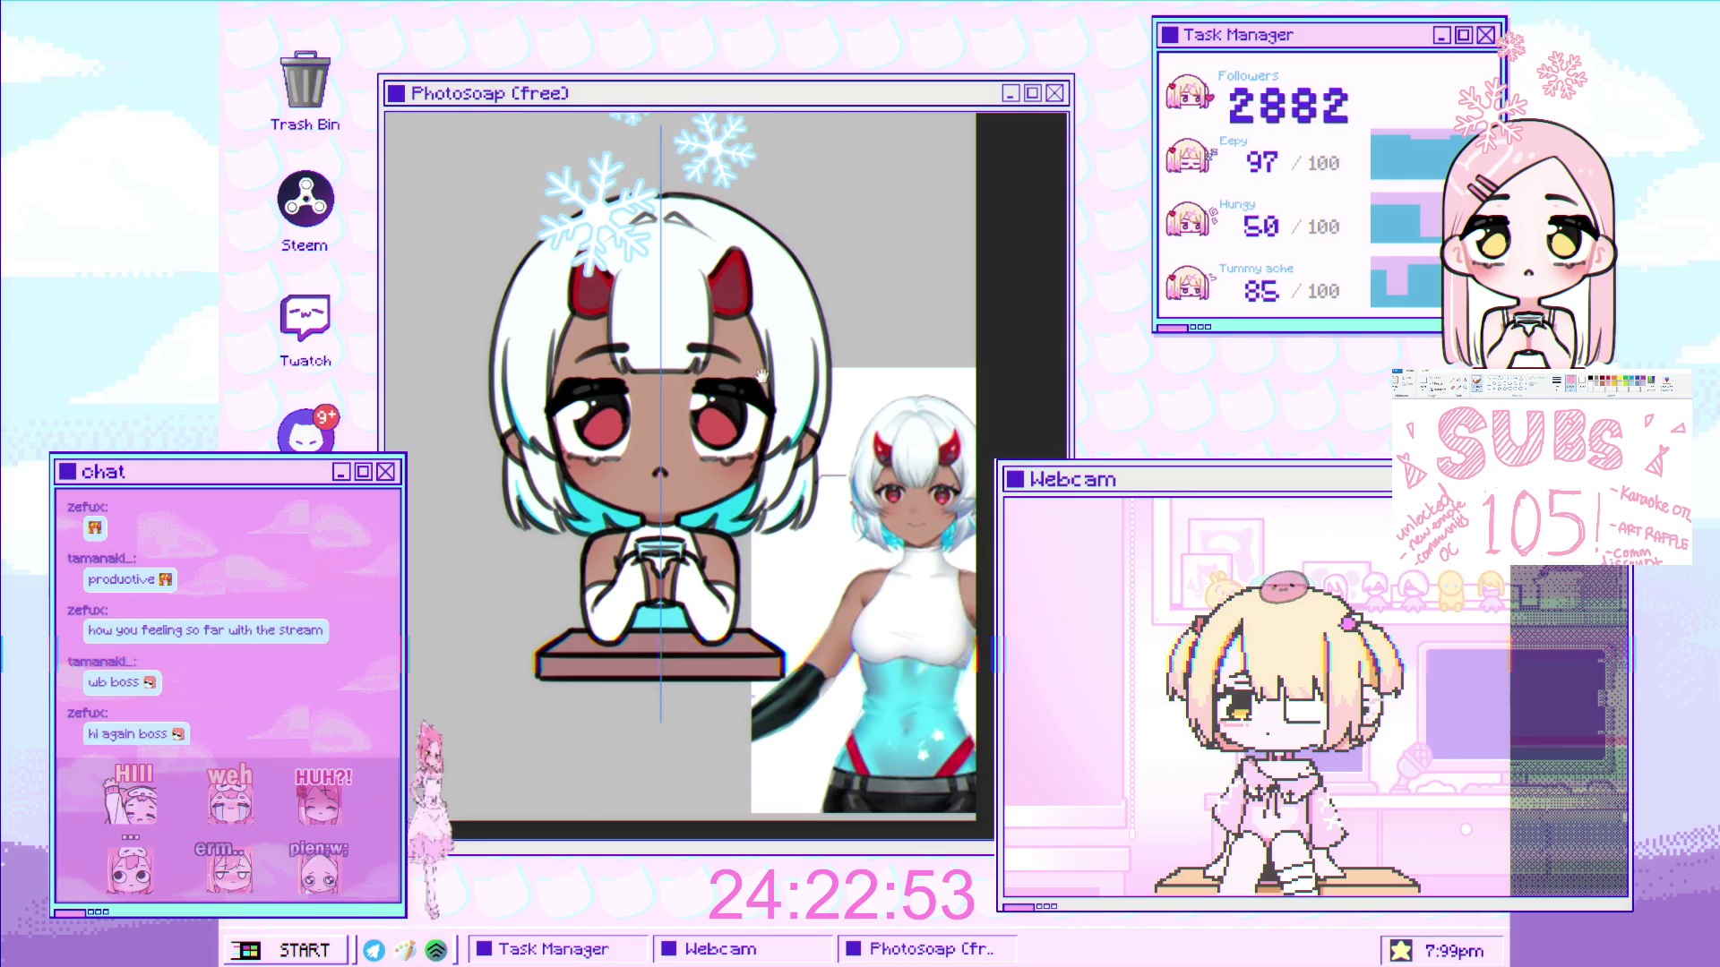
left_click_drag(763, 374, 763, 415)
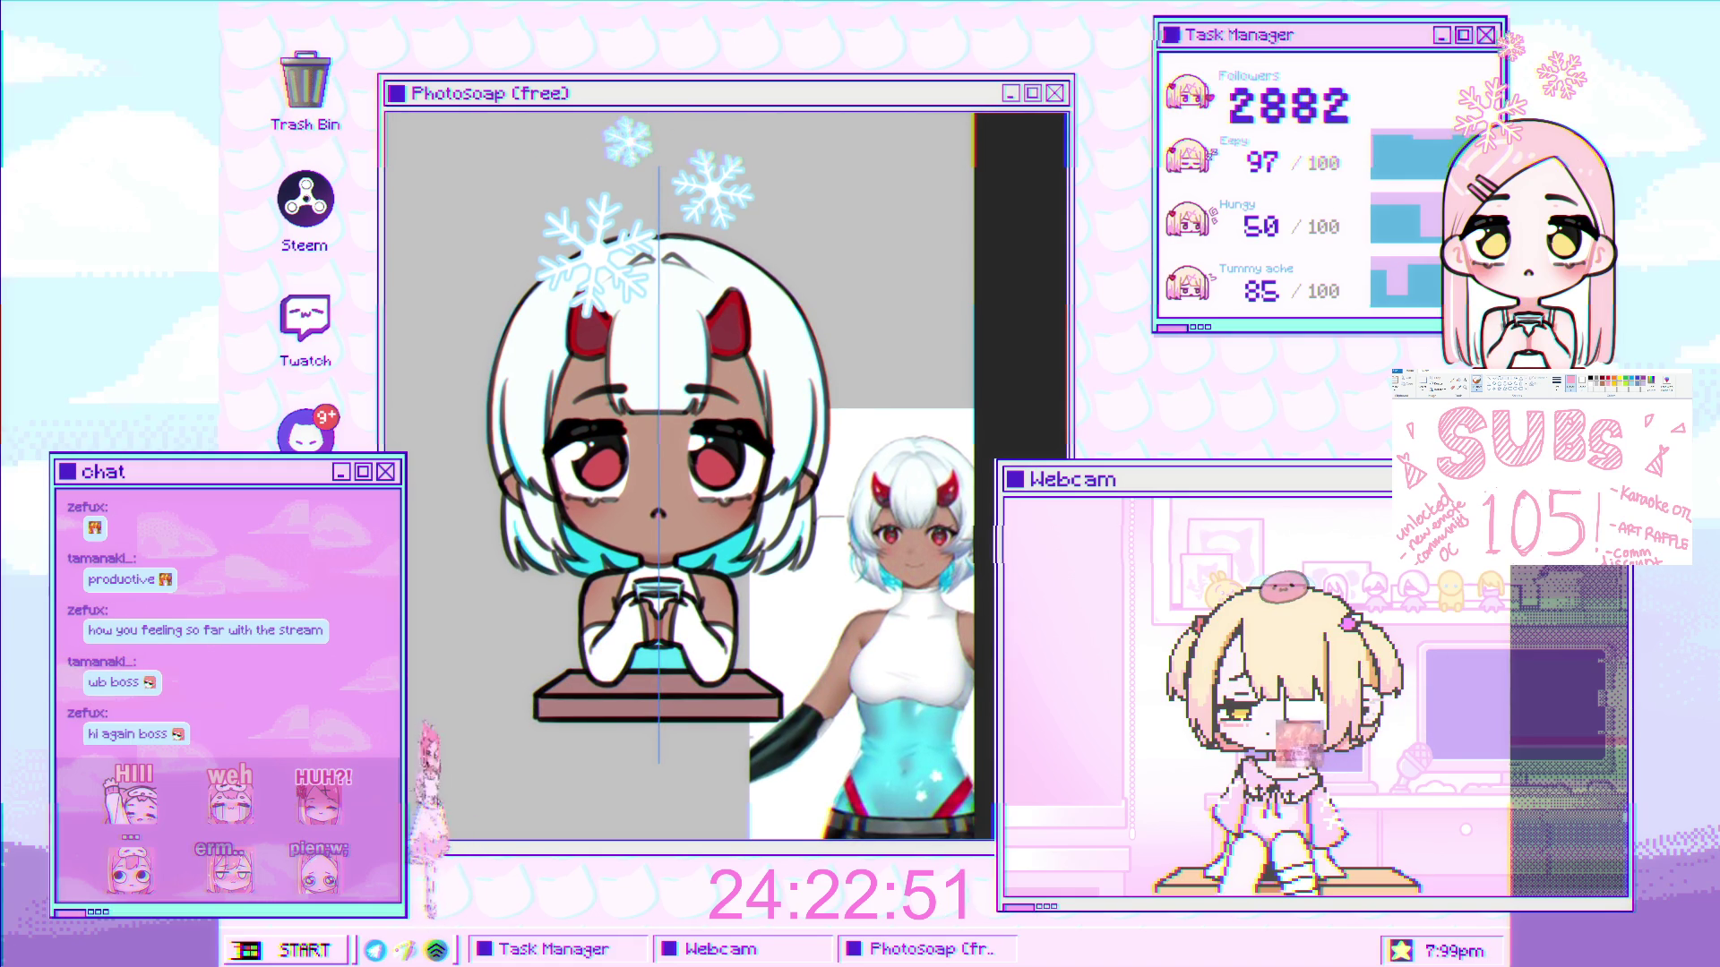
scroll(631, 196, "up", 3)
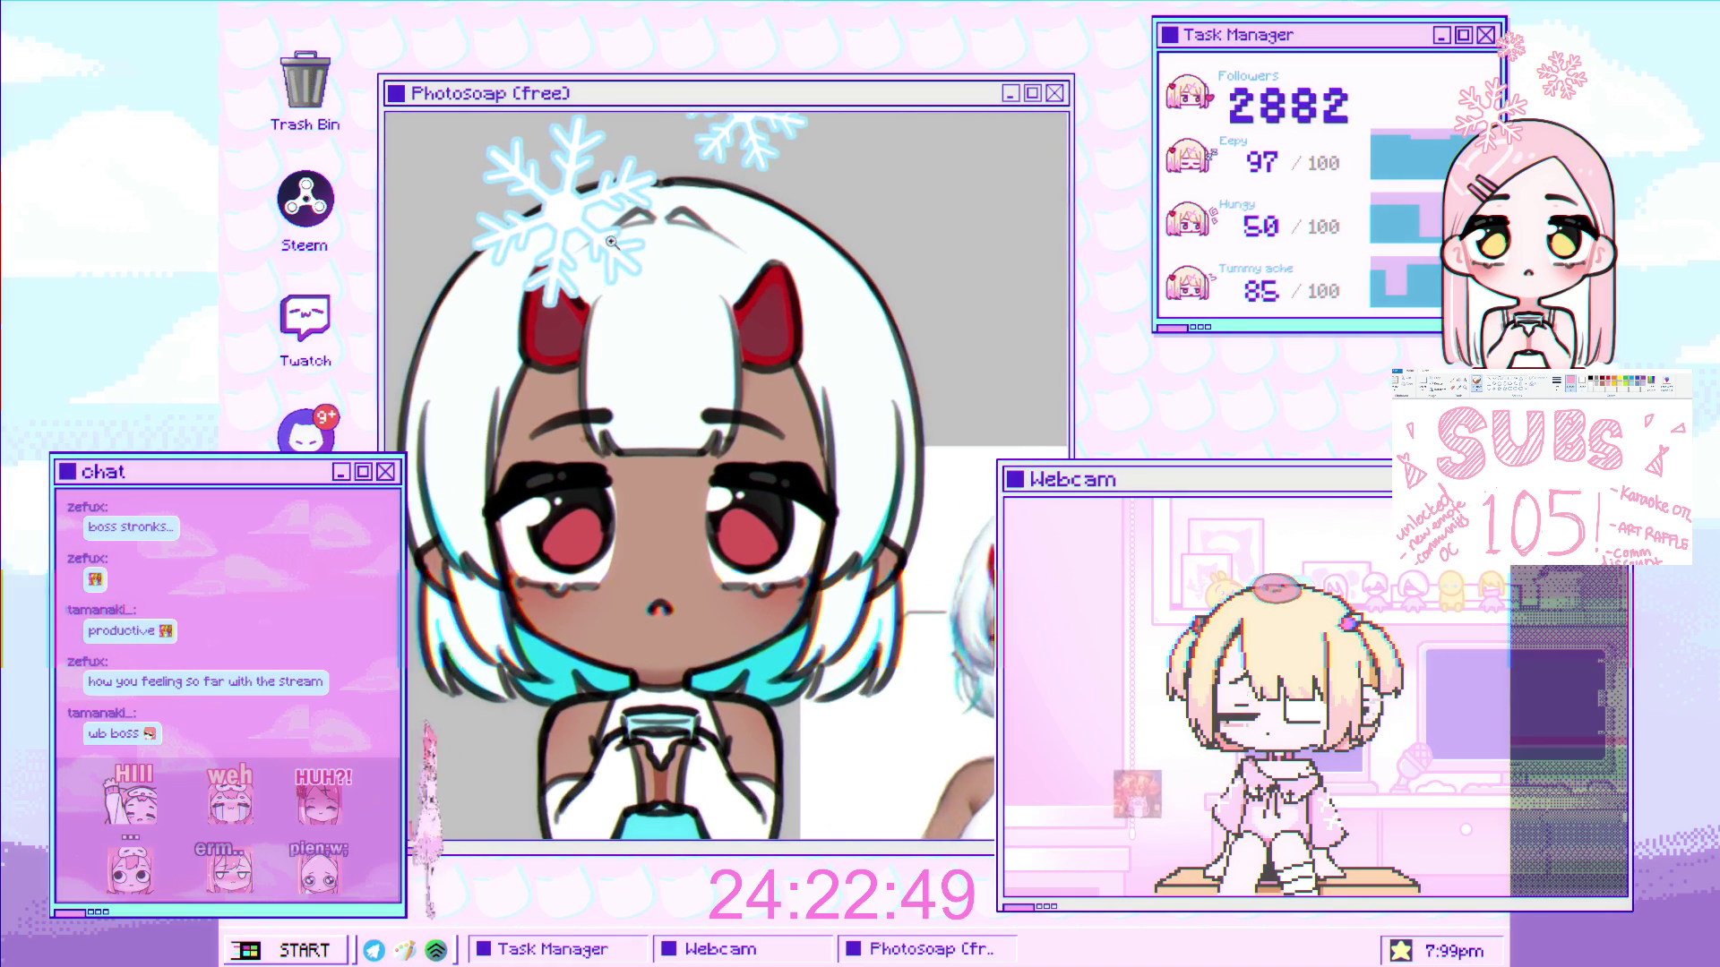
scroll(630, 197, "down", 2)
scroll(631, 196, "up", 2)
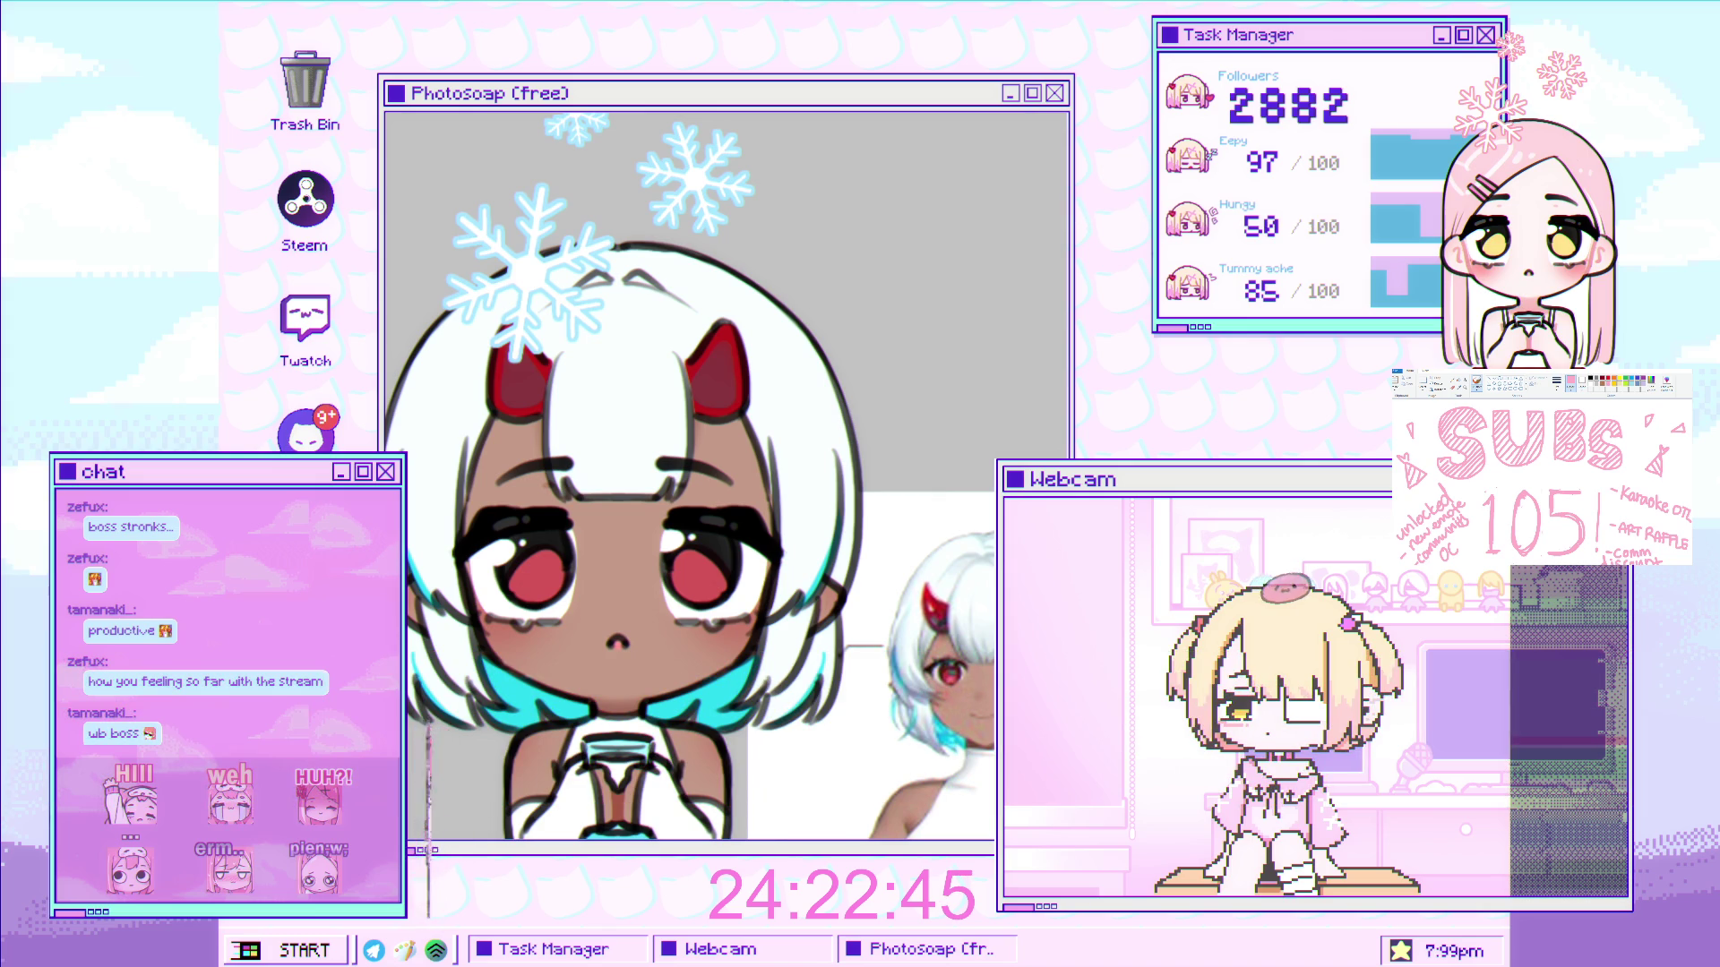
scroll(476, 358, "up", 1)
scroll(475, 358, "up", 3)
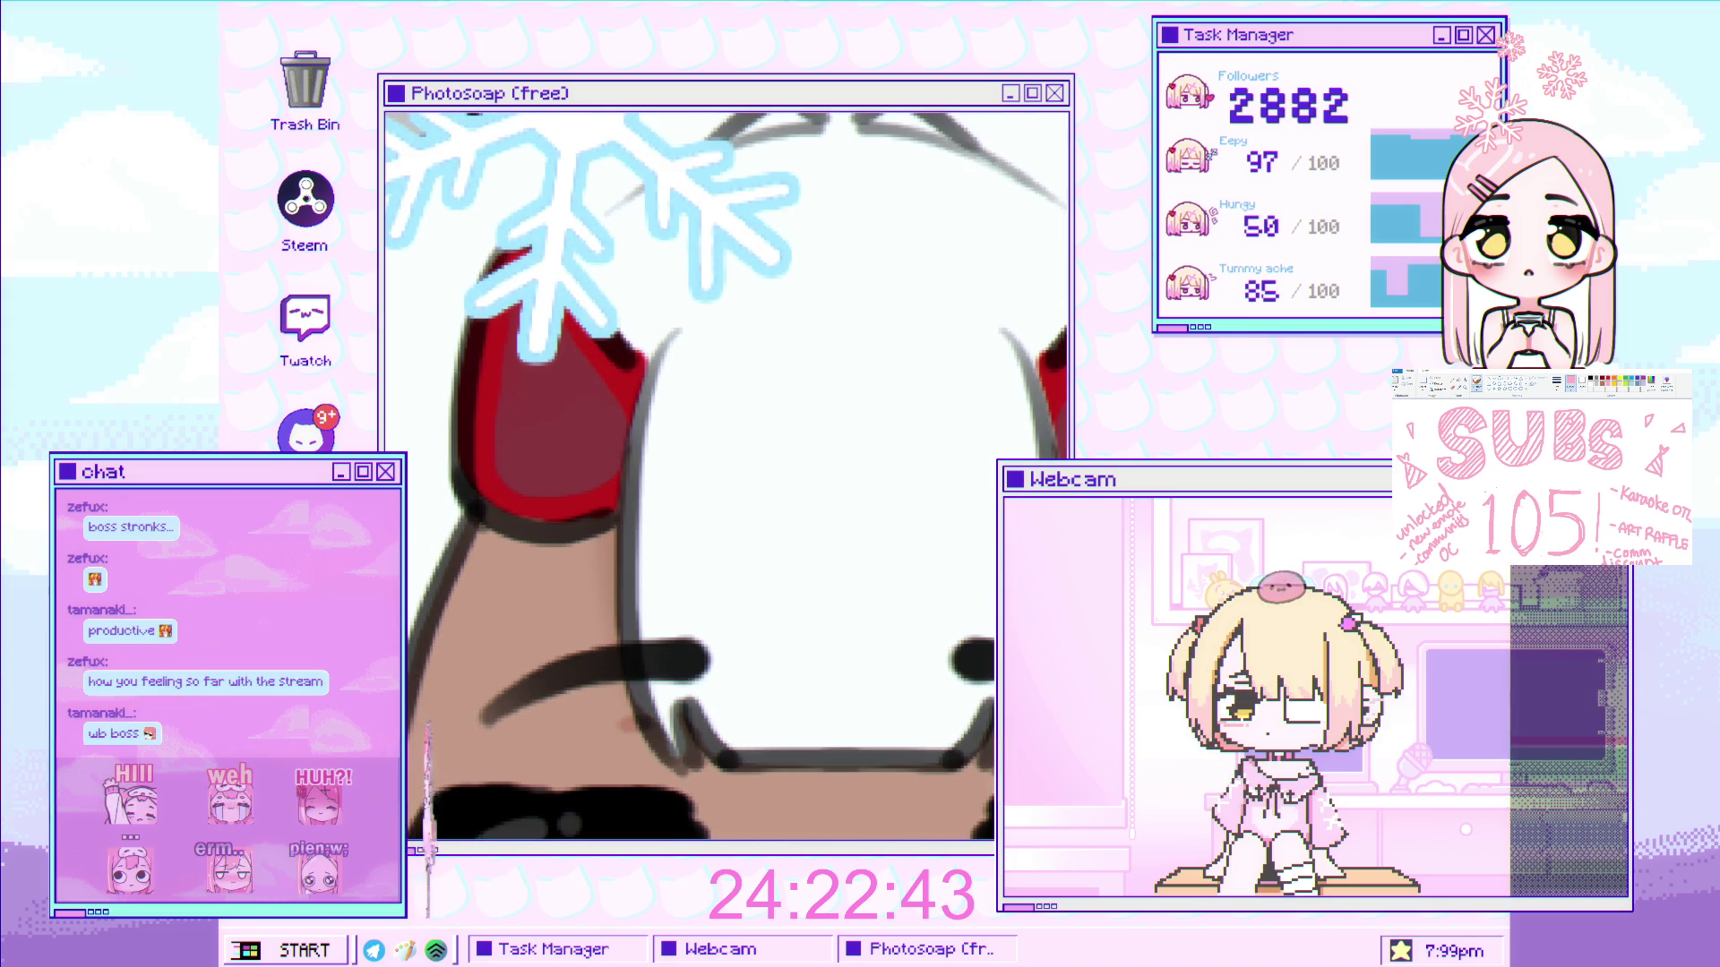
scroll(522, 423, "up", 1)
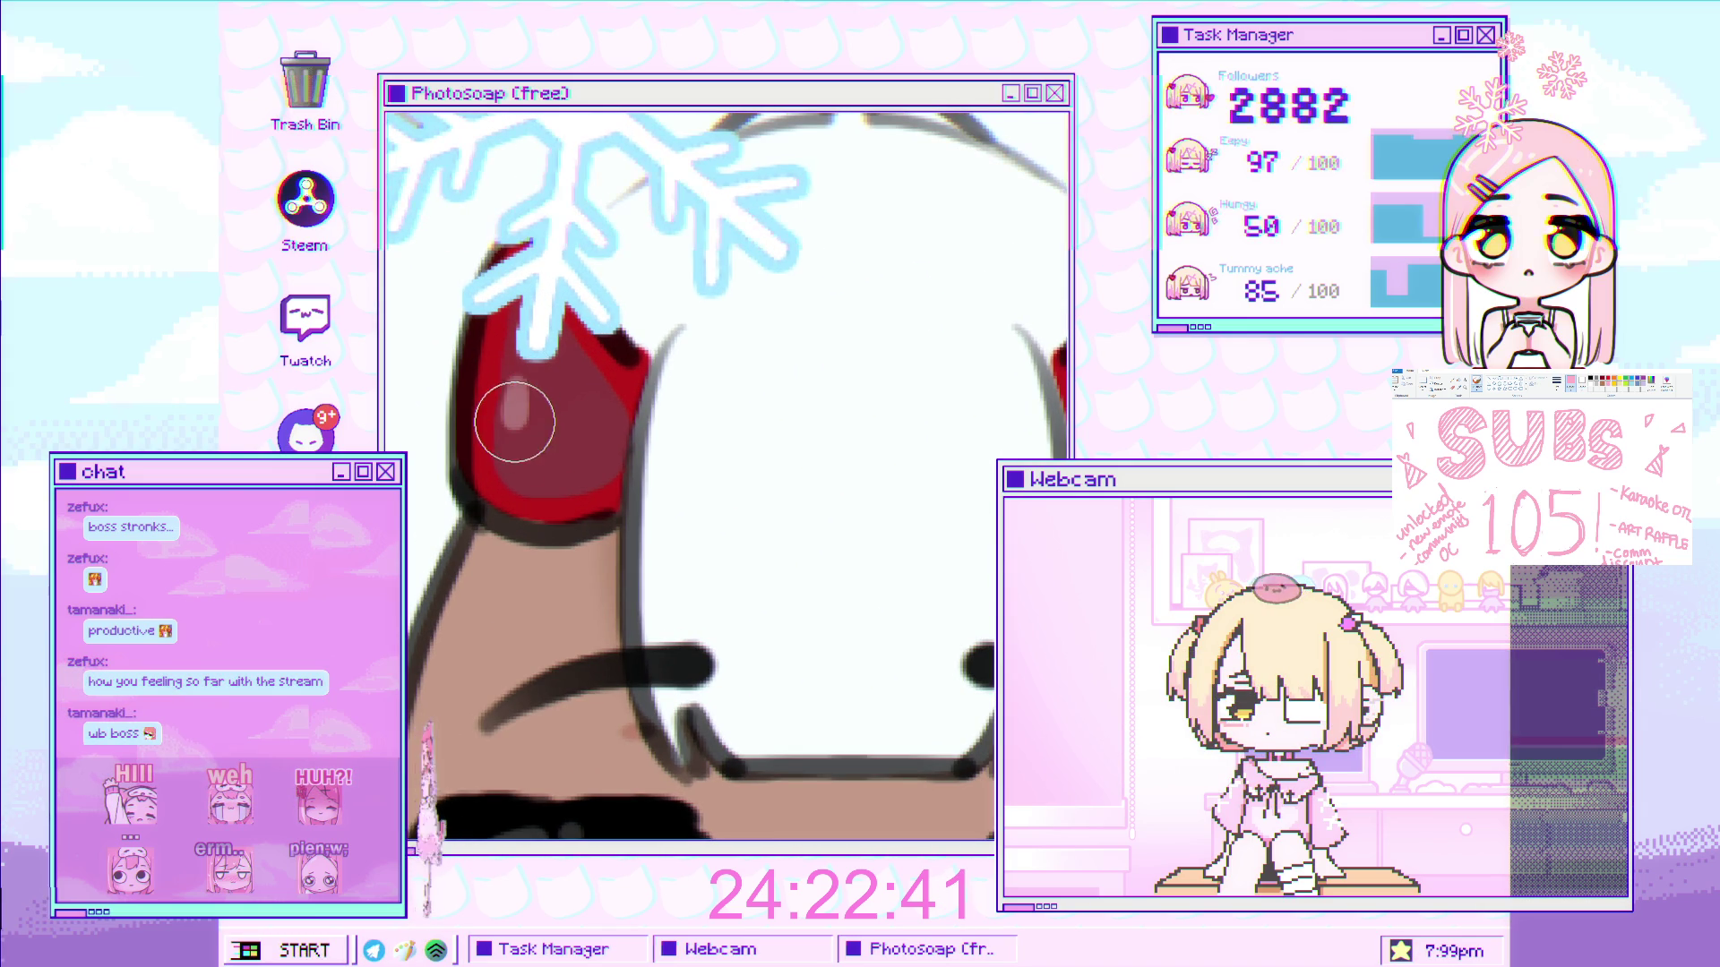
scroll(716, 412, "right", 3)
left_click_drag(892, 385, 870, 424)
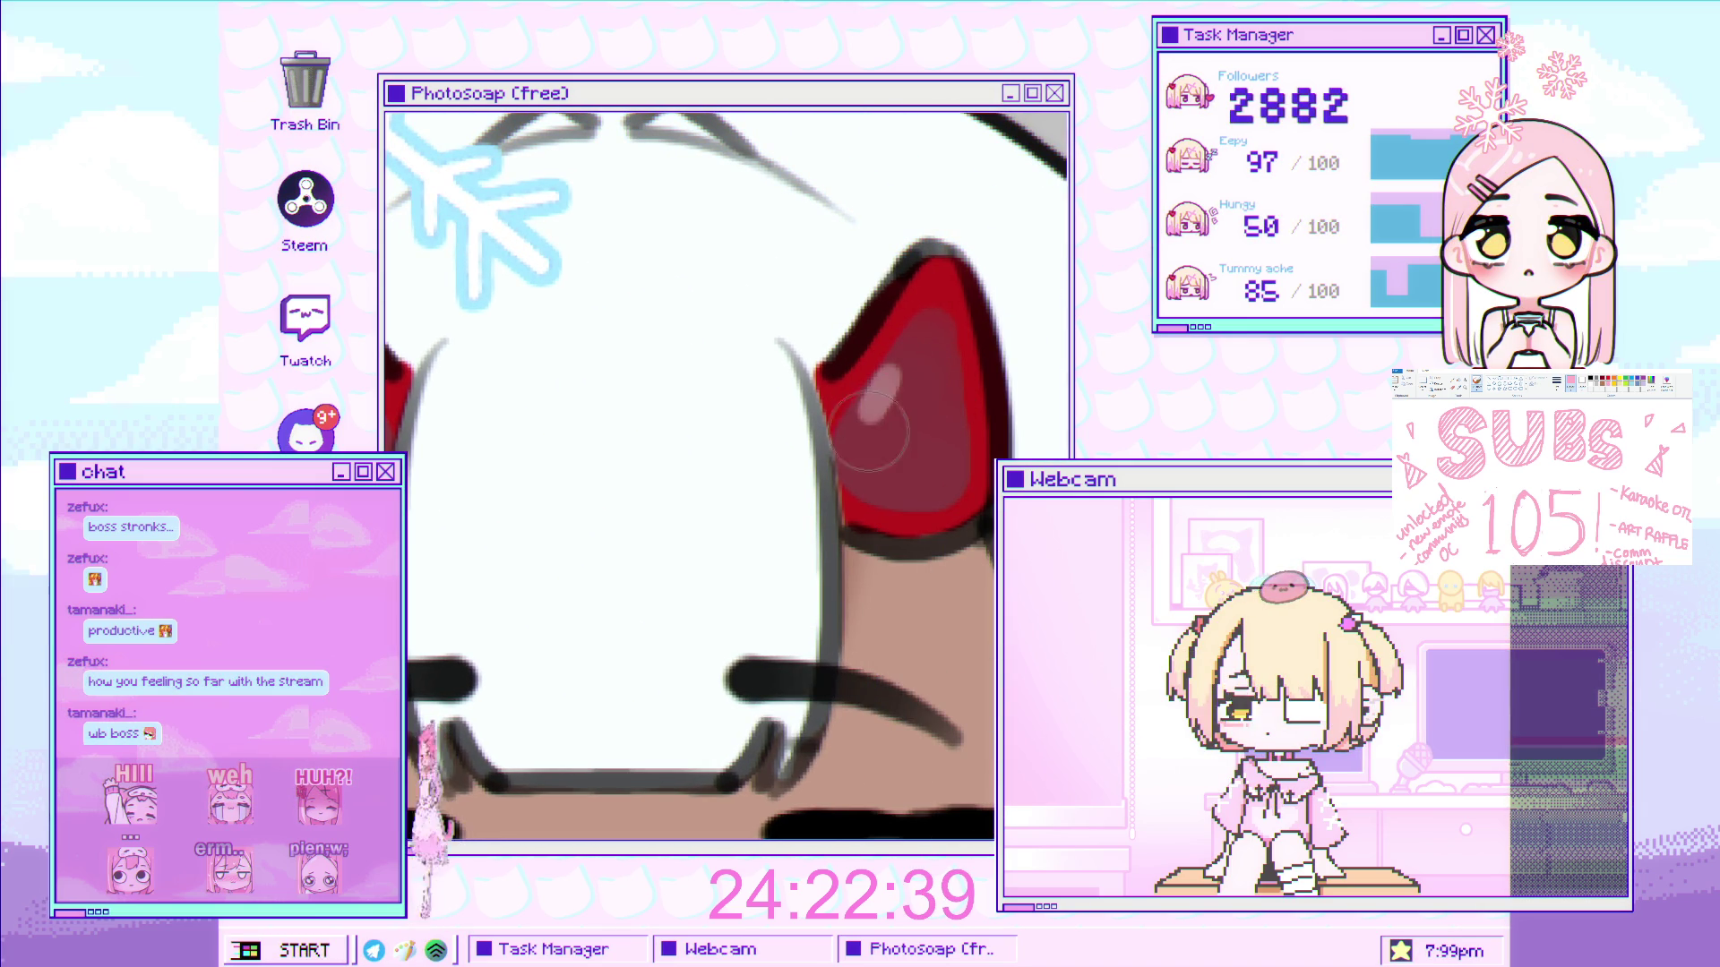
scroll(887, 450, "down", 3)
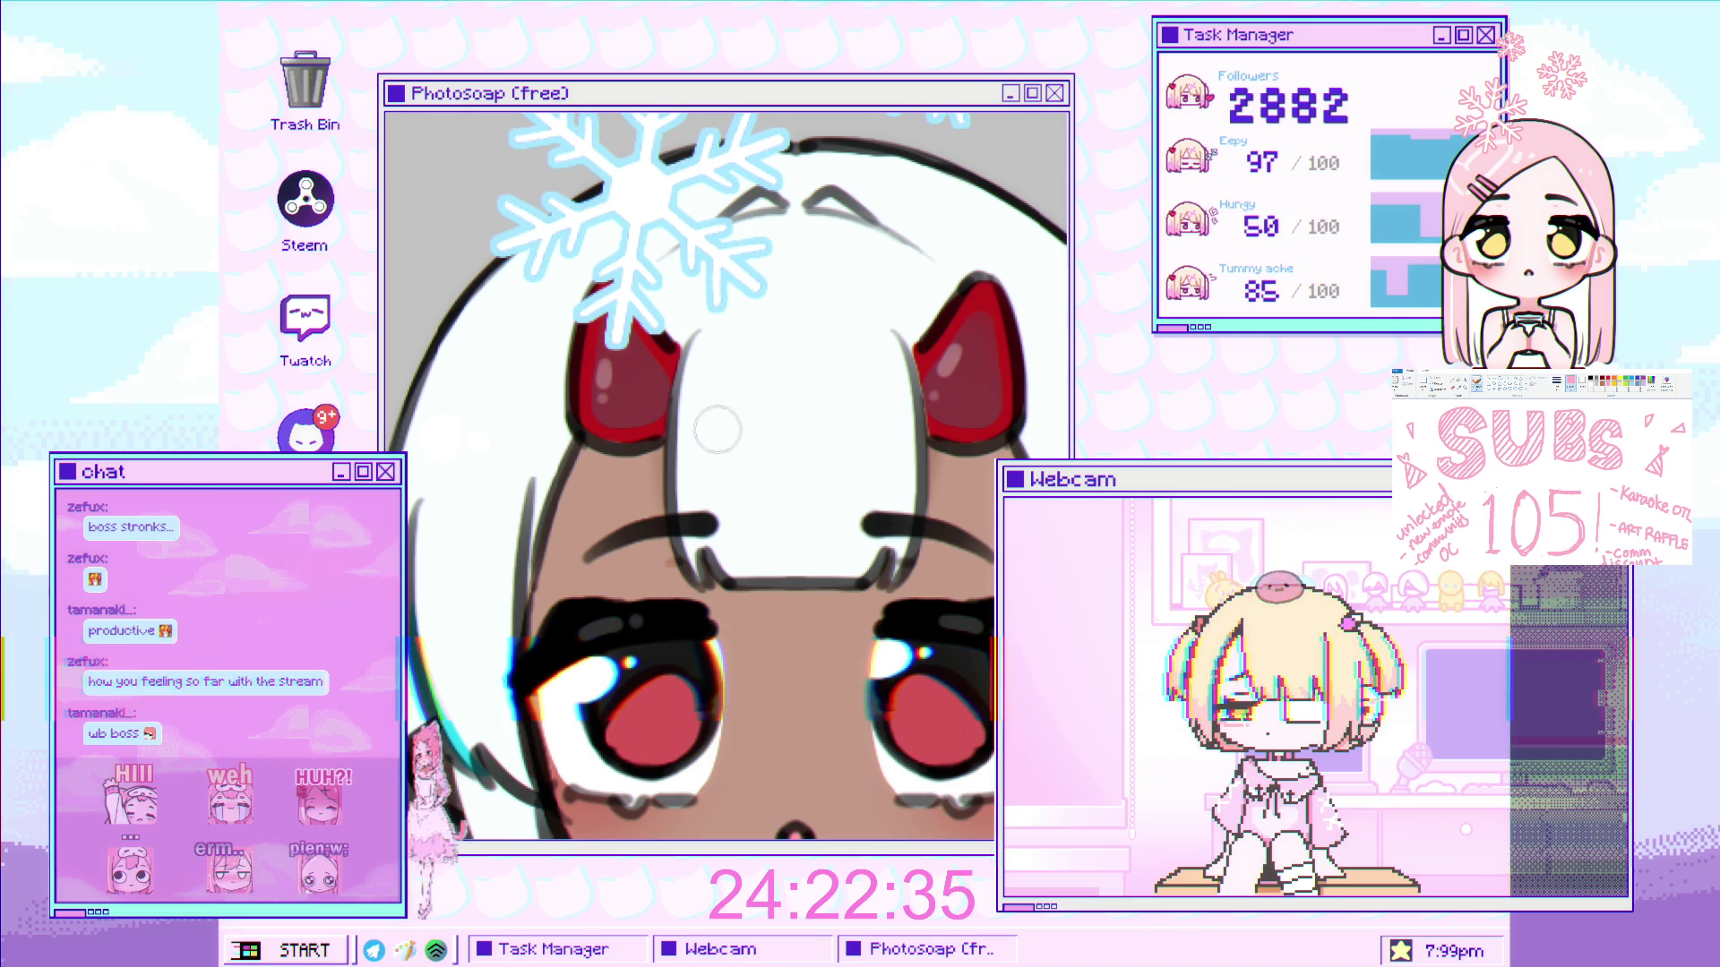
key("v")
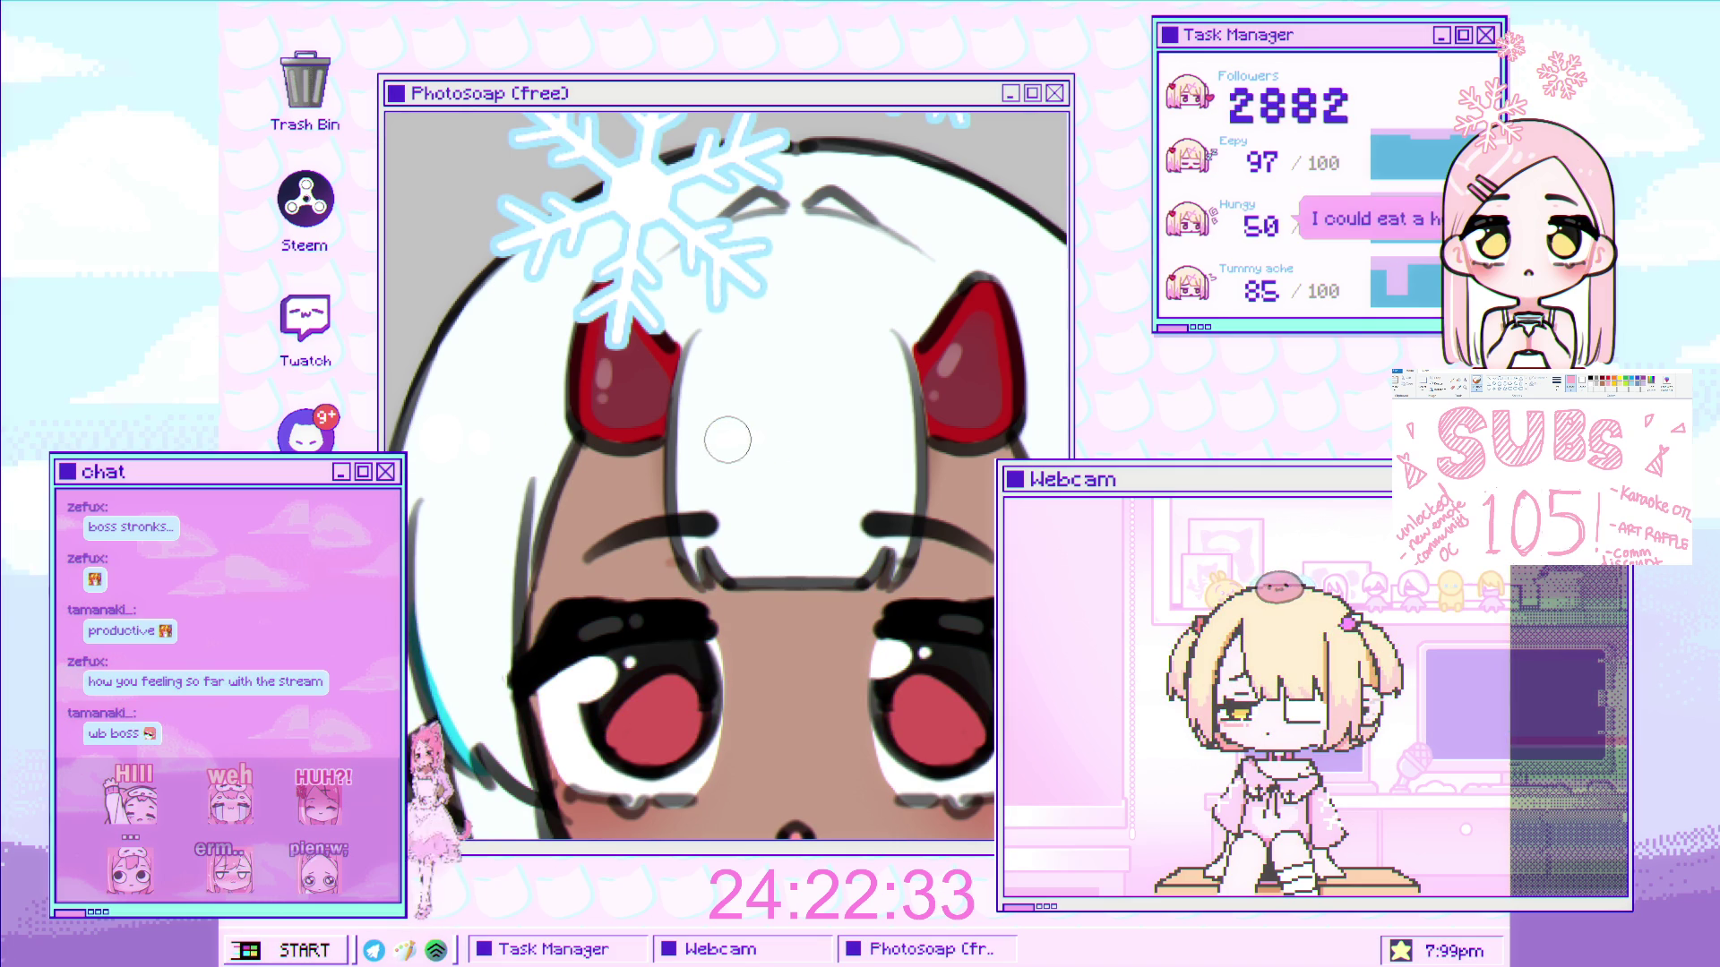
scroll(829, 448, "down", 3)
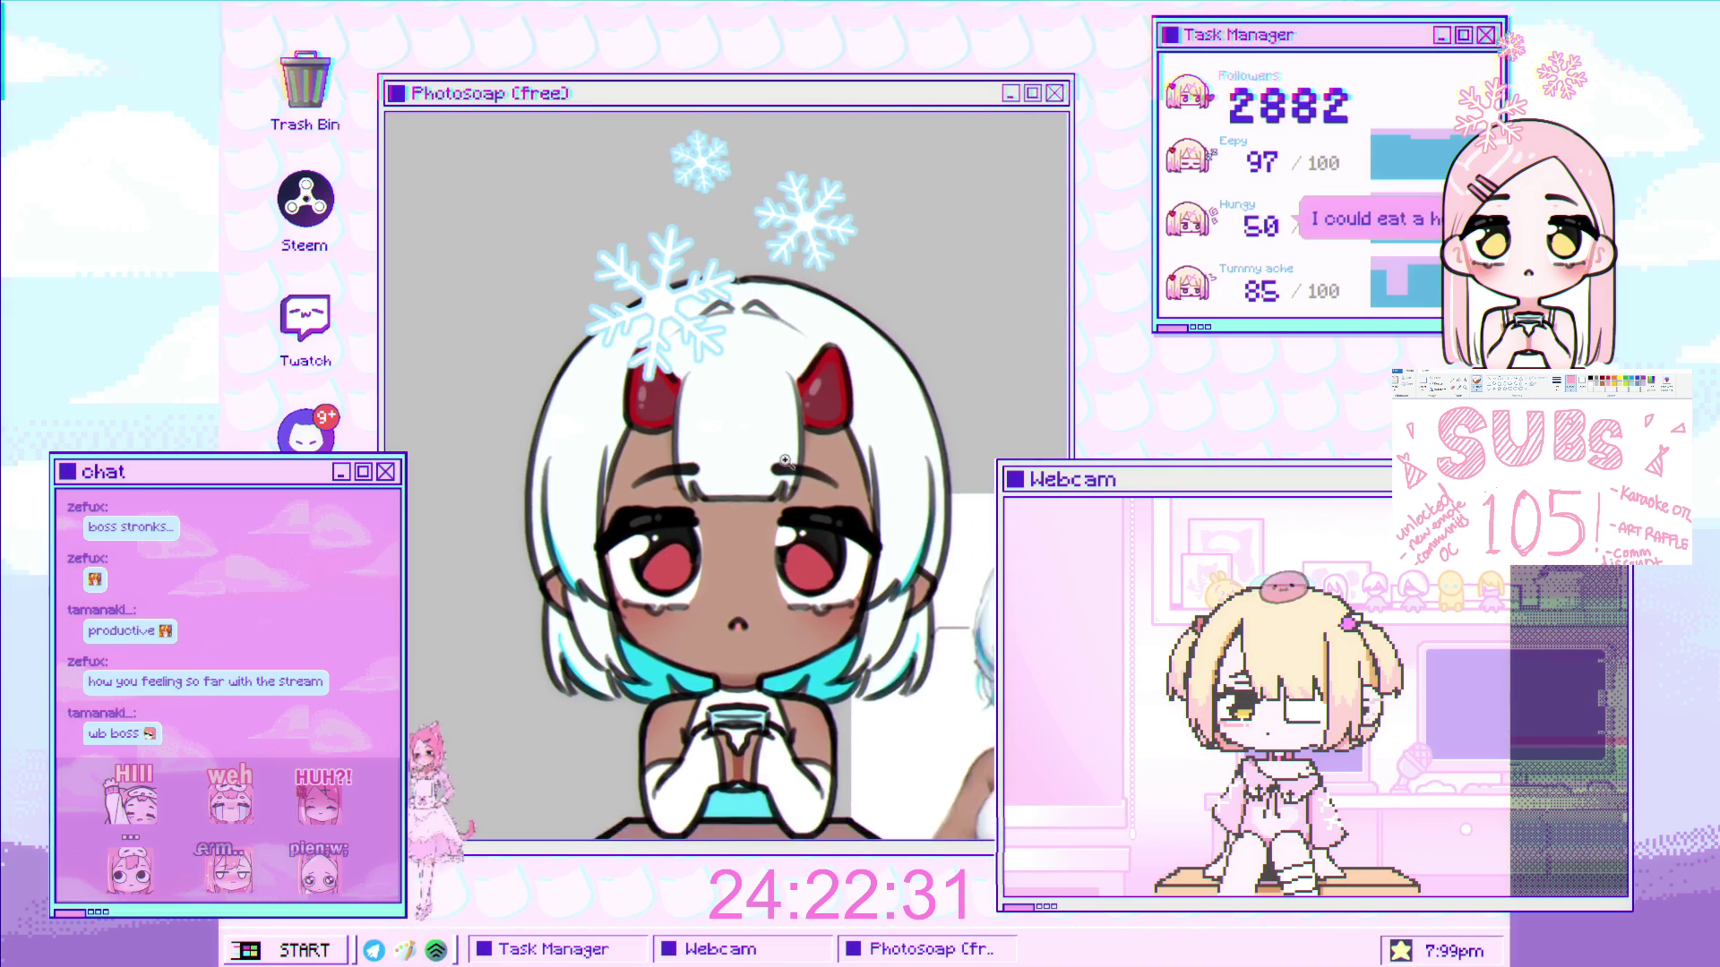
scroll(896, 457, "down", 2)
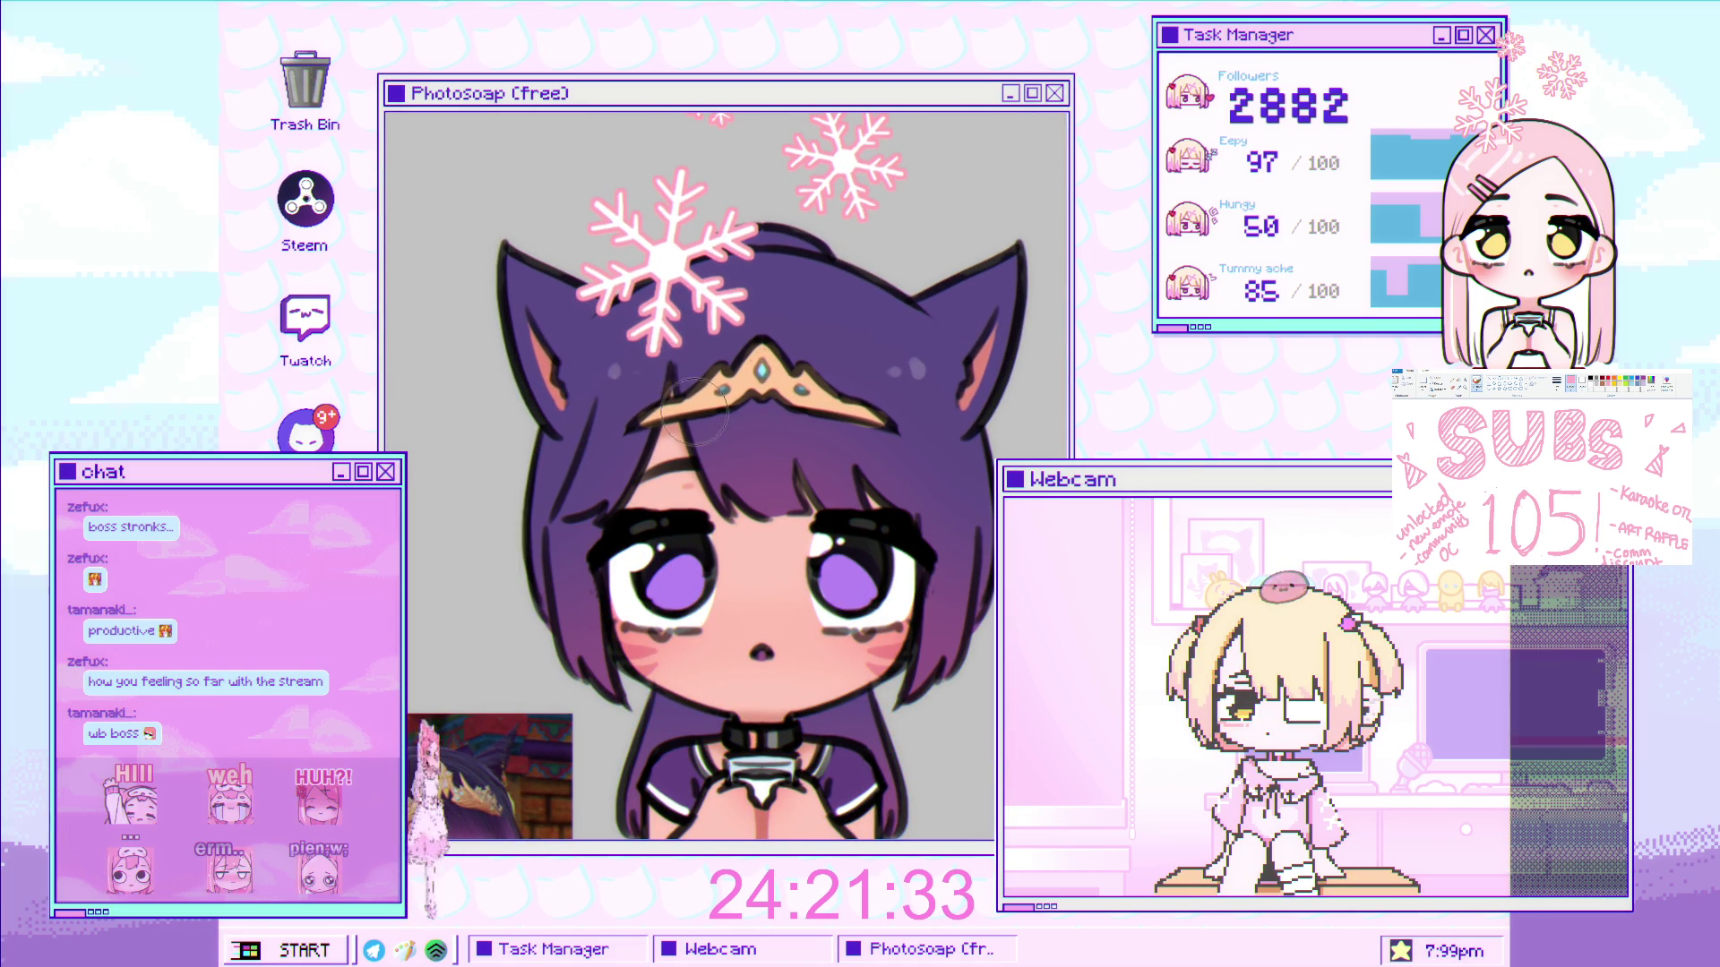
- Zoom in and dab a small light highlight onto the orange-haired chibi's hair
key("ctrl+0")
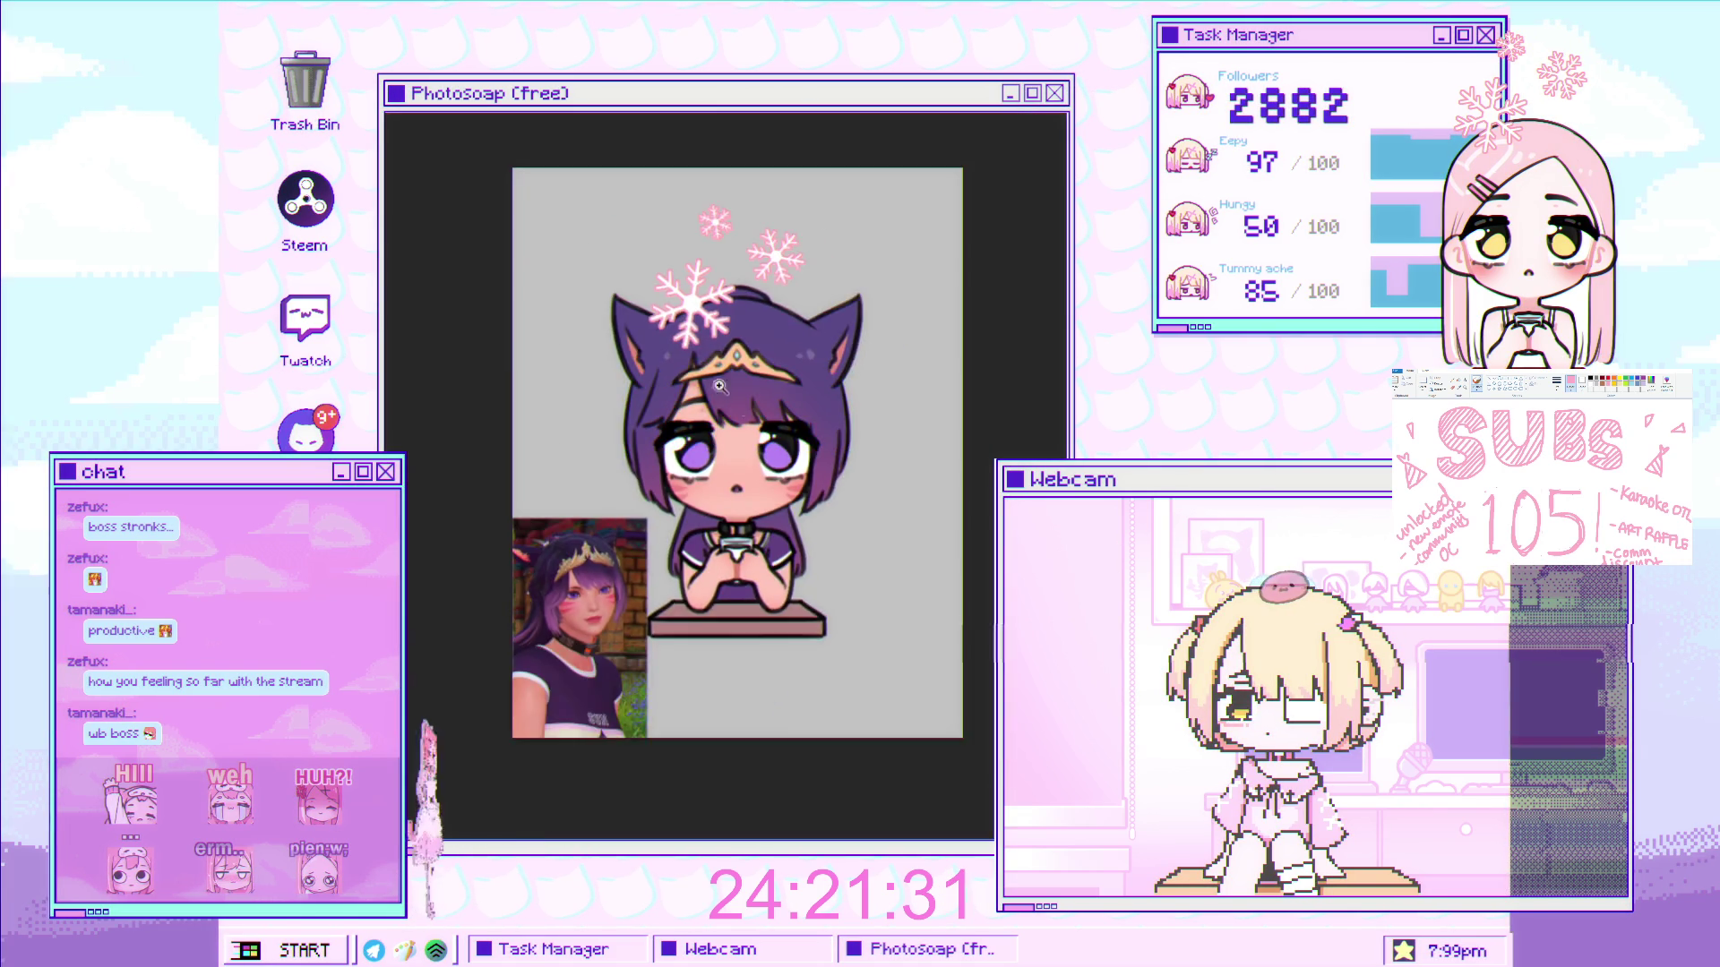
left_click(708, 380)
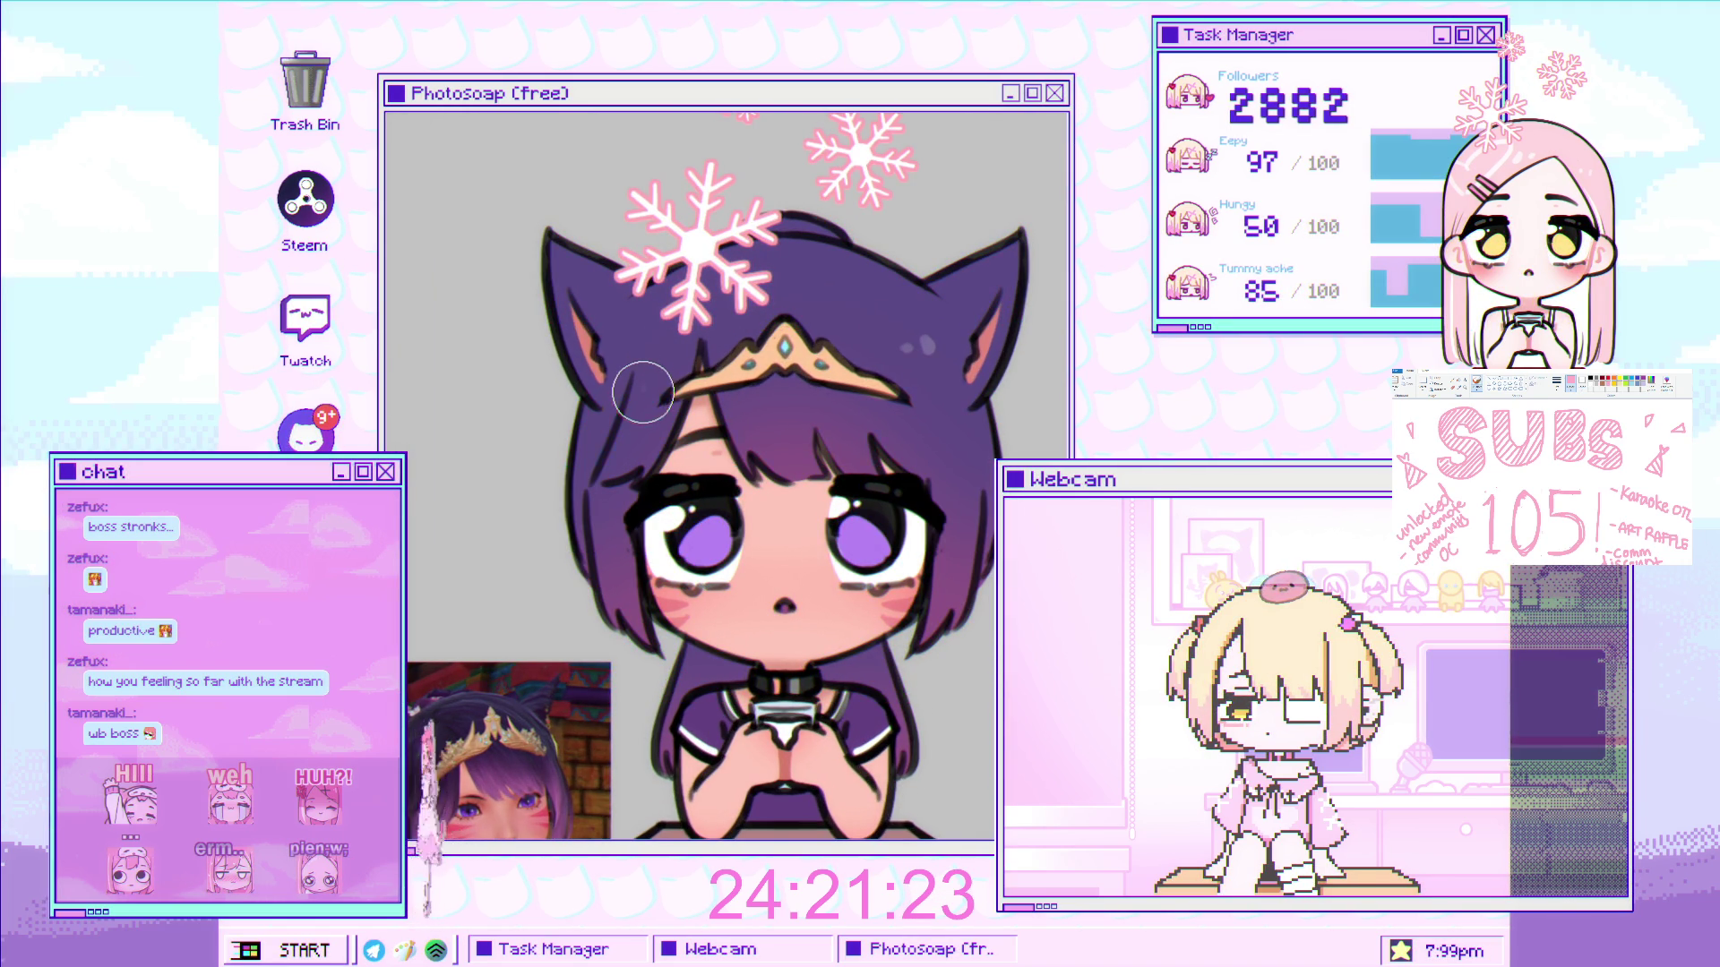
scroll(659, 377, "down", 3)
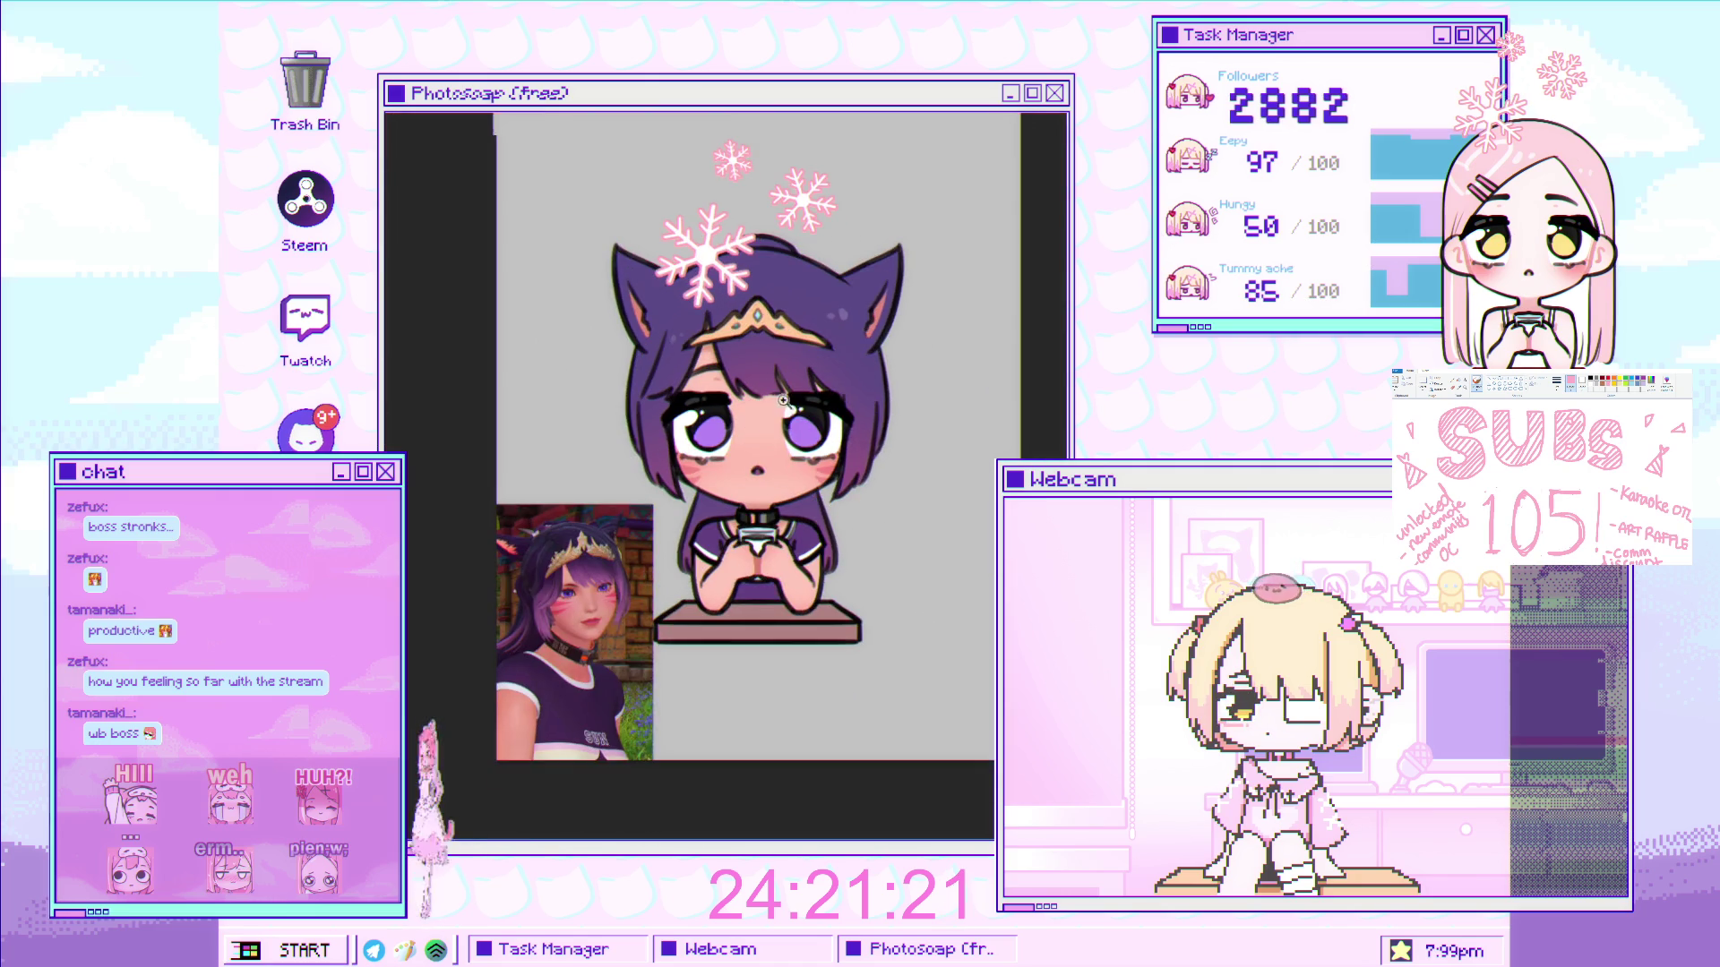
scroll(897, 355, "up", 2)
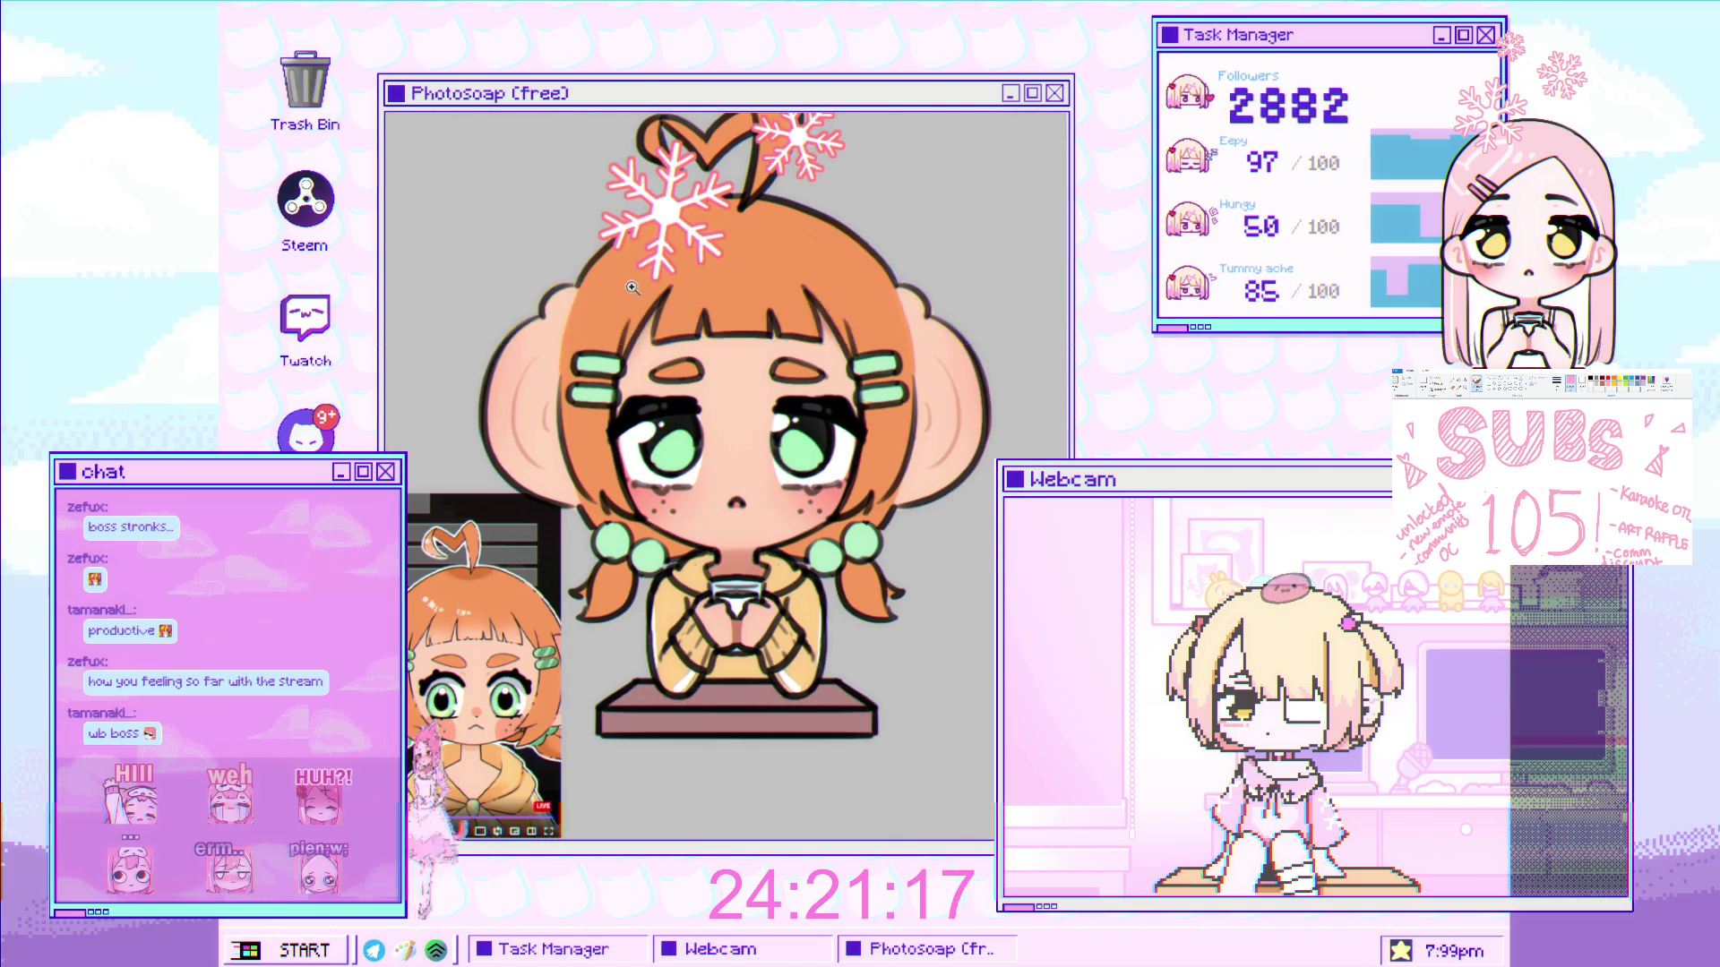
scroll(643, 287, "up", 1)
left_click(591, 309)
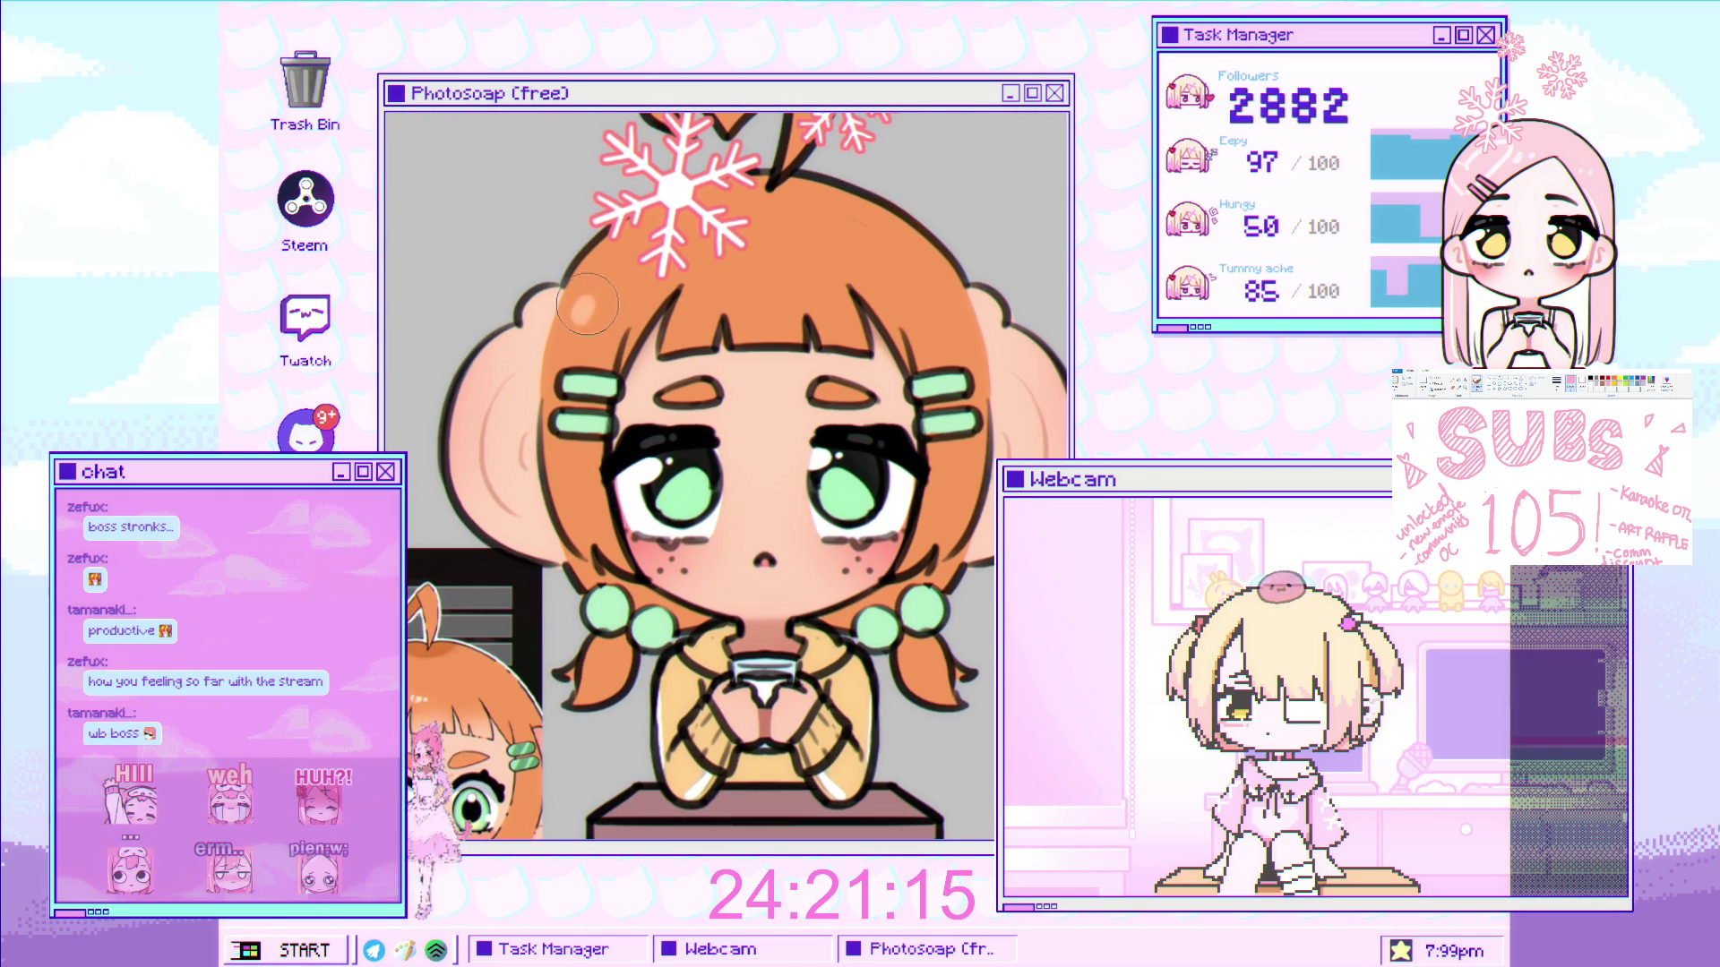